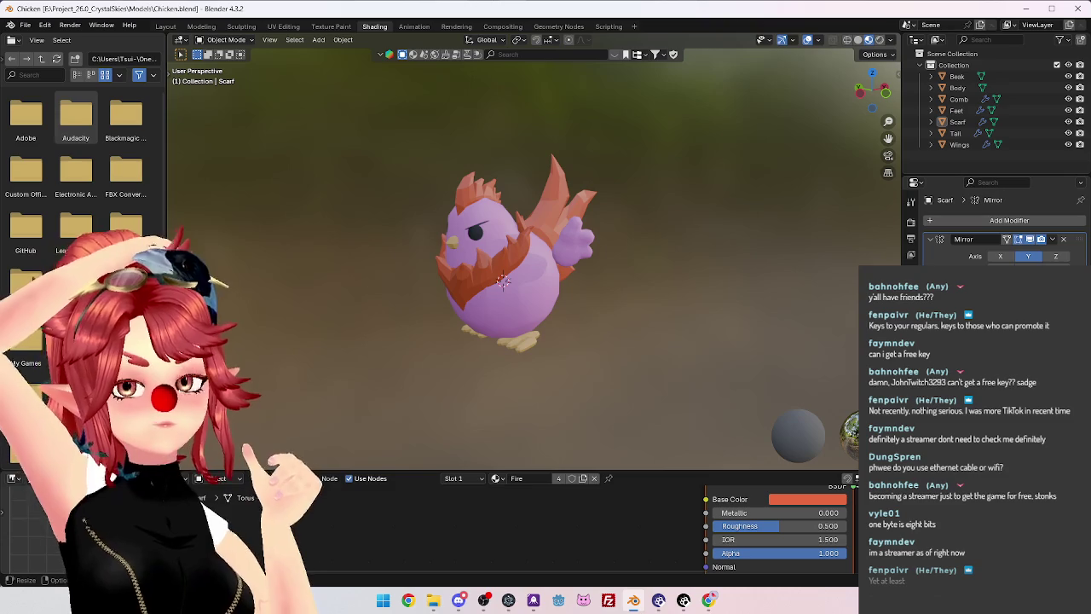
Orbit and zoom around the chicken to inspect its face, scarf spikes and overall shape.
mouse_move(462, 101)
middle_mouse_down()
mouse_move(446, 204)
mouse_move(484, 249)
mouse_move(562, 277)
mouse_move(613, 277)
mouse_move(469, 279)
mouse_move(536, 268)
mouse_move(567, 289)
mouse_move(619, 285)
mouse_move(592, 312)
mouse_move(570, 303)
mouse_move(585, 312)
mouse_move(588, 295)
mouse_move(577, 295)
mouse_move(594, 289)
middle_mouse_up()
scroll(441, 217, "up", 3)
scroll(592, 312, "up", 2)
scroll(569, 303, "up", 3)
scroll(585, 312, "down", 2)
scroll(587, 295, "down", 2)
scroll(594, 289, "up", 4)
mouse_move(492, 219)
middle_mouse_down()
mouse_move(520, 242)
mouse_move(507, 252)
middle_mouse_up()
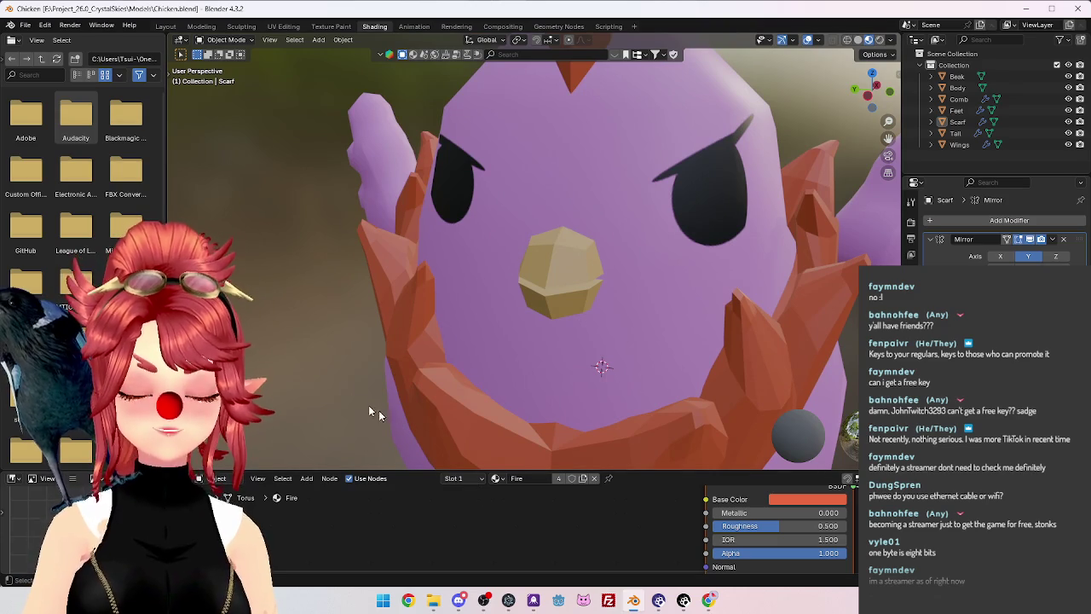
mouse_move(519, 316)
middle_mouse_down()
mouse_move(545, 378)
mouse_move(557, 378)
middle_mouse_up()
scroll(550, 381, "up", 2)
scroll(557, 377, "up", 3)
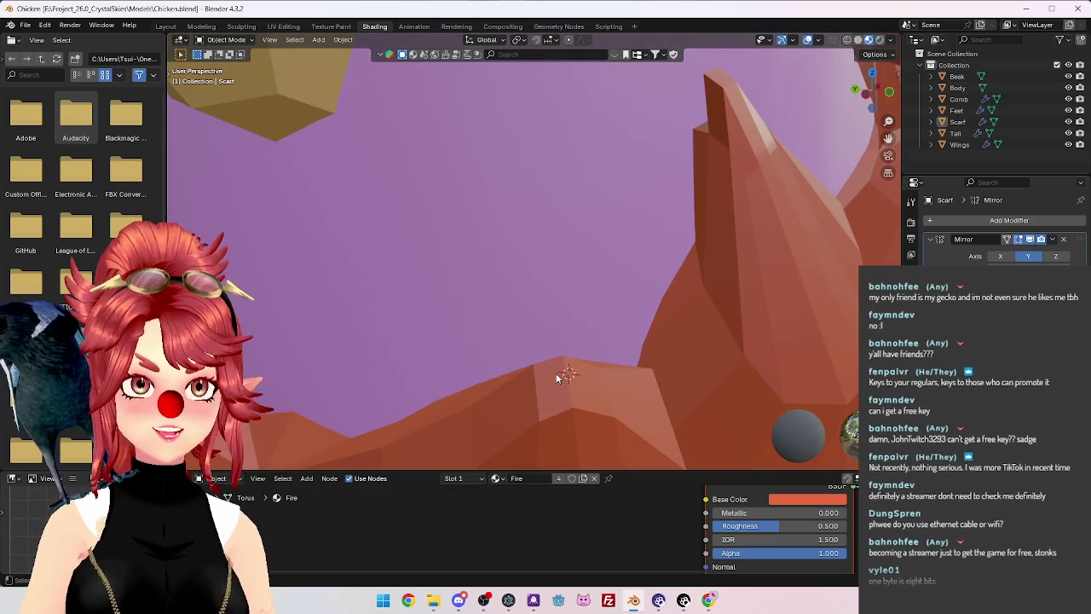
scroll(558, 389, "down", 5)
middle_click_drag(484, 313, 490, 309)
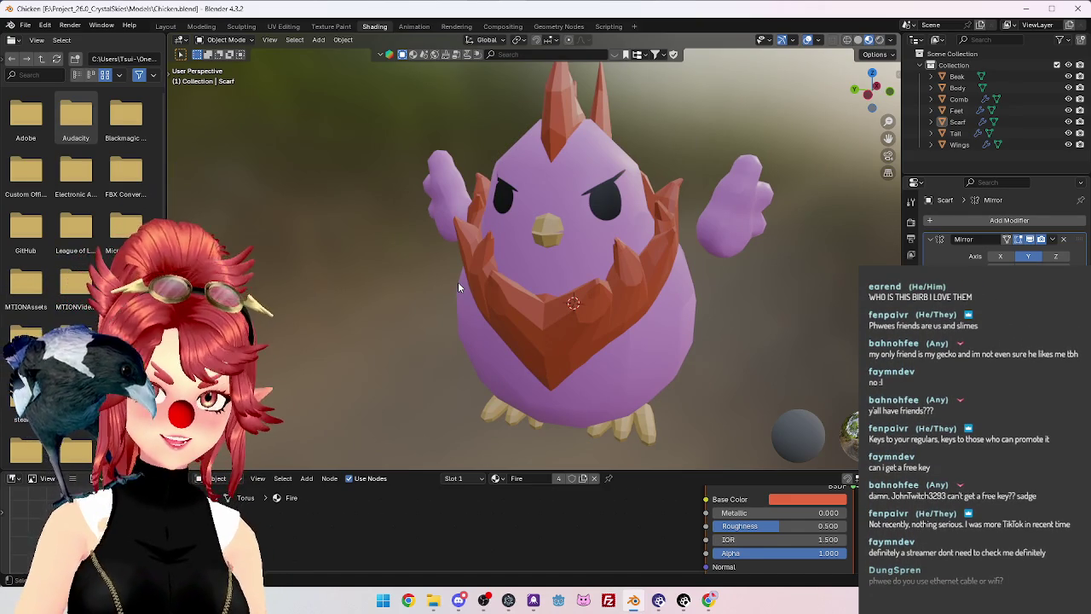
scroll(458, 288, "down", 2)
mouse_move(608, 296)
middle_mouse_down()
mouse_move(654, 335)
mouse_move(551, 312)
mouse_move(648, 324)
mouse_move(518, 328)
mouse_move(610, 330)
mouse_move(524, 332)
mouse_move(519, 358)
mouse_move(625, 345)
mouse_move(503, 349)
mouse_move(565, 358)
mouse_move(584, 354)
mouse_move(474, 354)
mouse_move(549, 355)
mouse_move(530, 375)
mouse_move(604, 375)
mouse_move(563, 388)
mouse_move(372, 381)
mouse_move(659, 343)
mouse_move(630, 307)
mouse_move(575, 348)
mouse_move(644, 330)
mouse_move(593, 347)
mouse_move(597, 358)
mouse_move(635, 362)
mouse_move(527, 347)
mouse_move(690, 333)
mouse_move(447, 346)
mouse_move(639, 339)
mouse_move(485, 341)
mouse_move(562, 320)
mouse_move(664, 340)
mouse_move(760, 331)
mouse_move(493, 336)
mouse_move(722, 336)
mouse_move(628, 324)
mouse_move(384, 345)
mouse_move(250, 313)
mouse_move(720, 327)
mouse_move(584, 335)
mouse_move(488, 319)
mouse_move(197, 341)
mouse_move(775, 323)
mouse_move(599, 302)
mouse_move(457, 311)
mouse_move(373, 336)
mouse_move(268, 334)
mouse_move(792, 331)
mouse_move(711, 326)
mouse_move(653, 343)
mouse_move(807, 326)
mouse_move(674, 291)
middle_mouse_up()
scroll(565, 360, "up", 3)
scroll(623, 337, "down", 3)
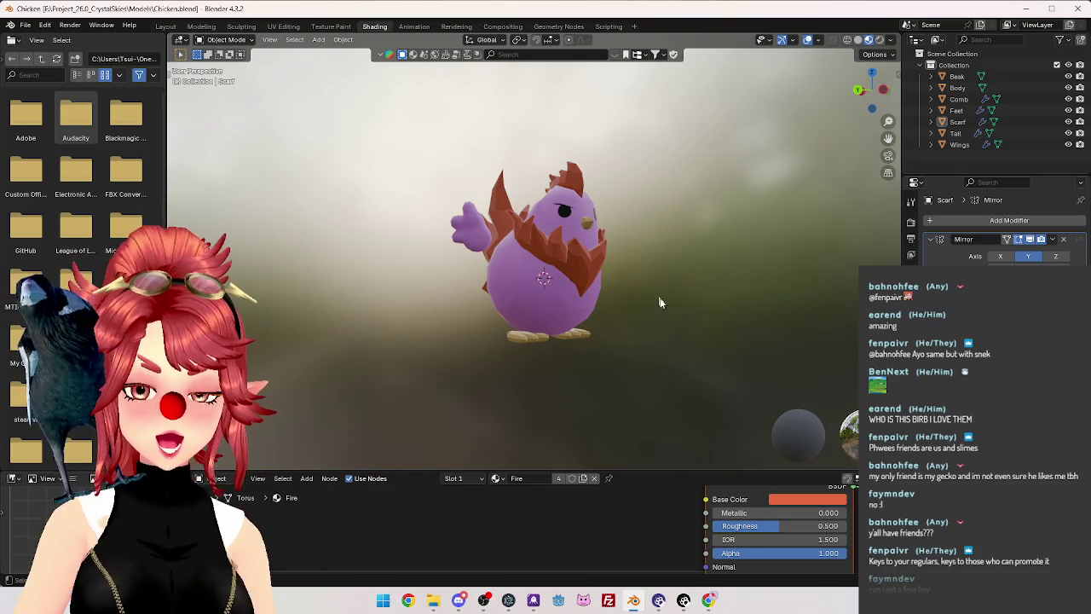
scroll(658, 298, "up", 2)
mouse_move(658, 308)
middle_mouse_down()
mouse_move(534, 341)
mouse_move(481, 323)
middle_mouse_up()
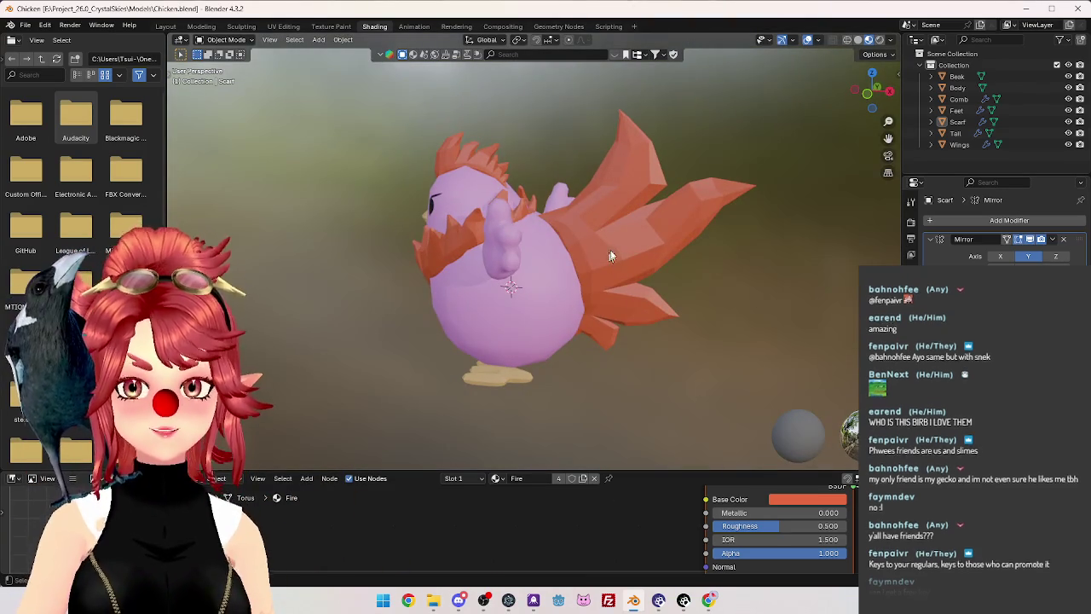
mouse_move(574, 280)
middle_mouse_down()
mouse_move(705, 305)
mouse_move(565, 309)
mouse_move(740, 311)
mouse_move(559, 319)
mouse_move(485, 293)
mouse_move(575, 290)
mouse_move(784, 312)
mouse_move(555, 319)
mouse_move(674, 297)
mouse_move(729, 308)
mouse_move(554, 283)
mouse_move(471, 317)
mouse_move(574, 287)
mouse_move(535, 300)
mouse_move(506, 293)
mouse_move(608, 314)
mouse_move(546, 293)
mouse_move(710, 305)
mouse_move(522, 292)
mouse_move(555, 285)
mouse_move(553, 305)
mouse_move(573, 276)
mouse_move(651, 271)
middle_mouse_up()
Select the Wings object and frame a close-up of the wing mesh.
left_click(646, 294)
mouse_move(639, 329)
middle_mouse_down()
mouse_move(550, 324)
mouse_move(656, 289)
mouse_move(423, 307)
mouse_move(693, 288)
mouse_move(654, 310)
mouse_move(690, 284)
mouse_move(659, 312)
mouse_move(613, 223)
middle_mouse_up()
scroll(551, 324, "up", 3)
scroll(655, 289, "down", 3)
left_click(613, 223)
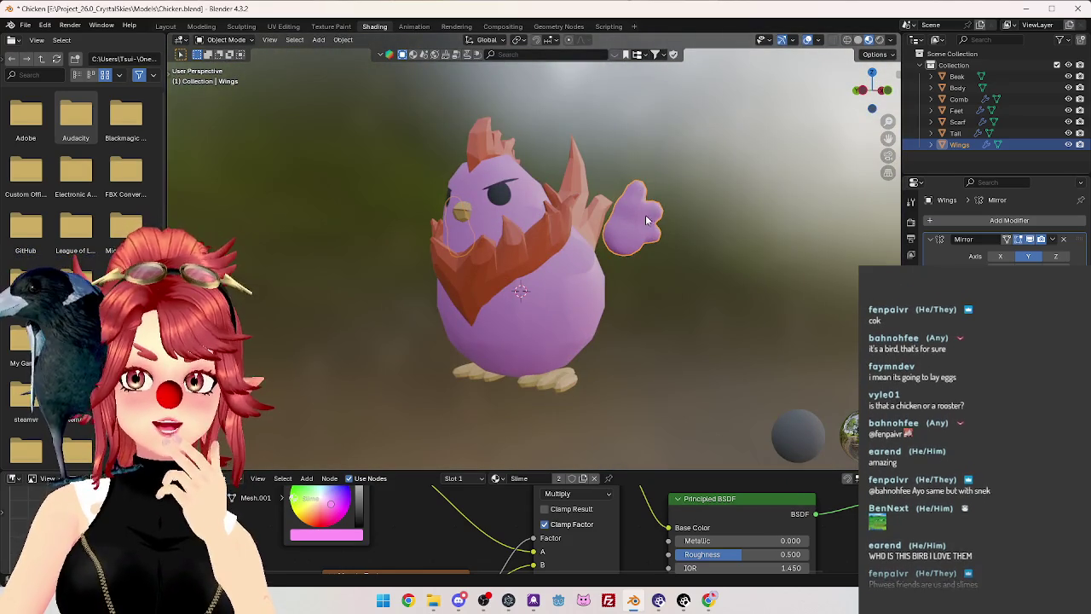
mouse_move(626, 276)
middle_mouse_down()
mouse_move(658, 282)
mouse_move(591, 252)
mouse_move(653, 290)
mouse_move(686, 248)
mouse_move(718, 251)
mouse_move(651, 243)
middle_mouse_up()
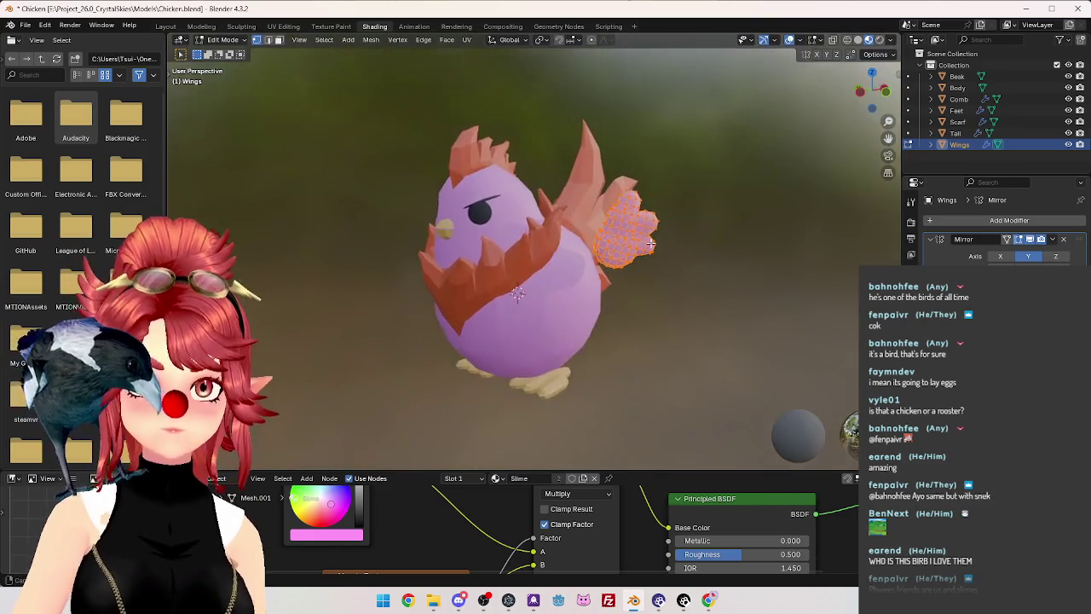
scroll(449, 176, "up", 5)
mouse_move(448, 176)
middle_mouse_down()
mouse_move(572, 275)
mouse_move(636, 261)
mouse_move(540, 260)
middle_mouse_up()
scroll(606, 262, "up", 3)
scroll(578, 225, "down", 2)
scroll(586, 232, "down", 3)
mouse_move(623, 246)
middle_mouse_down()
mouse_move(555, 273)
mouse_move(490, 241)
middle_mouse_up()
scroll(432, 209, "up", 4)
mouse_move(432, 210)
middle_mouse_down()
mouse_move(689, 299)
mouse_move(596, 282)
middle_mouse_up()
scroll(570, 266, "up", 3)
scroll(571, 266, "down", 3)
mouse_move(499, 316)
middle_mouse_down()
mouse_move(577, 247)
mouse_move(619, 249)
mouse_move(610, 250)
middle_mouse_up()
scroll(577, 247, "up", 3)
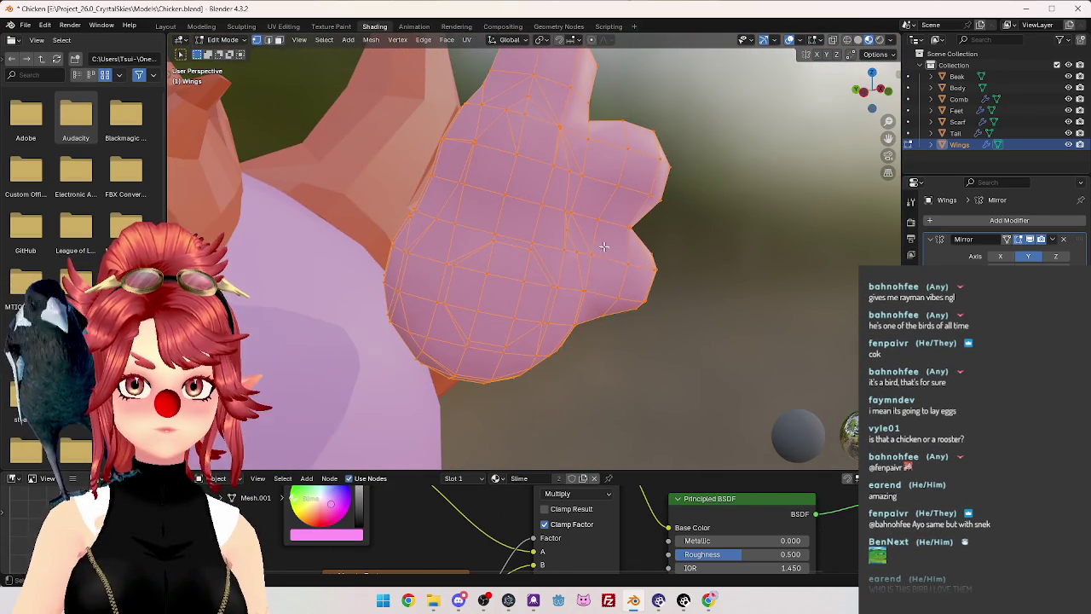
Select the stray edge on the wing and dissolve it with X > Dissolve Edges.
left_click(508, 142)
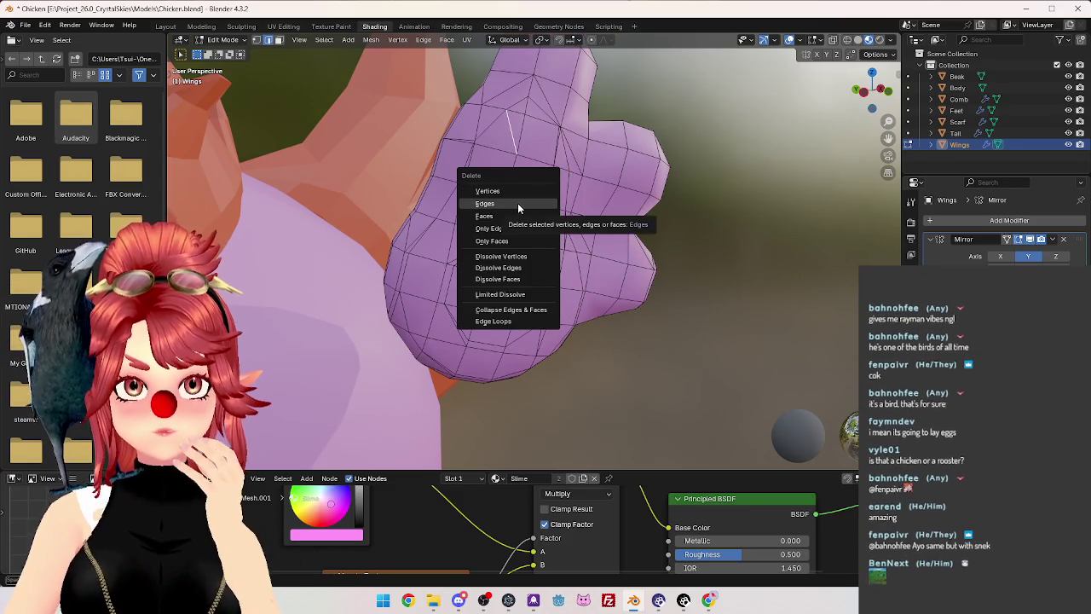
left_click(518, 203)
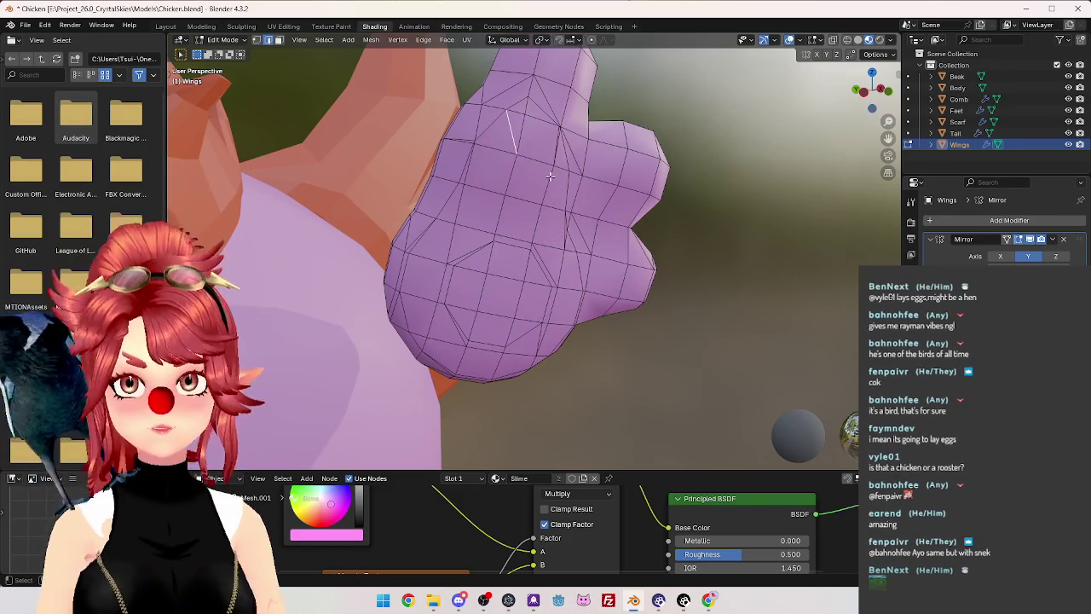
key("x")
left_click(521, 243)
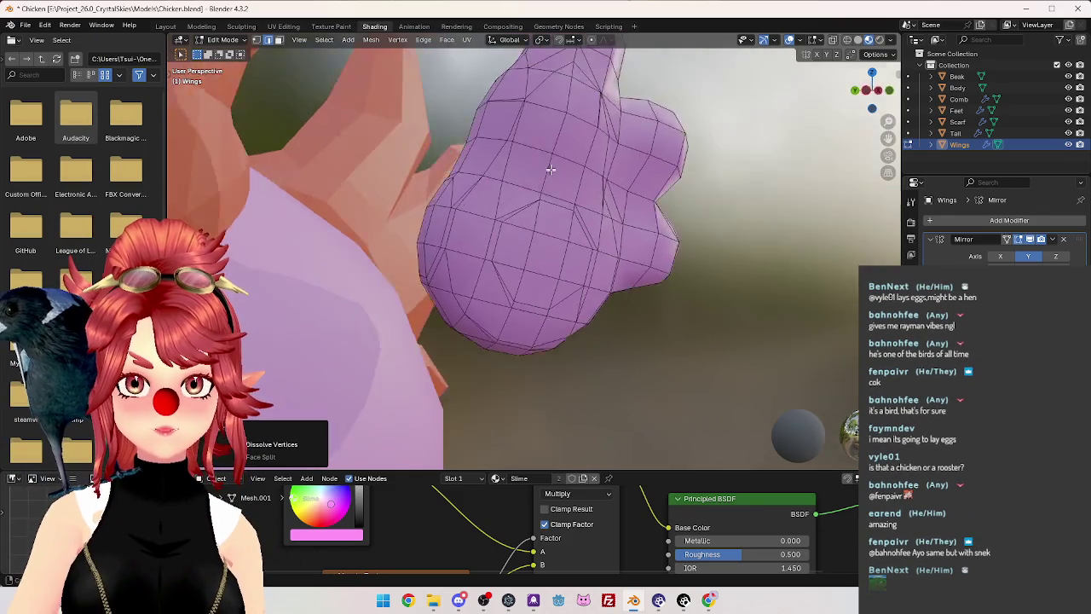
Cut a new edge across the wing with the Knife tool.
middle_click_drag(521, 222, 529, 170)
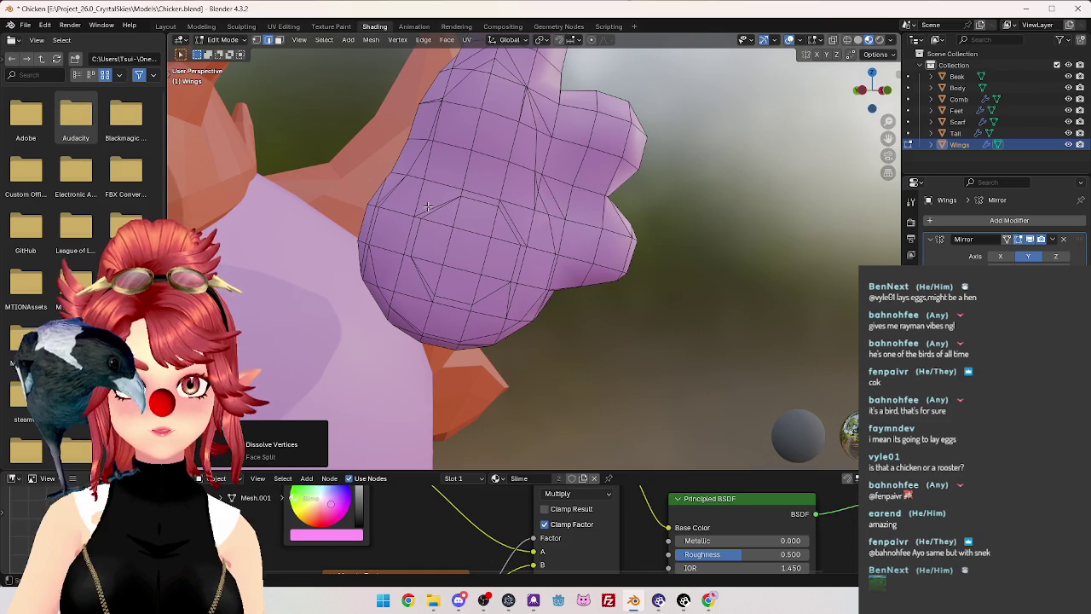
key("k")
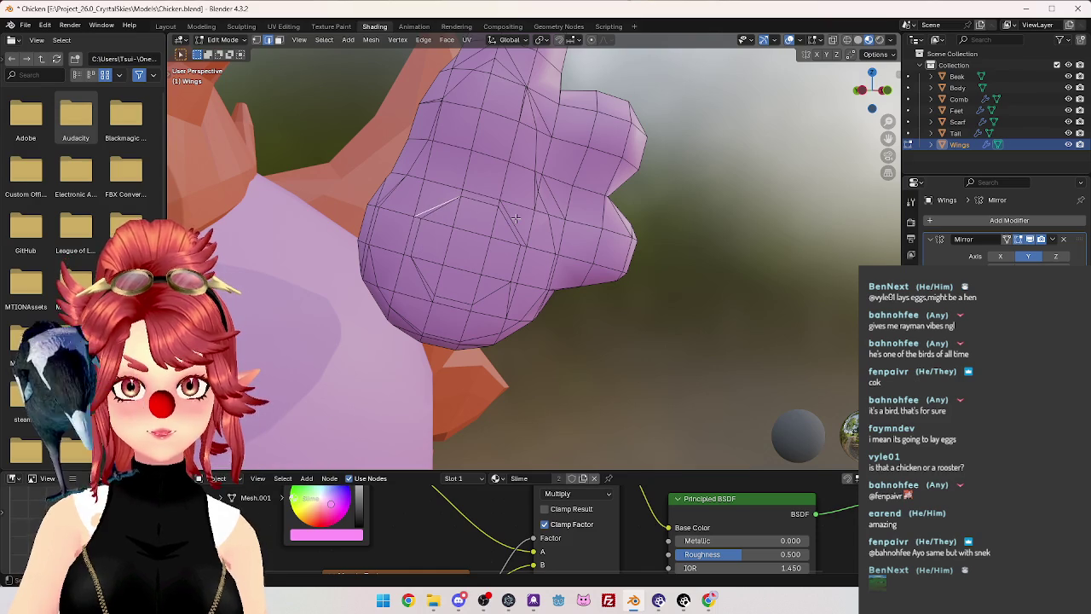
left_click(524, 246)
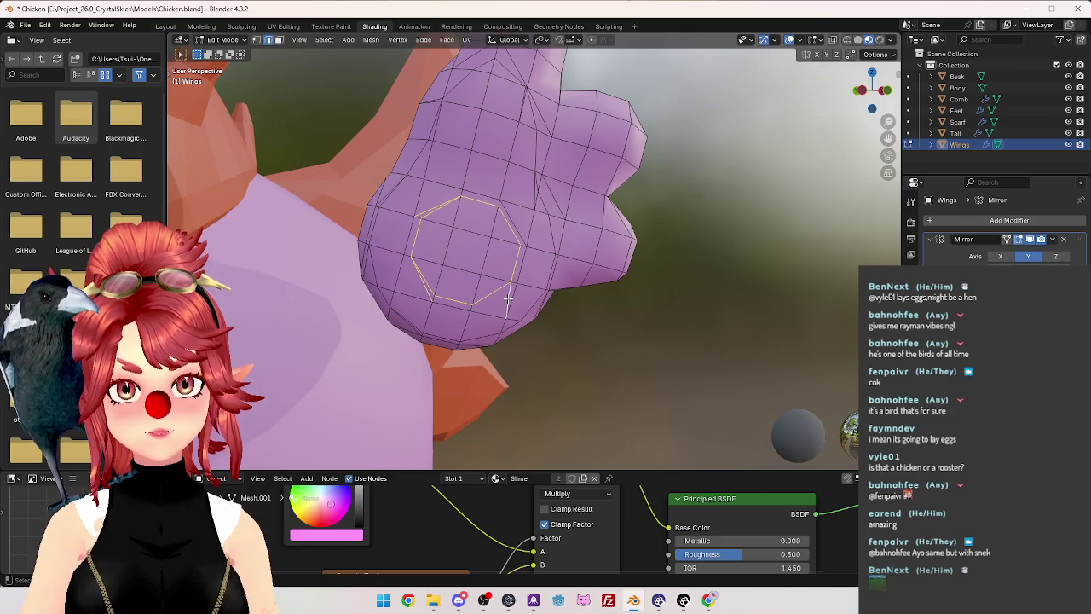
Dissolve the front octagonal edge ring, then inspect wing vertices before returning to edge mode.
key("x")
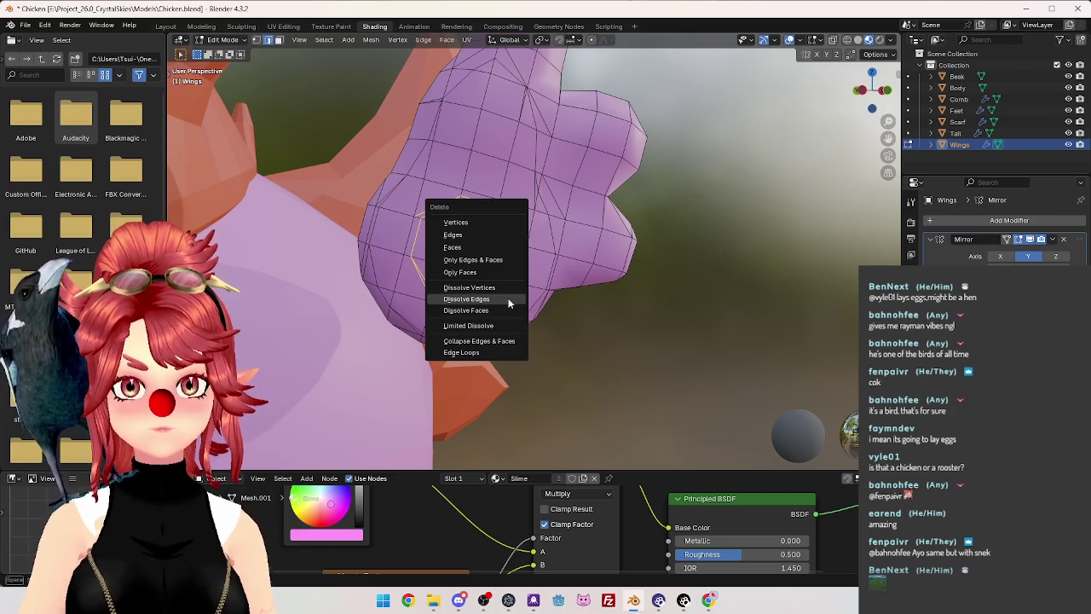
left_click(509, 303)
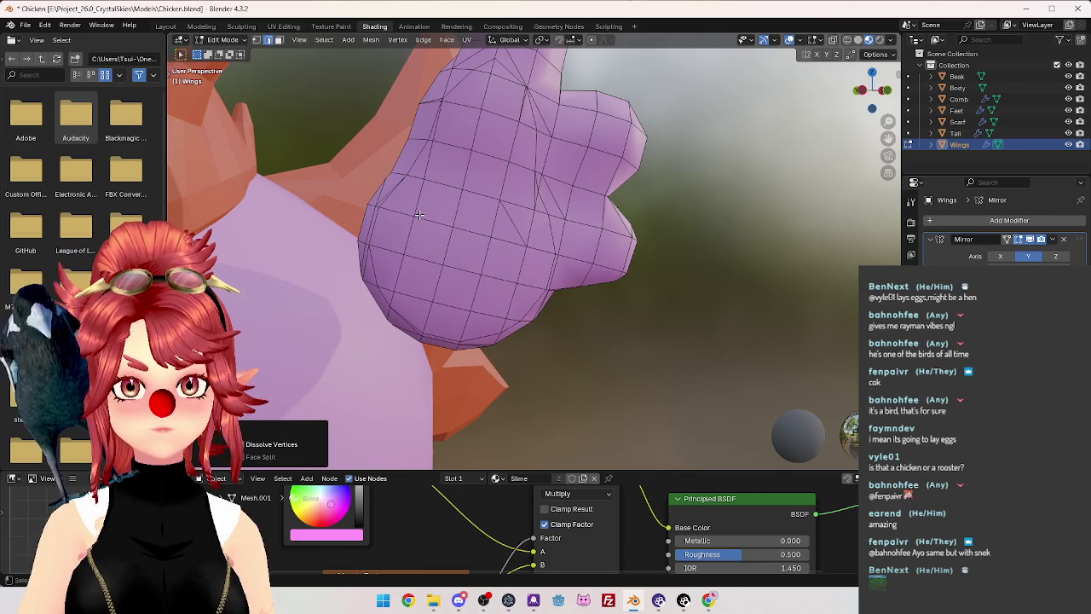
key("1")
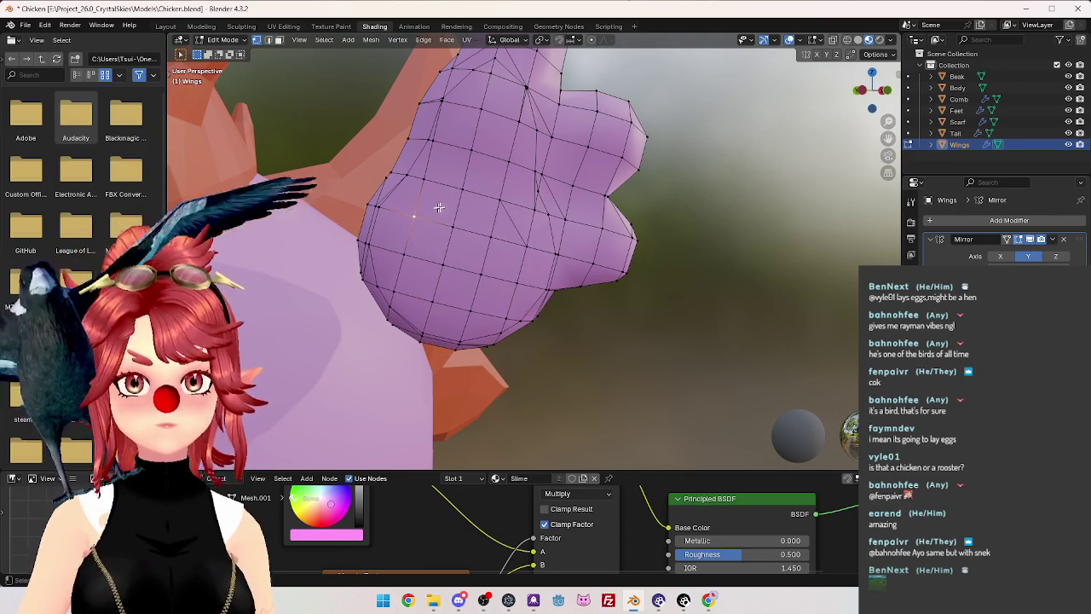
left_click(408, 258)
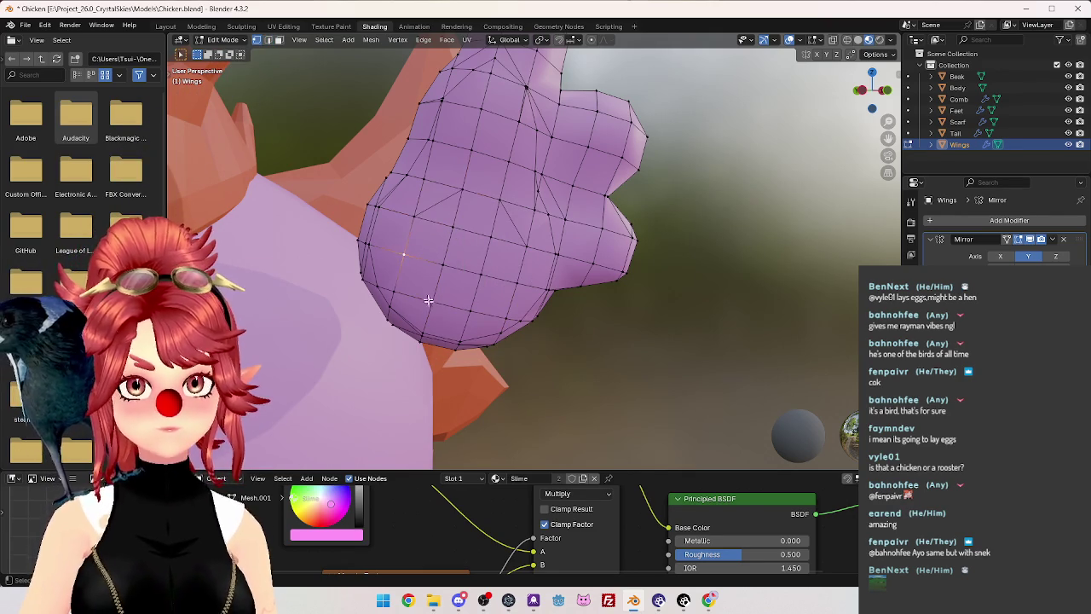
left_click(471, 313)
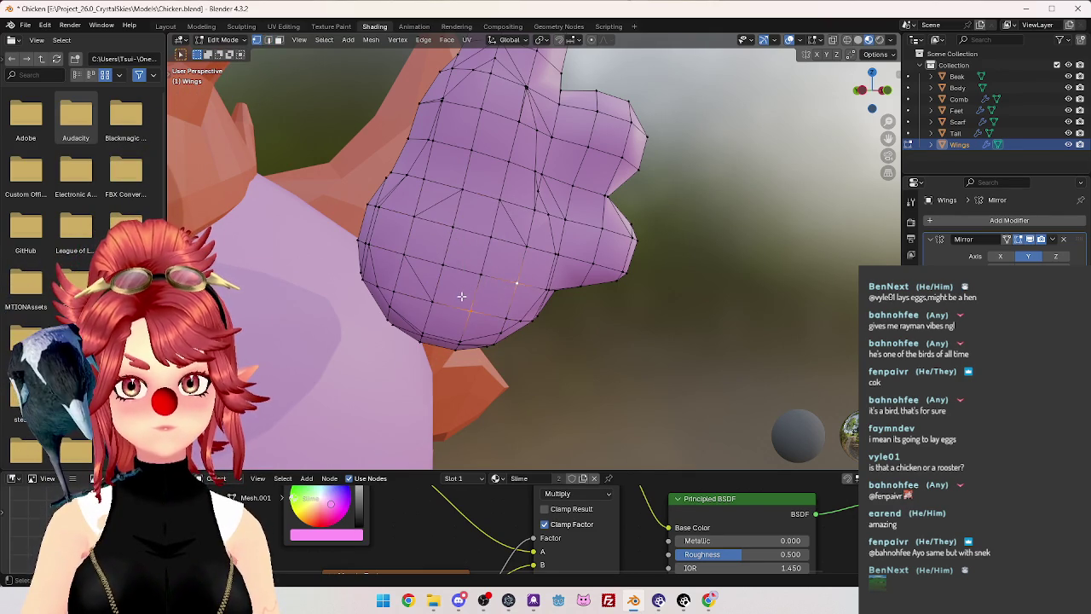
middle_click_drag(461, 296, 466, 284)
mouse_move(552, 250)
middle_mouse_down()
mouse_move(555, 240)
mouse_move(498, 238)
mouse_move(512, 208)
mouse_move(558, 226)
middle_mouse_up()
key("2")
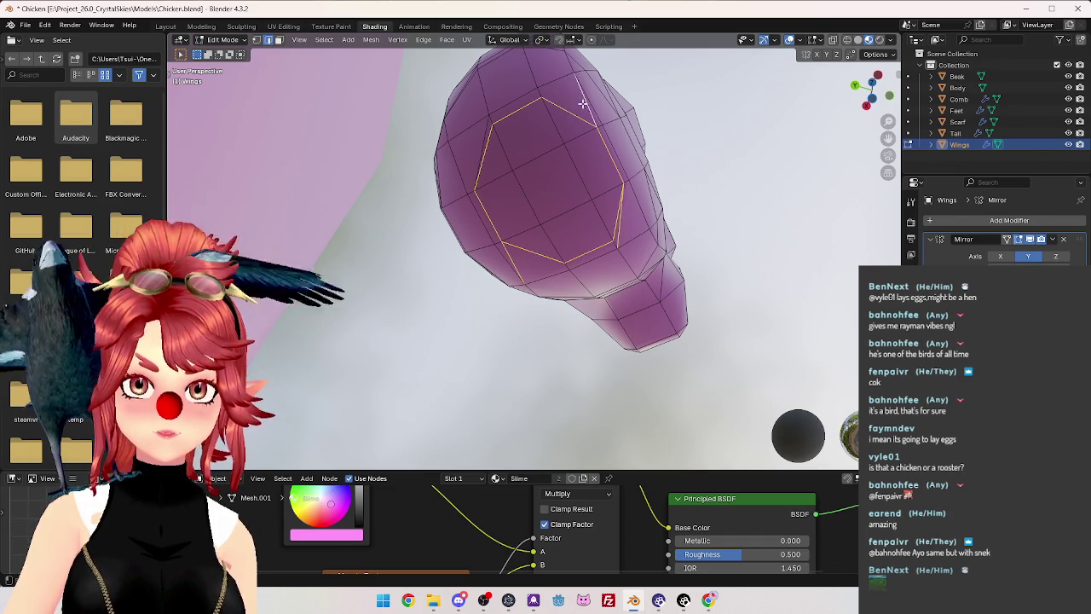
Dissolve the back wing edge ring and select the two leftover vertices.
key("x")
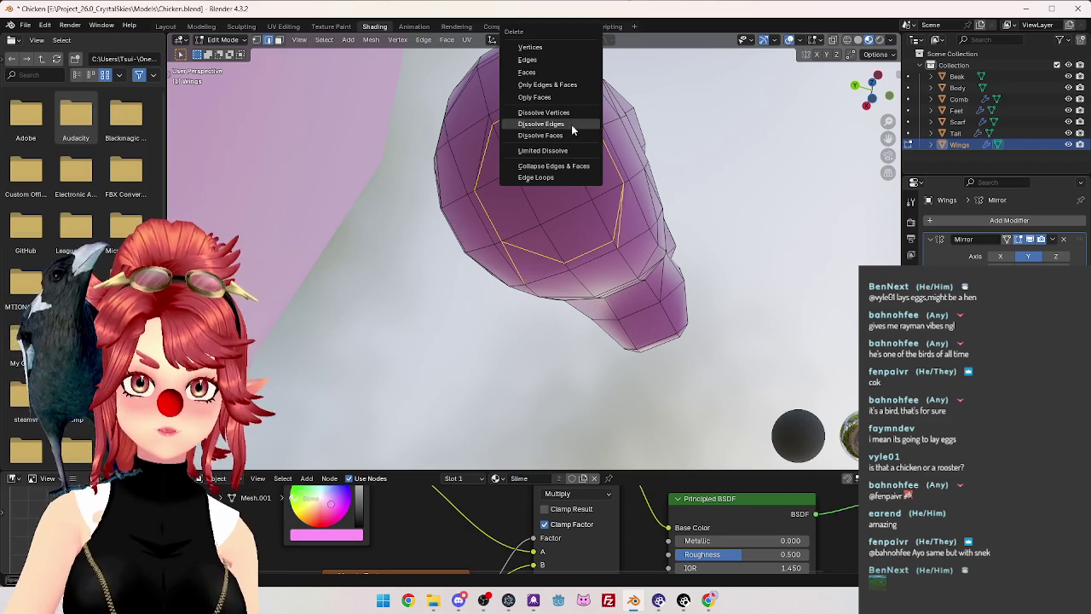
left_click(571, 125)
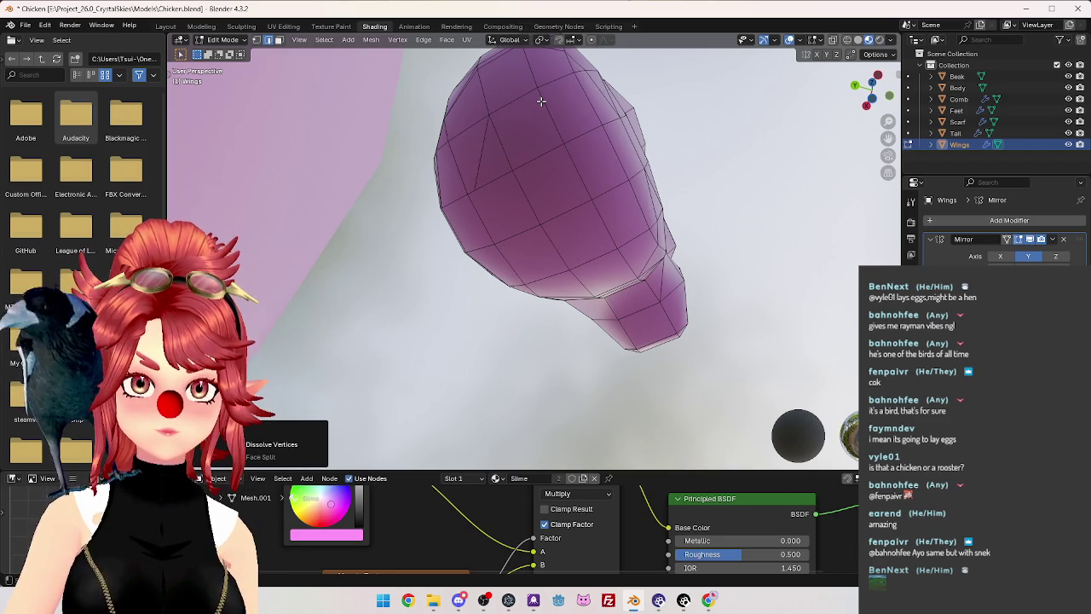
key("1")
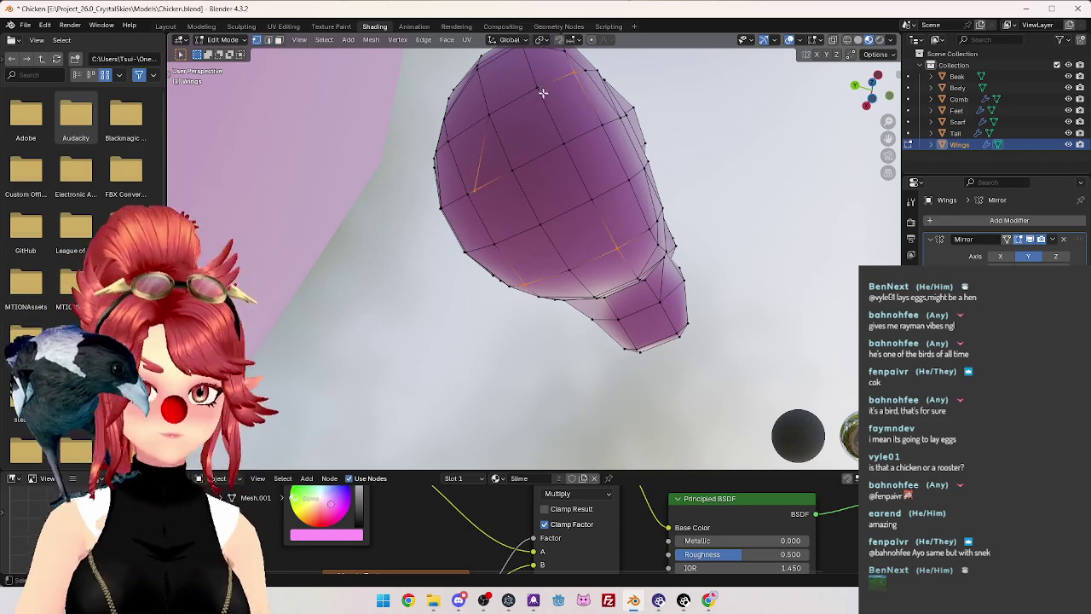
left_click(543, 92)
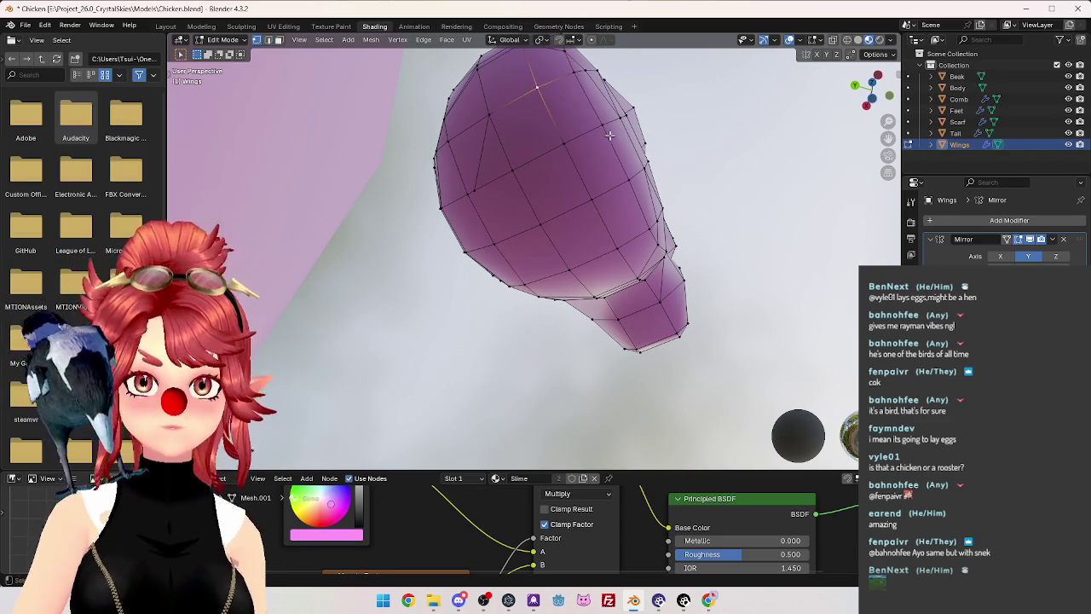
left_click(629, 183)
left_click(572, 271)
left_click(495, 245, "shift")
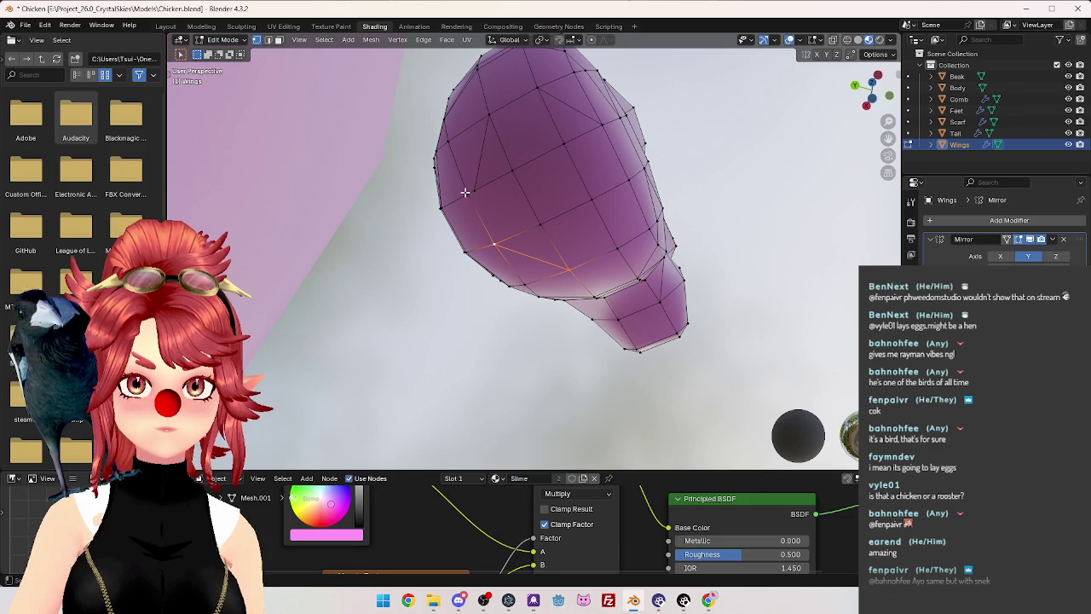
left_click(475, 192)
left_click(524, 220, "shift")
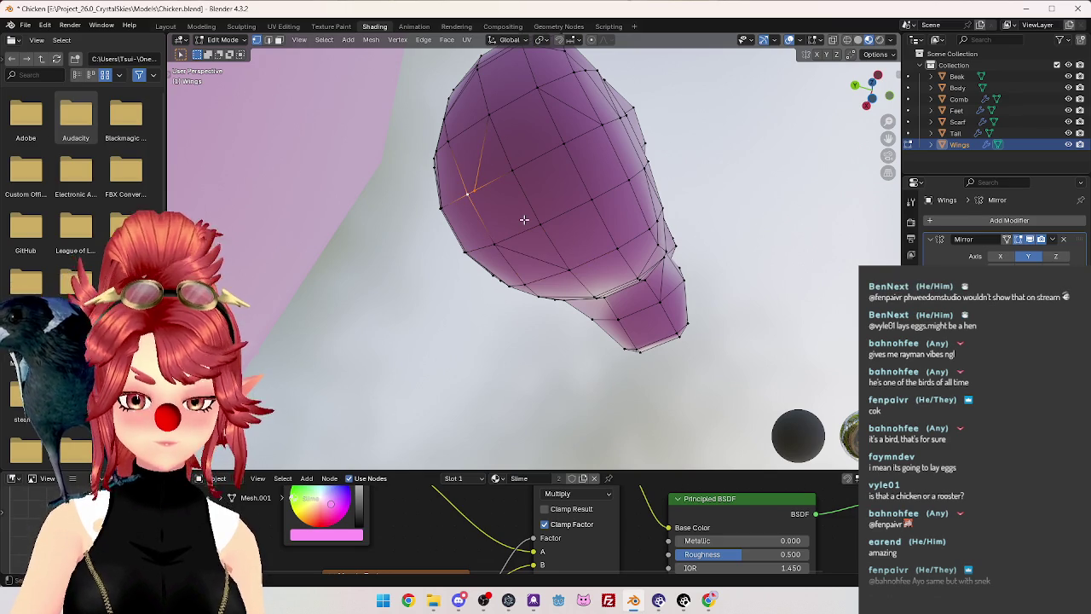
Merge the two selected vertices At Last and review the wing from a new angle.
key("m")
left_click(478, 233)
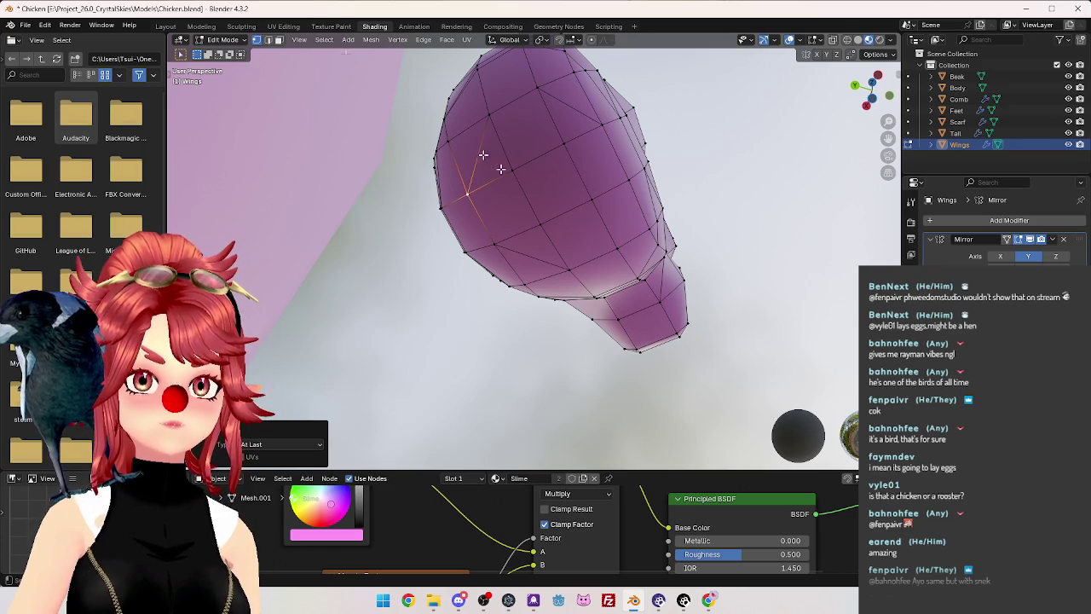
mouse_move(583, 227)
middle_mouse_down()
mouse_move(550, 193)
mouse_move(589, 154)
mouse_move(577, 146)
mouse_move(567, 194)
mouse_move(584, 174)
mouse_move(598, 228)
mouse_move(588, 243)
mouse_move(546, 237)
mouse_move(541, 212)
mouse_move(677, 191)
mouse_move(791, 223)
mouse_move(611, 299)
mouse_move(565, 236)
mouse_move(631, 203)
mouse_move(592, 185)
mouse_move(563, 269)
middle_mouse_up()
right_click(555, 154, "shift")
scroll(577, 146, "up", 3)
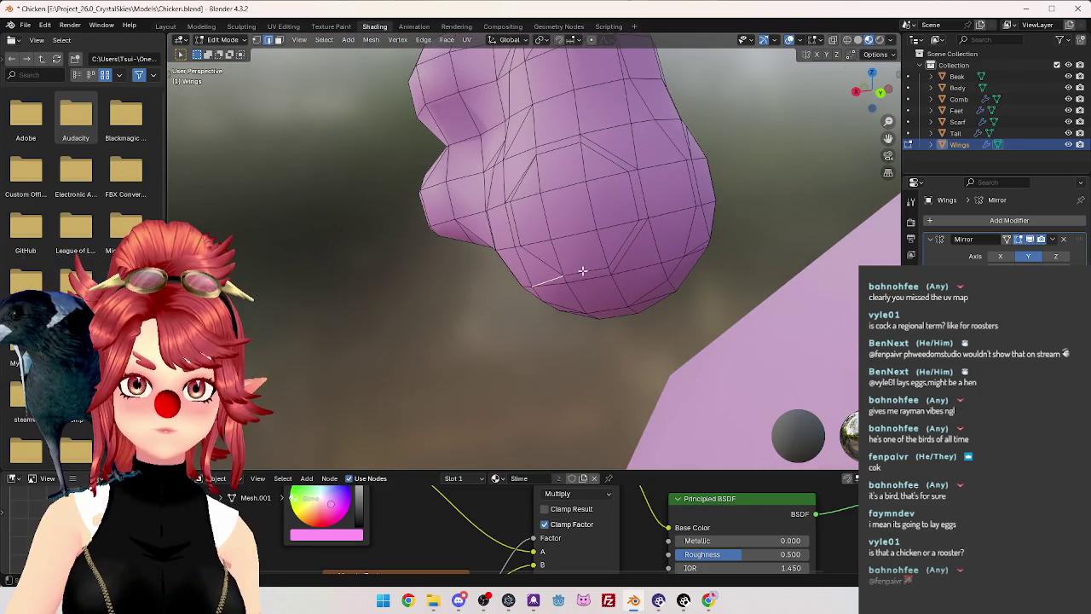
Dissolve the edge loop around the lower wing.
left_click(579, 266, "alt")
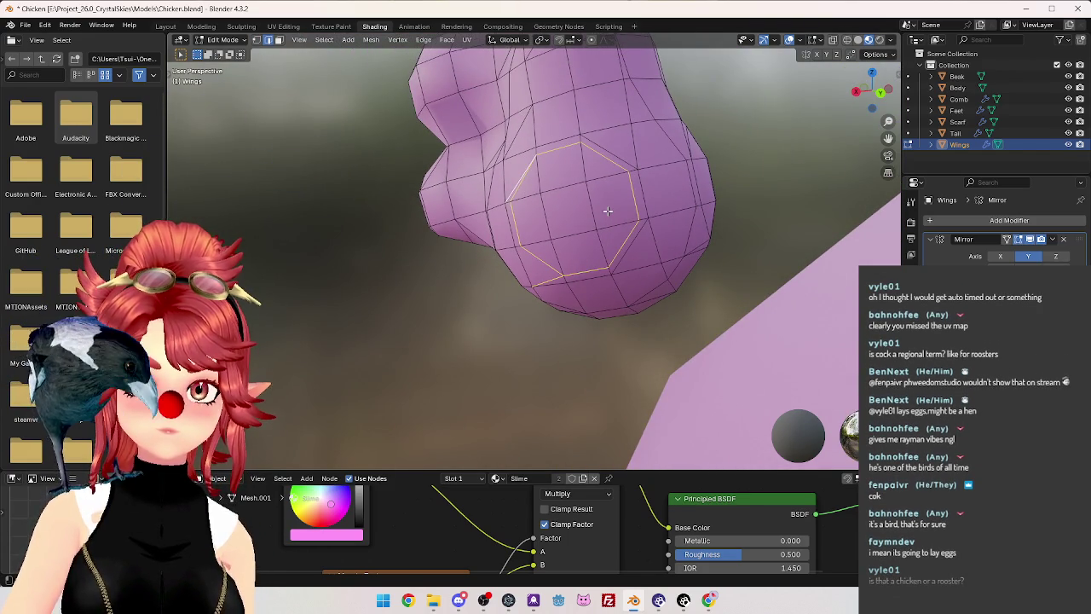
key("x")
left_click(607, 209)
middle_click_drag(607, 210, 534, 188)
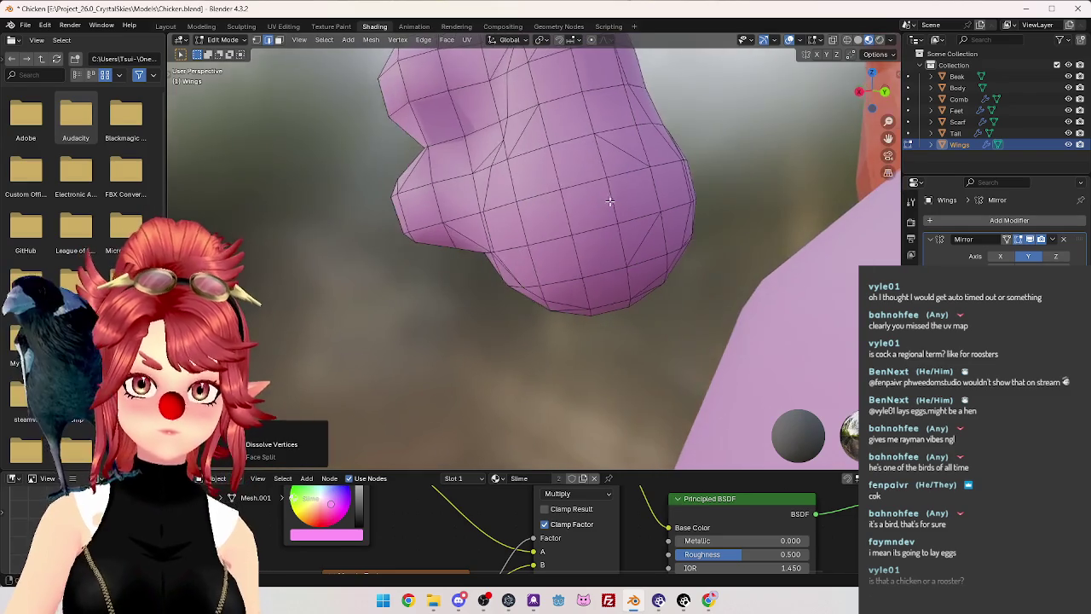
Merge stray lower-wing vertices By Distance and At Last.
key("1")
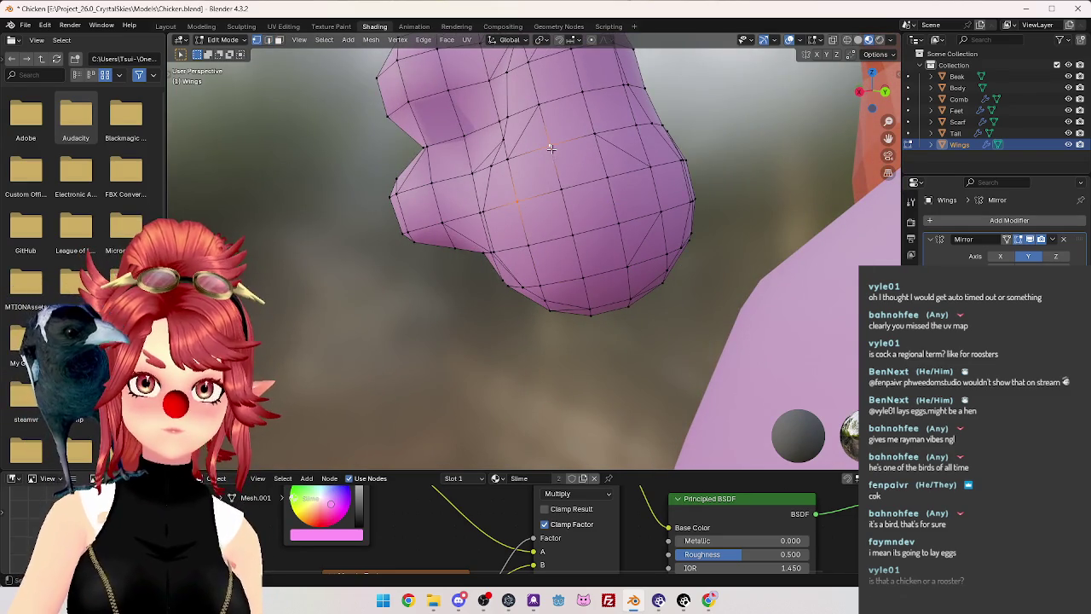
left_click(530, 248)
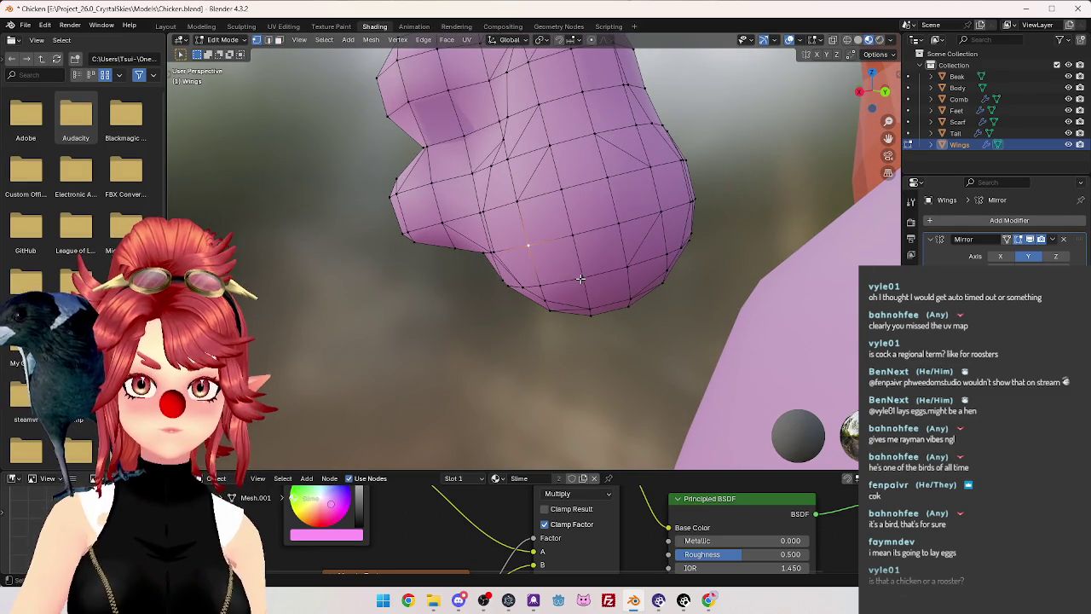
mouse_move(560, 194)
middle_mouse_down()
mouse_move(579, 146)
mouse_move(629, 216)
mouse_move(699, 146)
middle_mouse_up()
mouse_move(648, 256)
middle_mouse_down()
mouse_move(587, 206)
mouse_move(590, 193)
middle_mouse_up()
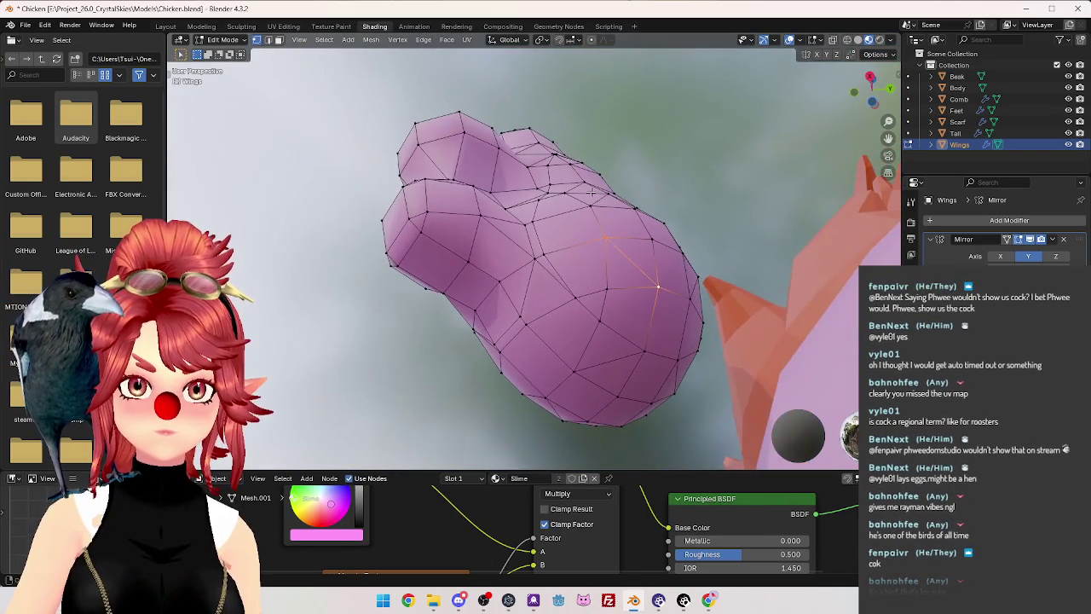
left_click(543, 256)
key("m")
left_click(556, 279)
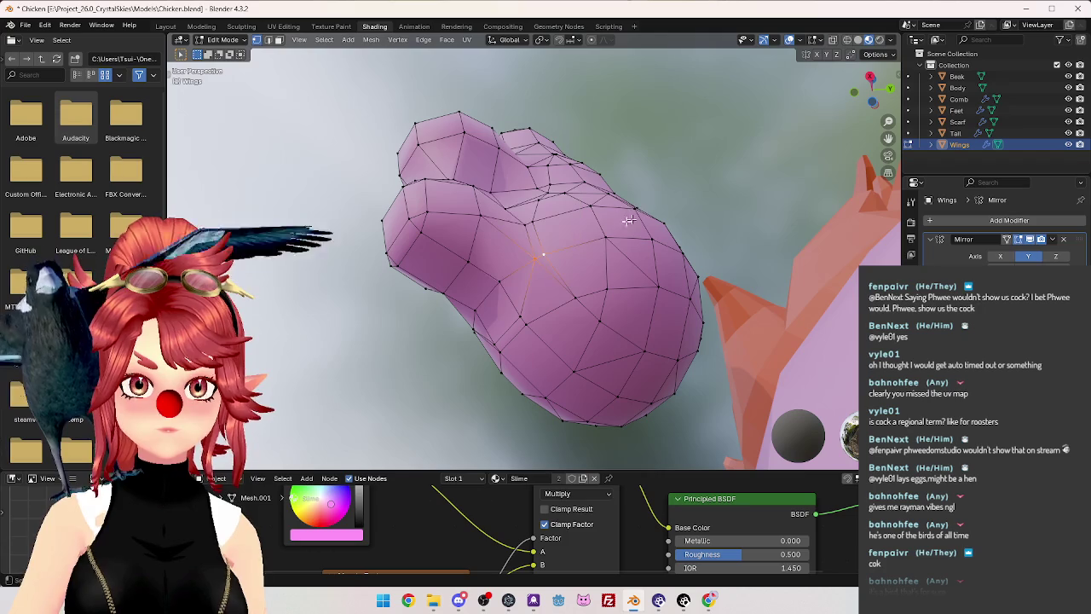
key("m")
left_click(548, 258)
mouse_move(548, 259)
middle_mouse_down()
mouse_move(538, 191)
mouse_move(596, 214)
mouse_move(506, 303)
mouse_move(492, 264)
middle_mouse_up()
key("m")
left_click(540, 192)
scroll(602, 220, "down", 2)
scroll(555, 256, "up", 3)
Dissolve the remaining selection with X > Dissolve and orbit to check the tidied wing.
key("2")
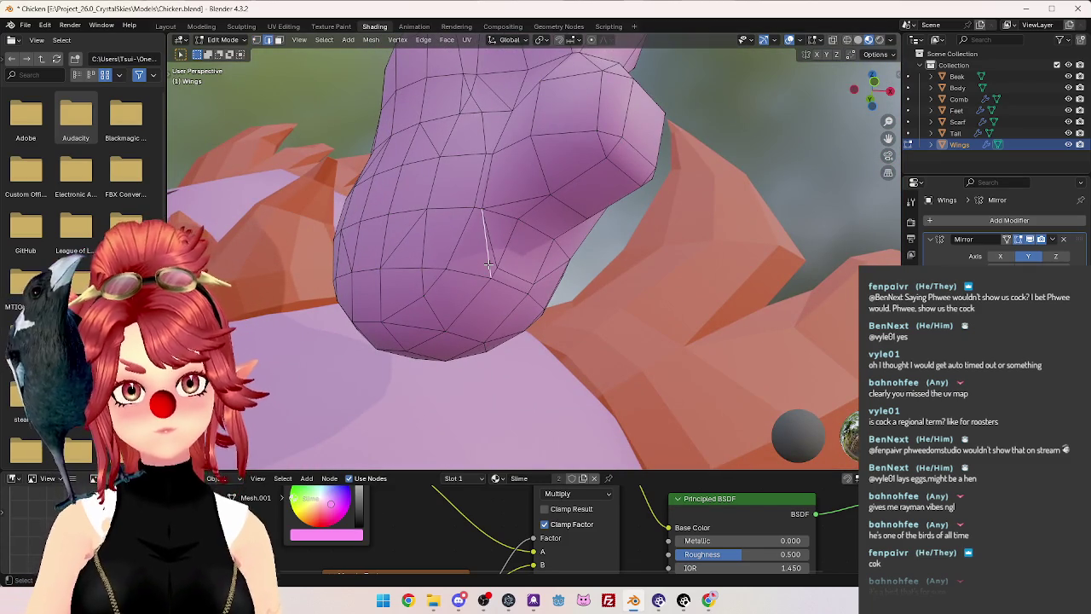
key("x")
left_click(537, 282)
mouse_move(537, 281)
middle_mouse_down()
mouse_move(571, 218)
mouse_move(553, 214)
mouse_move(579, 262)
middle_mouse_up()
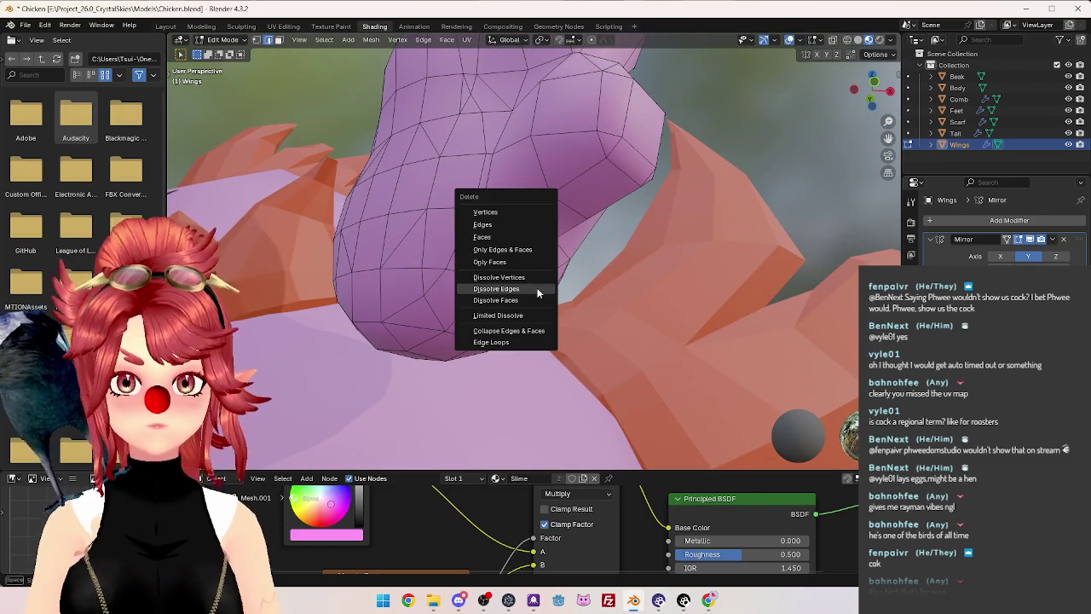
scroll(554, 214, "up", 3)
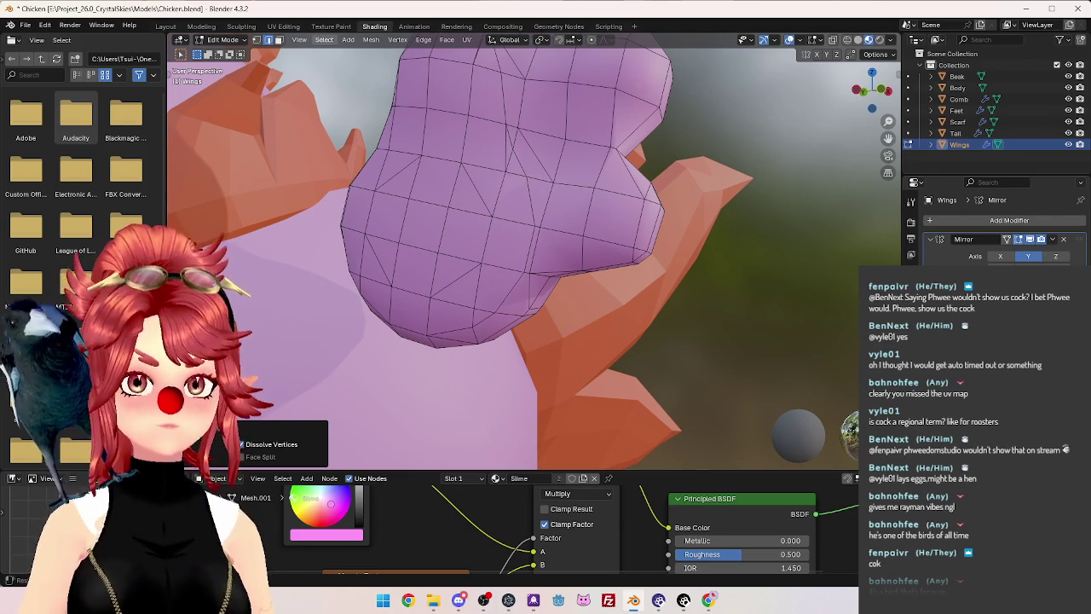
mouse_move(599, 198)
middle_mouse_down()
mouse_move(524, 353)
mouse_move(531, 183)
mouse_move(483, 171)
mouse_move(509, 258)
mouse_move(463, 220)
mouse_move(472, 260)
mouse_move(514, 268)
middle_mouse_up()
Select an edge path up the wing and dissolve that edge loop.
left_click(394, 222)
mouse_move(394, 221)
middle_mouse_down()
mouse_move(409, 317)
mouse_move(388, 330)
mouse_move(446, 256)
mouse_move(448, 291)
middle_mouse_up()
left_click(477, 226, "ctrl")
left_click(388, 88, "ctrl")
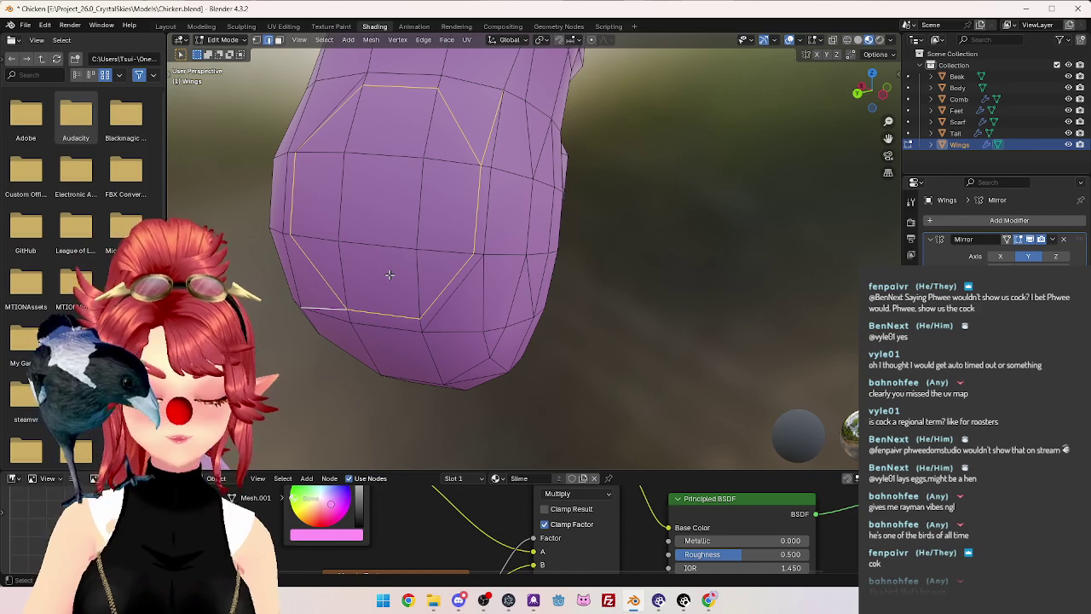
key("x")
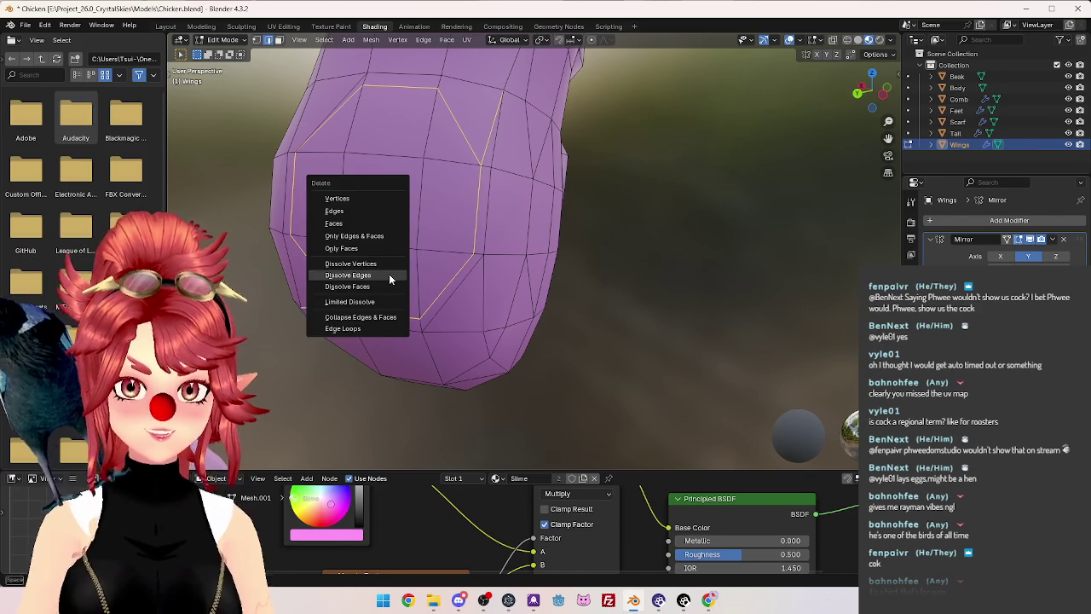
left_click(389, 276)
Connect two wing vertices with a new edge, then merge a left-side vertex at last.
left_click(350, 323)
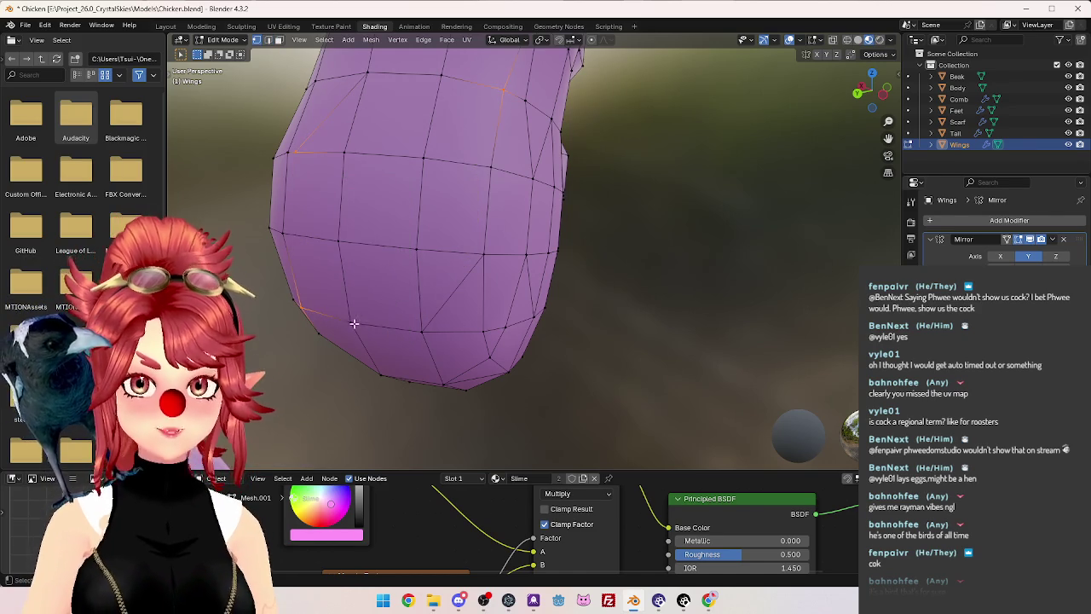
key("j")
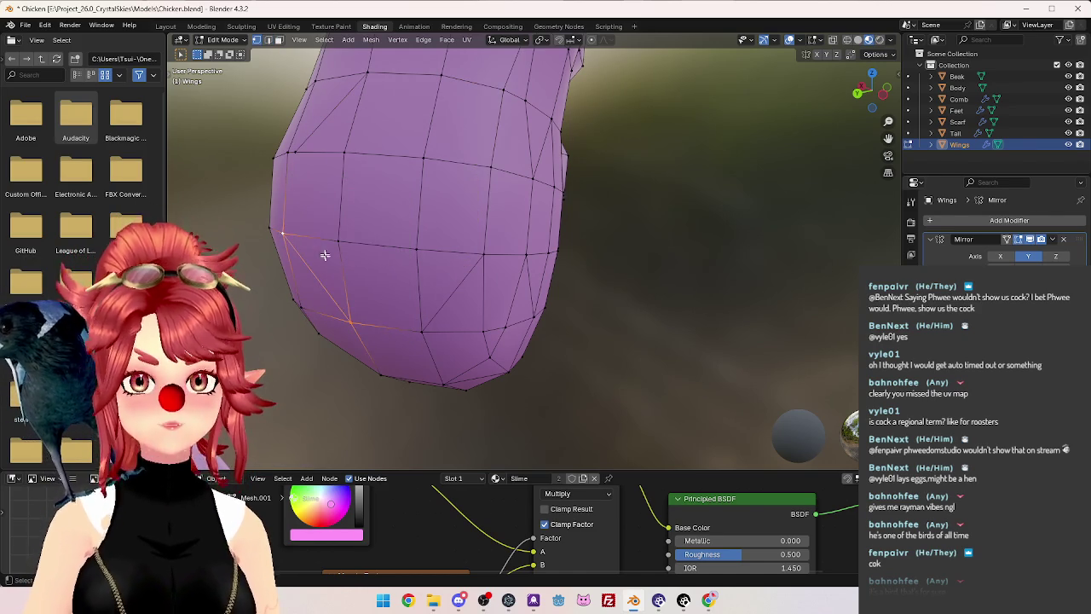
left_click(291, 152)
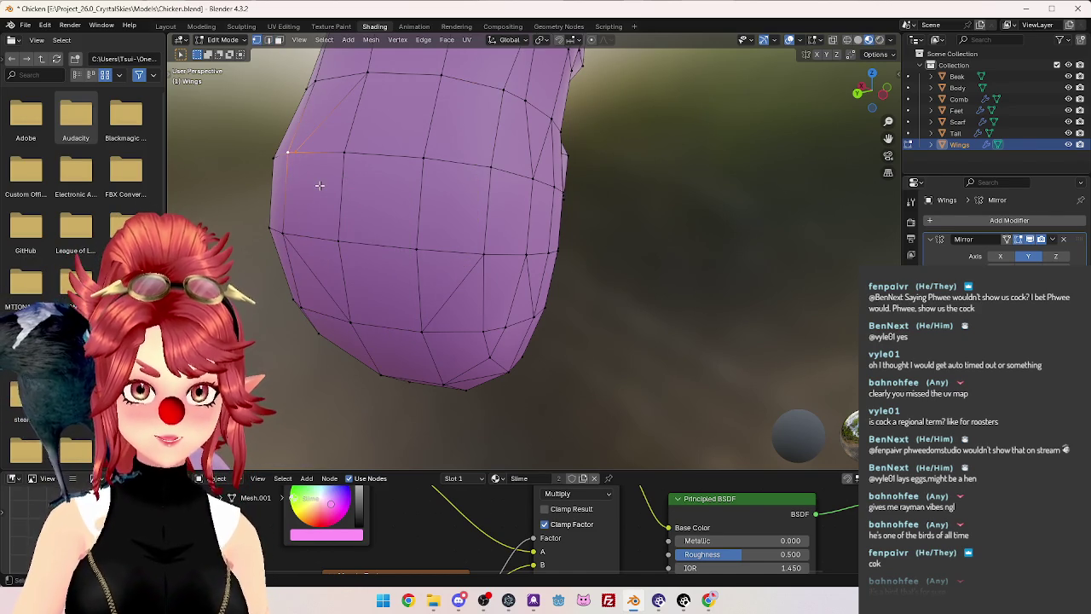
key("m")
left_click(319, 184)
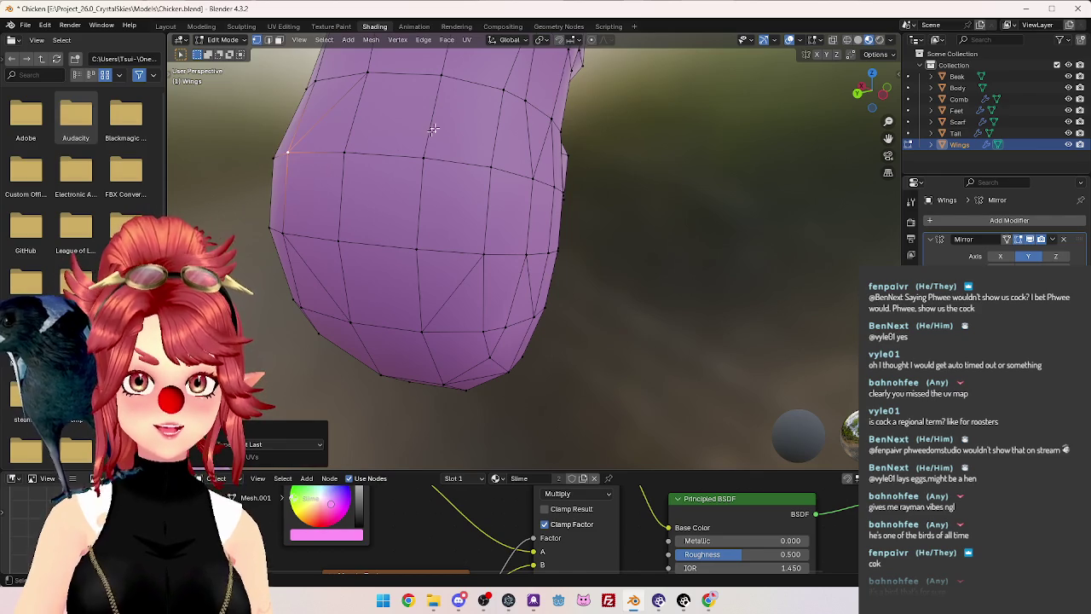
Merge vertices at the top of the wing into their neighbours with Merge At Last.
left_click(441, 76)
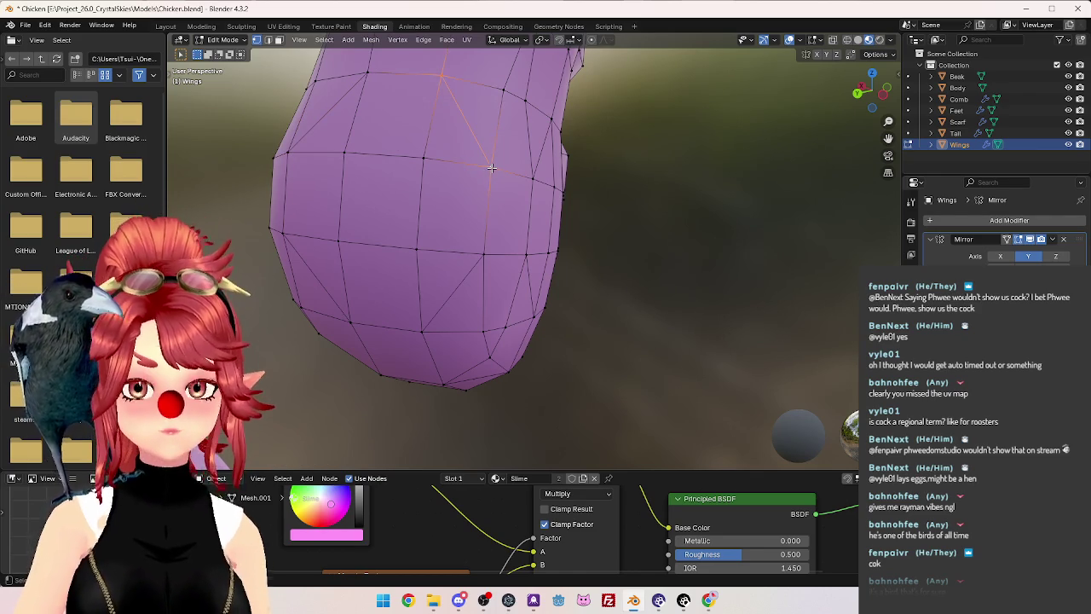
mouse_move(491, 168)
middle_mouse_down()
mouse_move(493, 239)
mouse_move(558, 228)
mouse_move(581, 294)
middle_mouse_up()
scroll(581, 295, "up", 3)
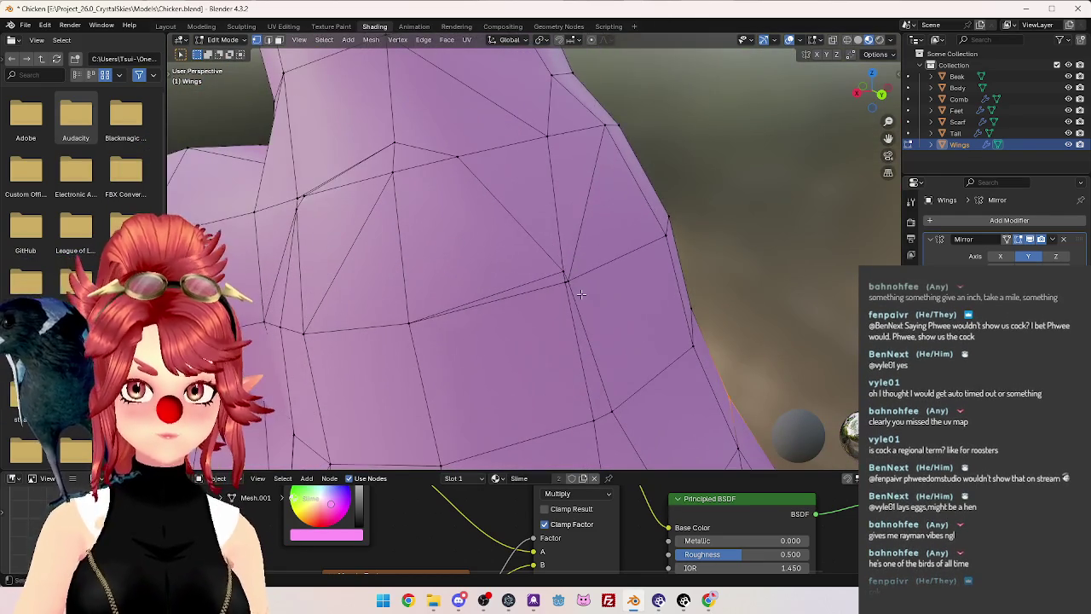
left_click(565, 287)
key("m")
left_click(571, 284)
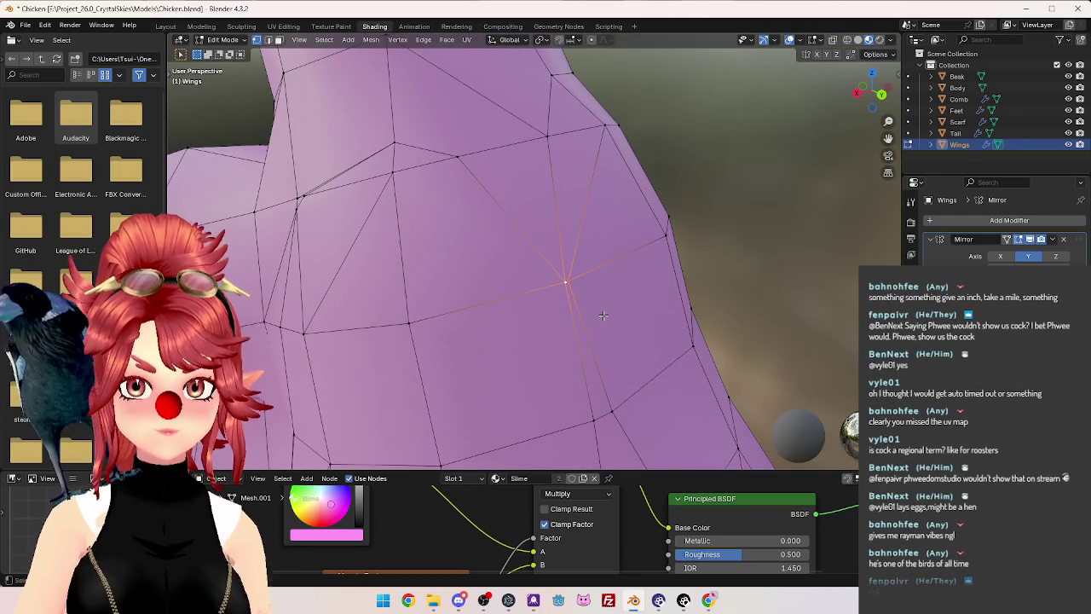
key("m")
left_click(603, 315)
Merge two more stray wing vertices into their neighbours.
mouse_move(603, 314)
middle_mouse_down()
mouse_move(552, 289)
mouse_move(539, 311)
mouse_move(563, 255)
mouse_move(536, 249)
middle_mouse_up()
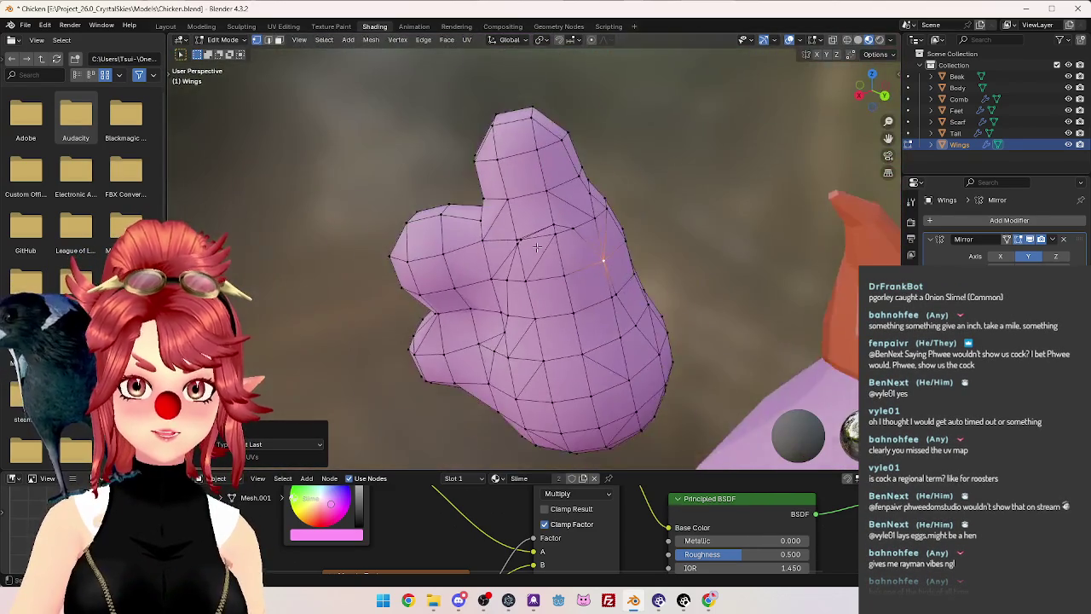
scroll(537, 248, "up", 2)
left_click(566, 223)
key("m")
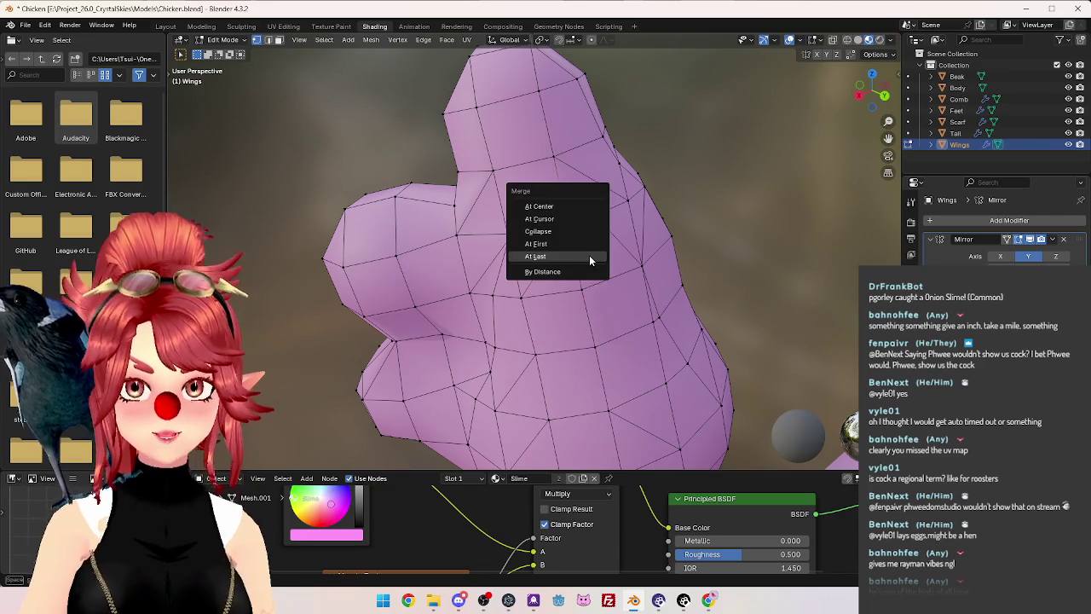
left_click(590, 255)
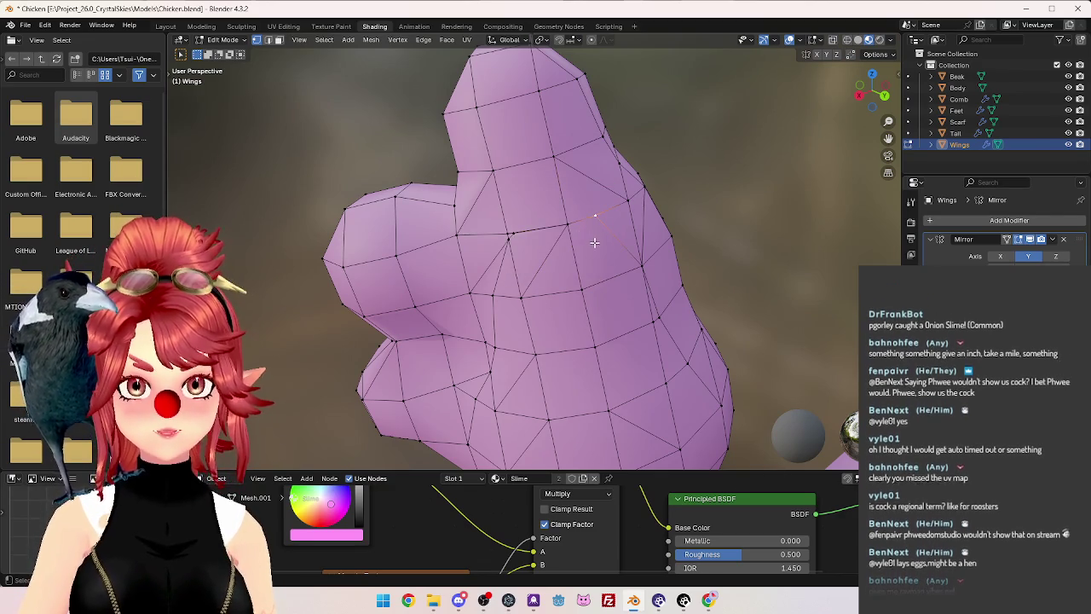
middle_click_drag(585, 231, 501, 227)
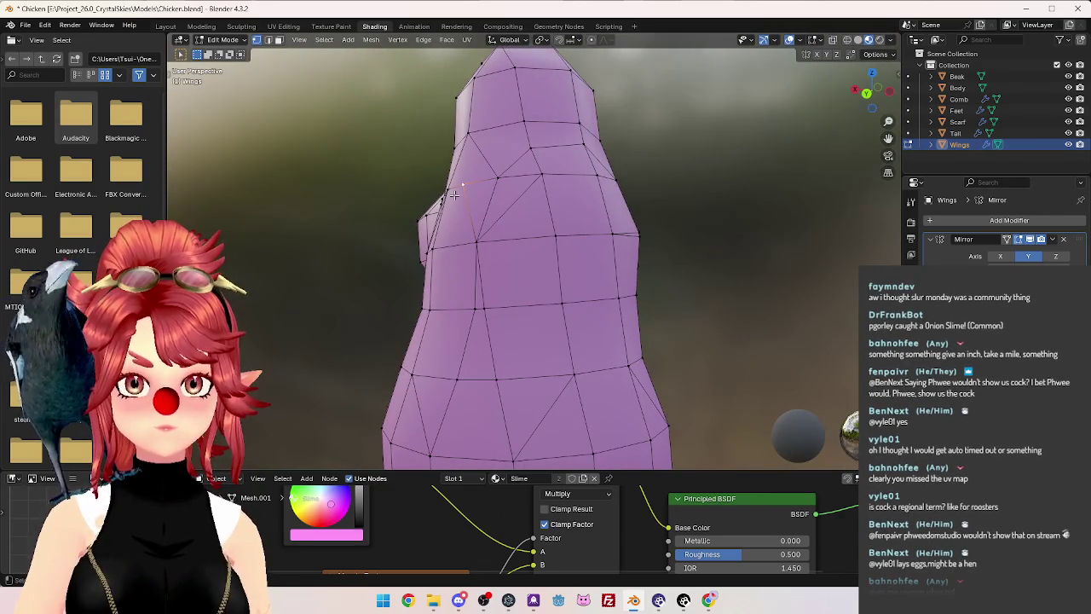
mouse_move(449, 194)
middle_mouse_down()
mouse_move(475, 213)
mouse_move(553, 220)
mouse_move(565, 250)
middle_mouse_up()
key("m")
left_click(475, 214)
Merge another pair of wing vertices at the last selected one.
mouse_move(599, 236)
middle_mouse_down()
mouse_move(588, 242)
mouse_move(601, 241)
mouse_move(601, 253)
middle_mouse_up()
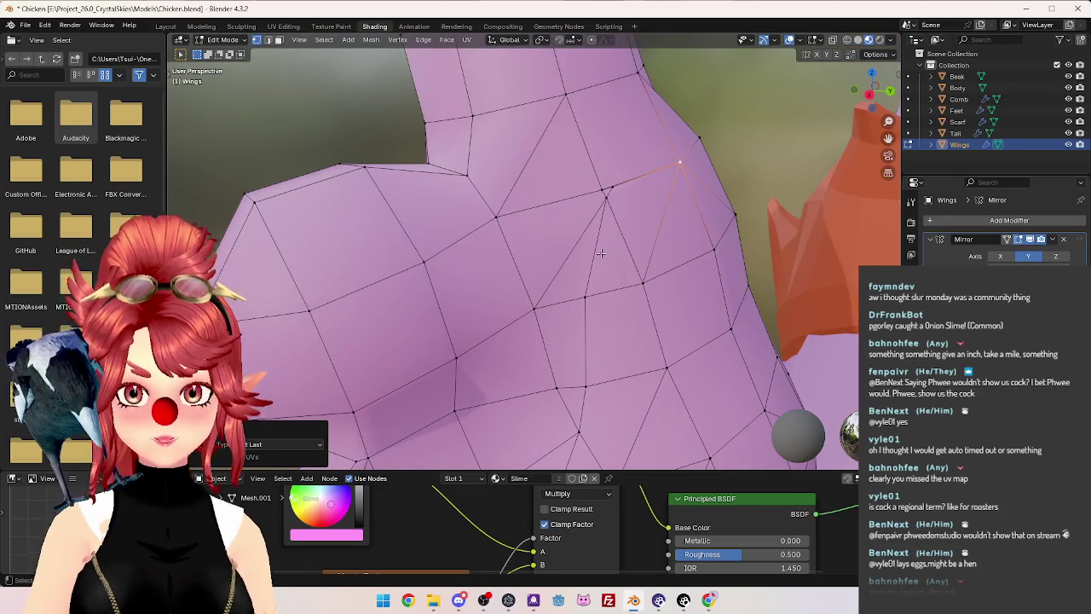
key("Return")
key("m")
left_click(612, 204)
key("m")
left_click(603, 194)
Orbit and zoom around the wing to inspect its lobed shape.
mouse_move(603, 195)
middle_mouse_down()
mouse_move(625, 283)
mouse_move(554, 377)
mouse_move(569, 322)
mouse_move(461, 322)
mouse_move(612, 346)
mouse_move(597, 328)
middle_mouse_up()
scroll(625, 283, "down", 3)
scroll(592, 321, "up", 5)
scroll(555, 305, "up", 3)
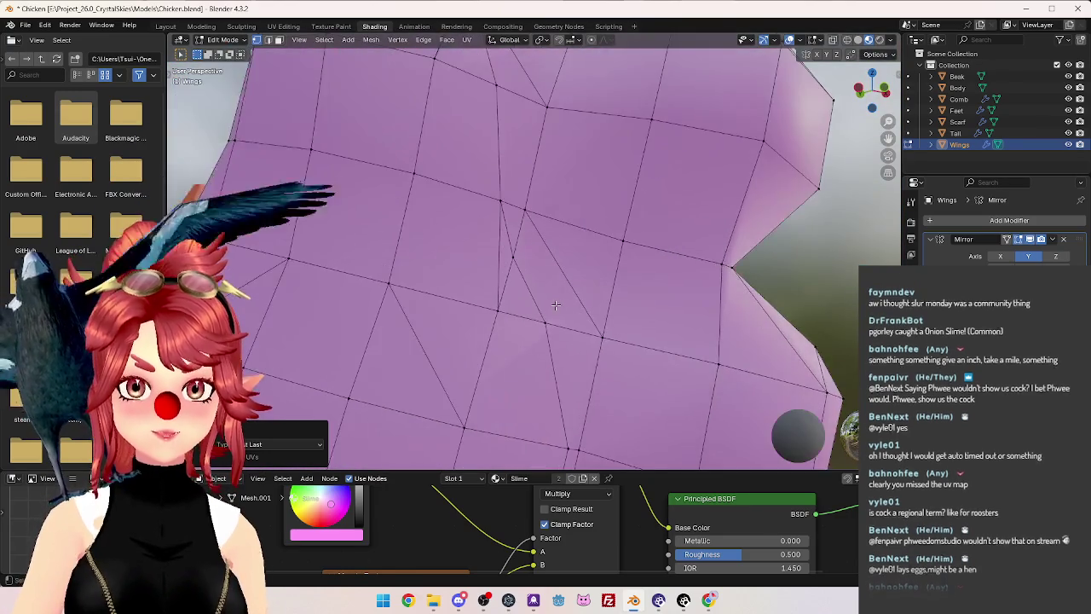
scroll(555, 305, "down", 3)
mouse_move(585, 316)
middle_mouse_down()
mouse_move(438, 250)
mouse_move(480, 288)
middle_mouse_up()
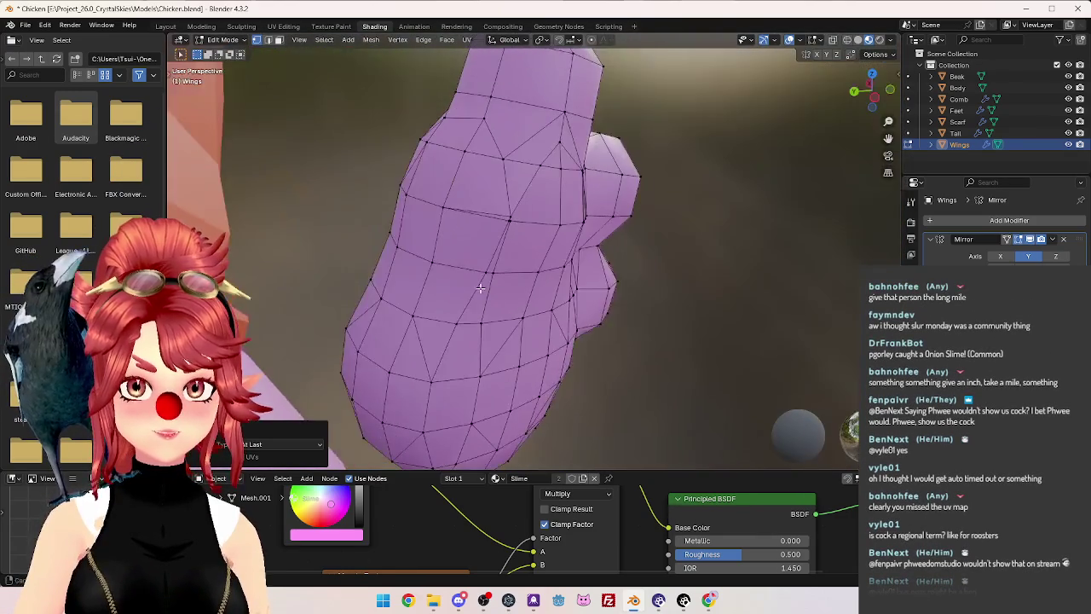
scroll(495, 260, "up", 3)
scroll(507, 224, "down", 2)
mouse_move(507, 224)
middle_mouse_down()
mouse_move(402, 154)
mouse_move(494, 238)
middle_mouse_up()
scroll(492, 282, "up", 3)
scroll(512, 281, "down", 2)
middle_click_drag(548, 281, 560, 295)
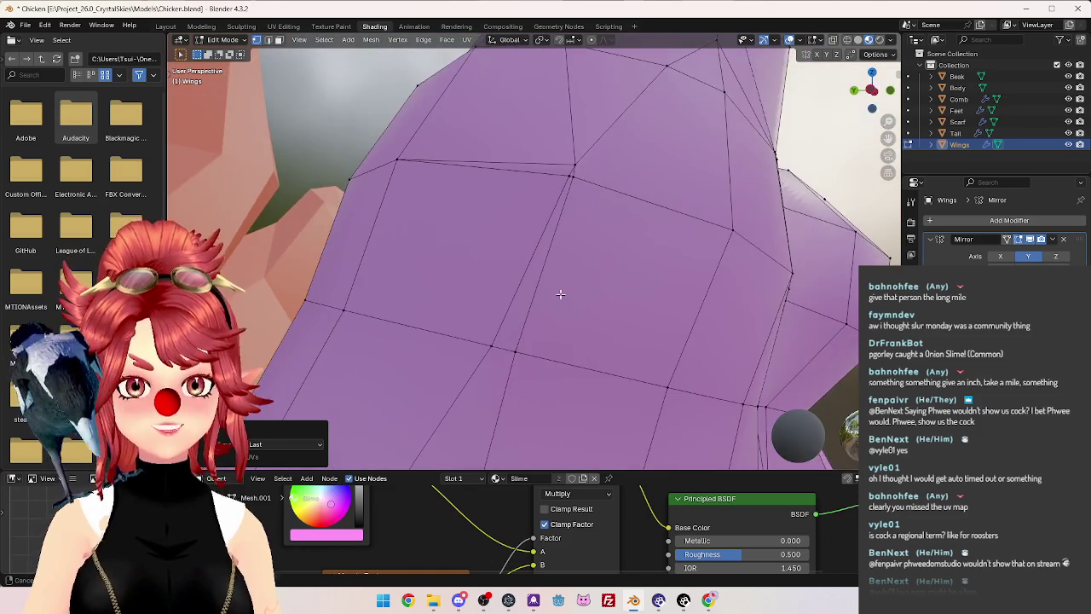
Merge two neighbouring vertices near the wing's top at the last one.
left_click(572, 168)
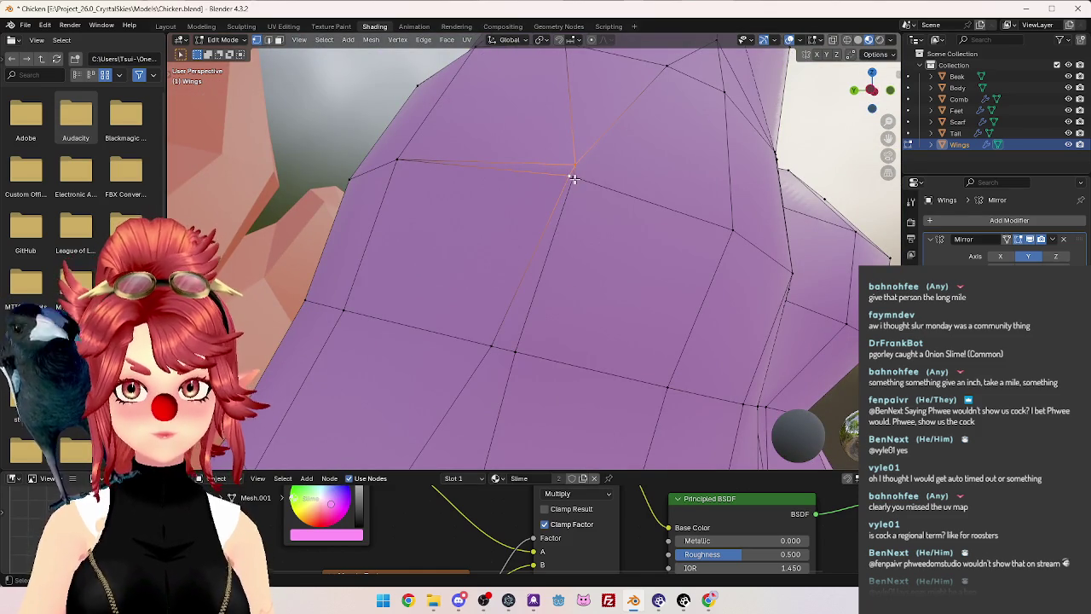
left_click(571, 176)
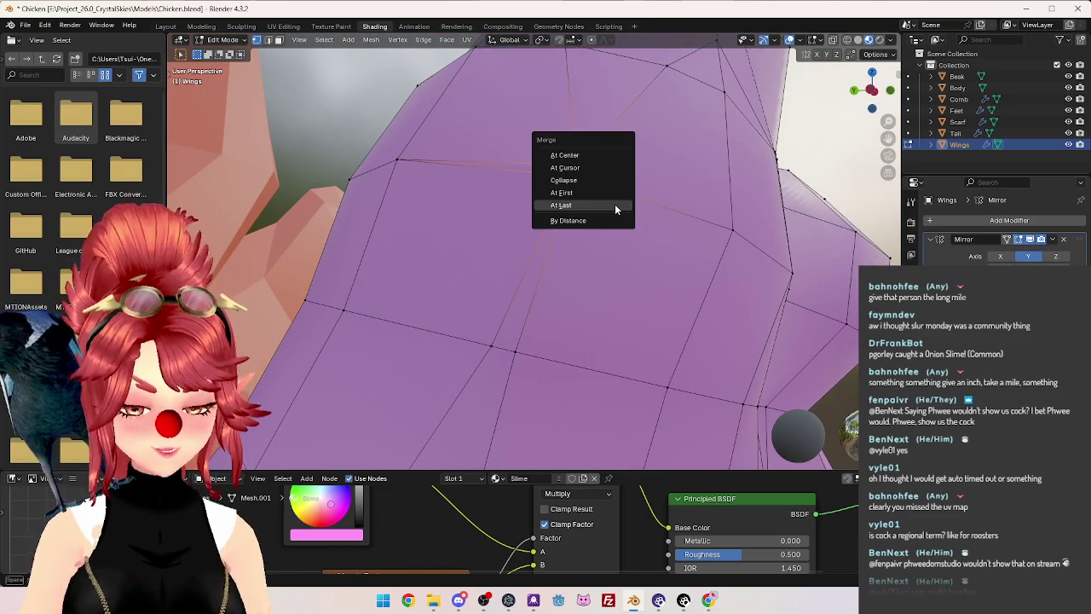
key("m")
left_click(614, 204)
scroll(603, 282, "down", 5)
mouse_move(603, 282)
middle_mouse_down()
mouse_move(638, 312)
mouse_move(531, 292)
mouse_move(555, 261)
mouse_move(526, 239)
middle_mouse_up()
scroll(538, 298, "down", 2)
scroll(544, 303, "down", 2)
scroll(550, 273, "up", 4)
scroll(550, 258, "up", 2)
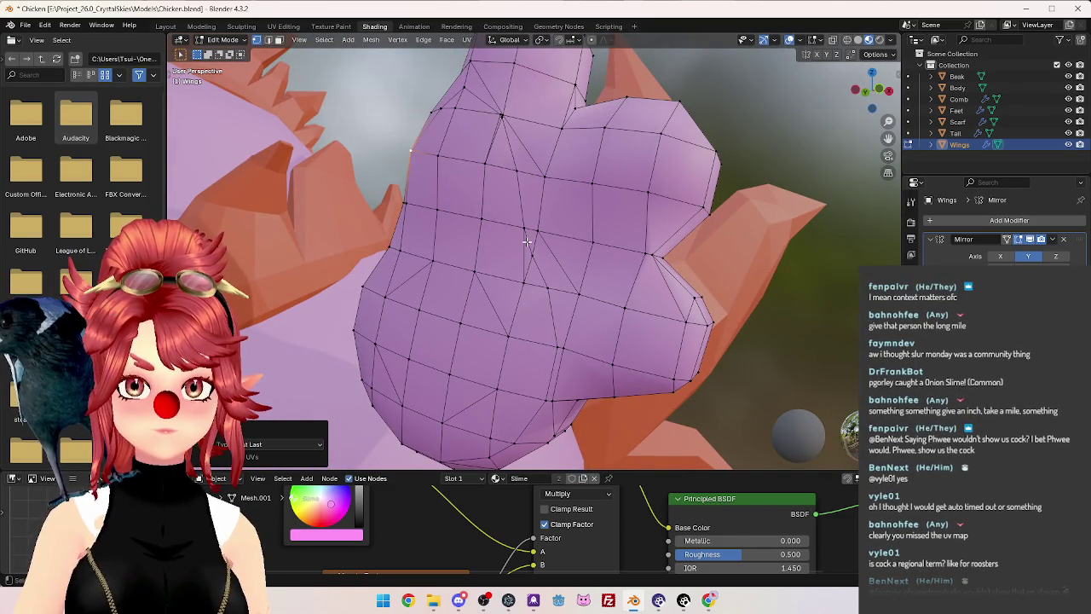
Dissolve the two adjoining edges in the middle of the wing.
key("2")
left_click(522, 260)
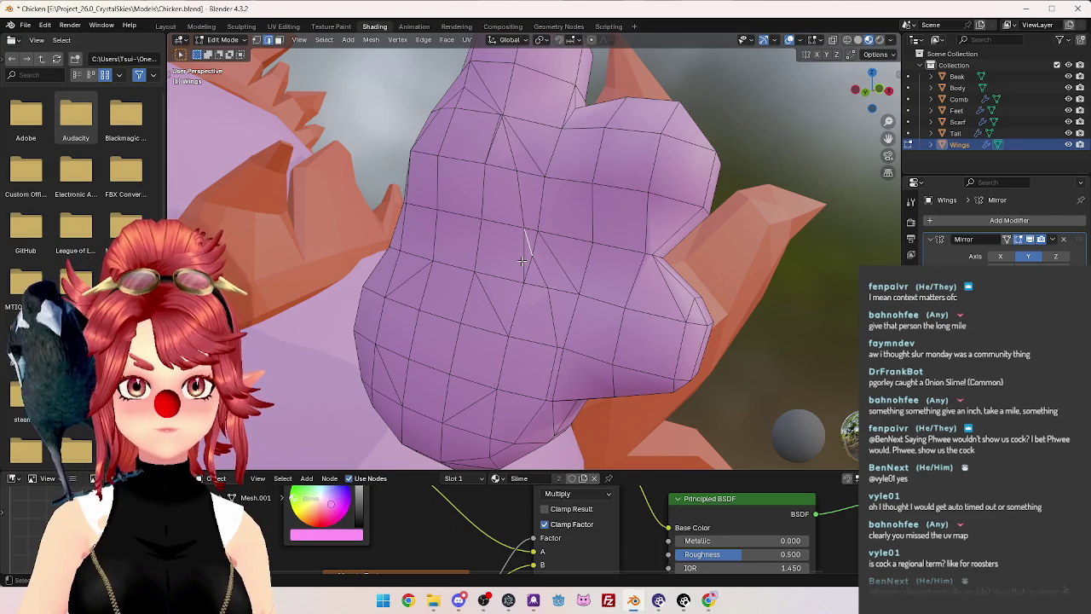
left_click(547, 303, "shift")
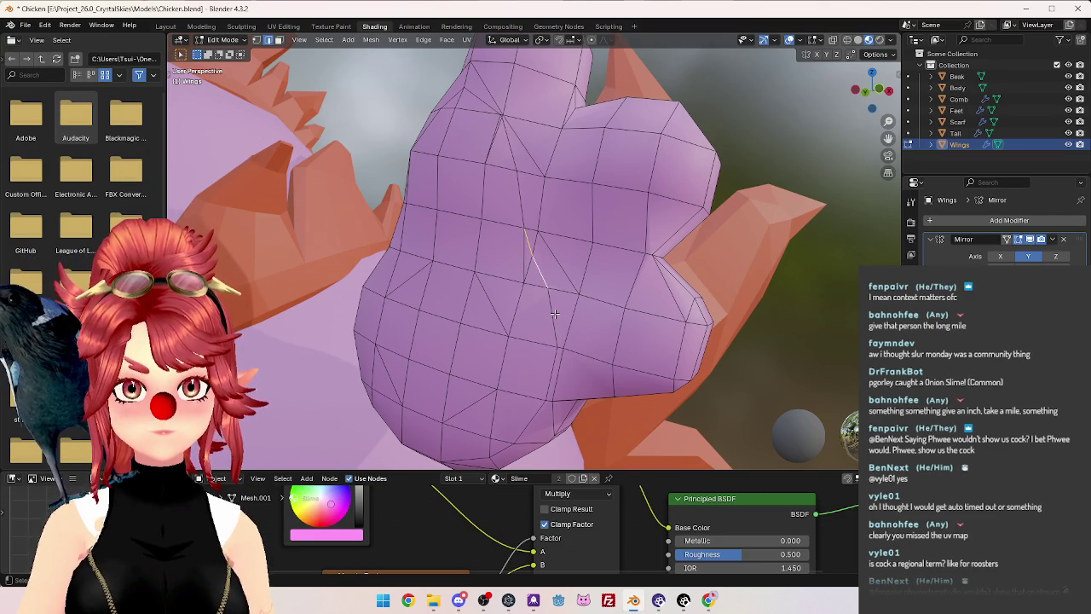
key("x")
left_click(555, 313)
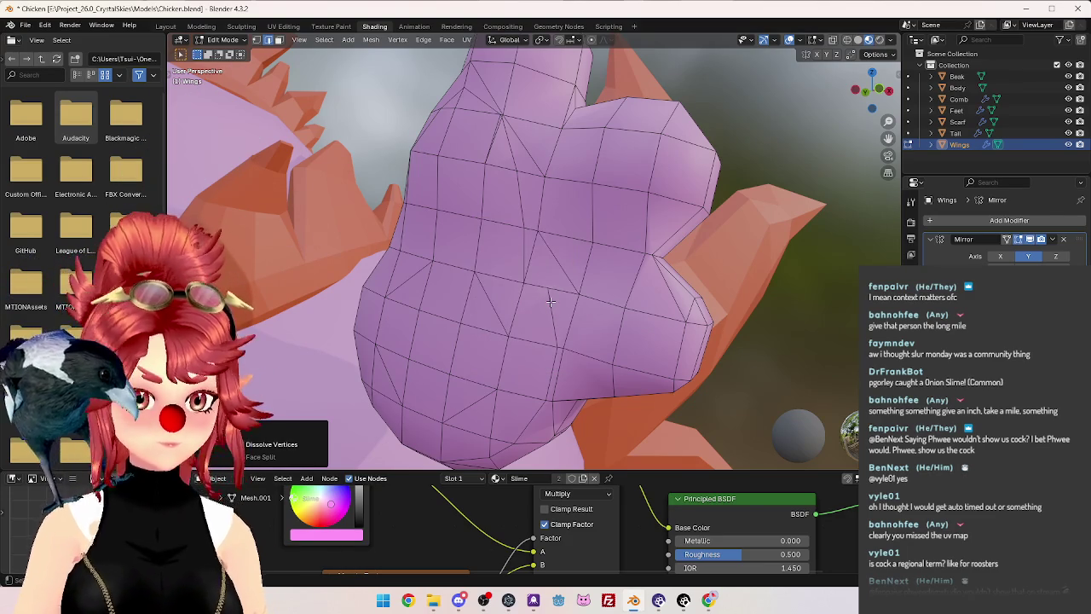
Dissolve the stray vertices left in the middle of the wing mesh.
key("1")
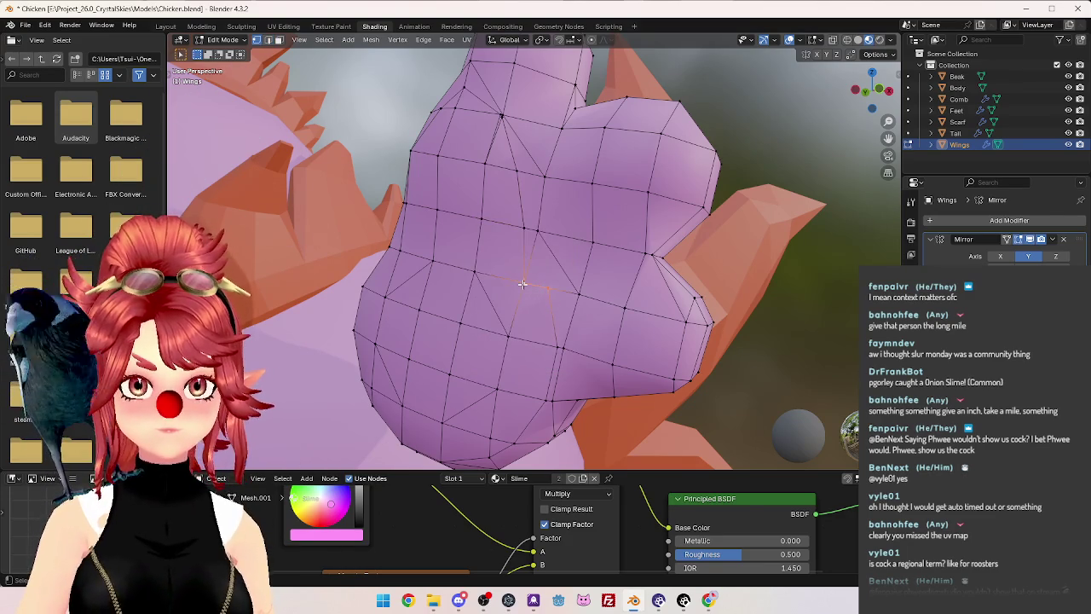
left_click(523, 284)
key("x")
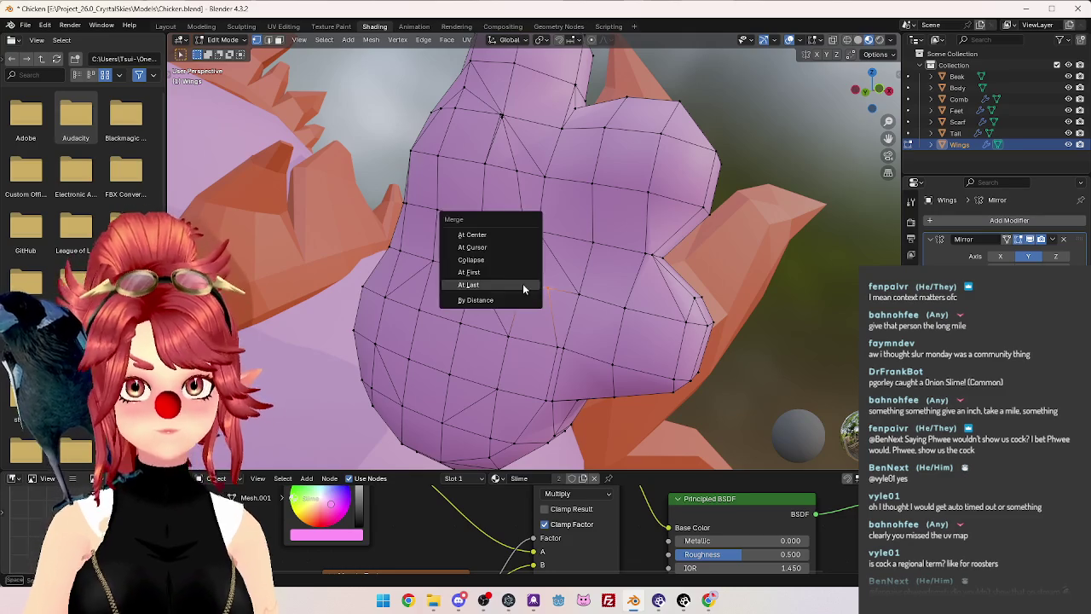
left_click(524, 287)
left_click(560, 346)
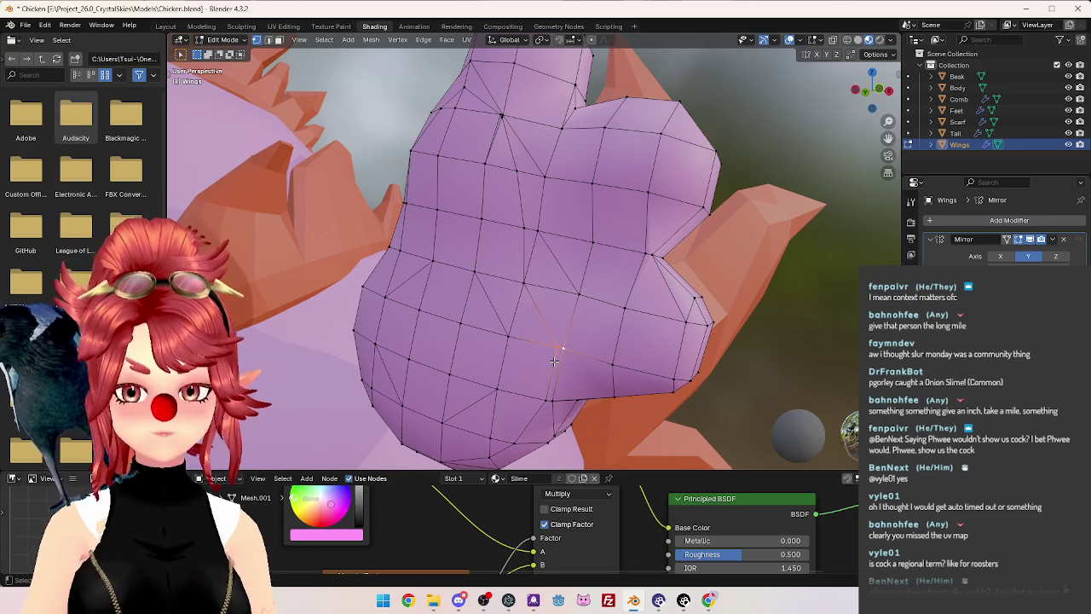
key("x")
left_click(549, 374)
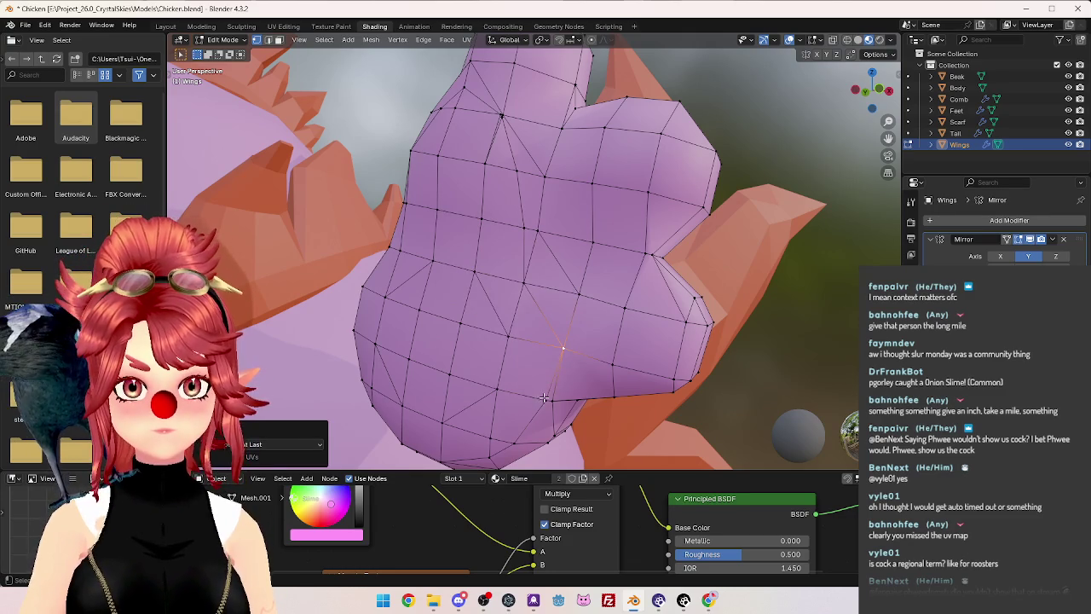
key("x")
left_click(555, 363)
scroll(555, 362, "down", 5)
Merge the converging vertices near the wing centre into one at the last vertex.
middle_click_drag(563, 341, 653, 331)
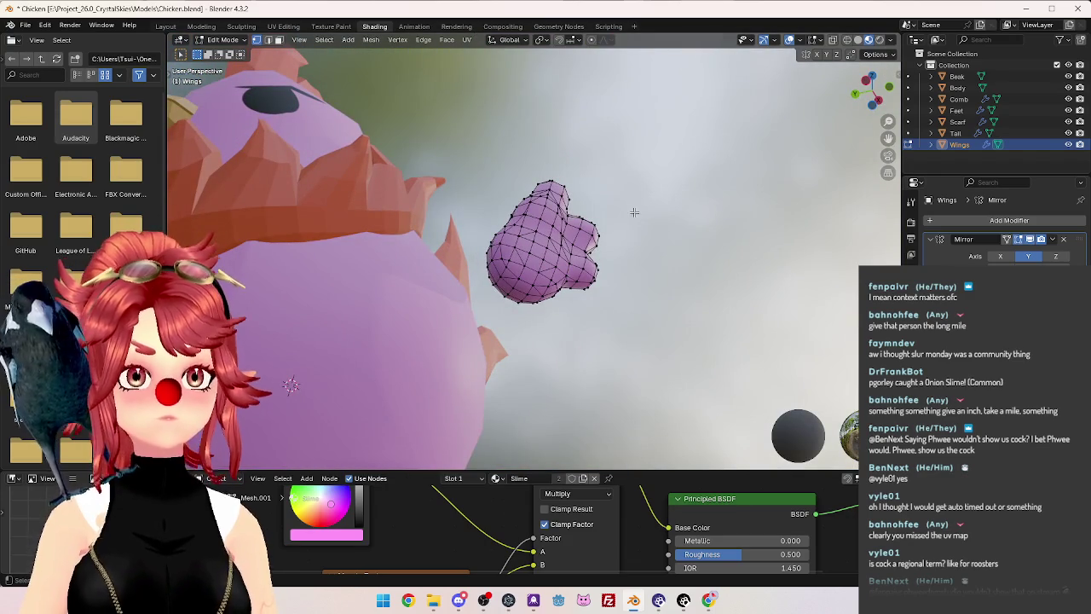
mouse_move(662, 236)
middle_mouse_down()
mouse_move(680, 217)
mouse_move(704, 220)
mouse_move(563, 312)
middle_mouse_up()
scroll(656, 256, "up", 3)
scroll(563, 312, "up", 3)
scroll(546, 324, "up", 4)
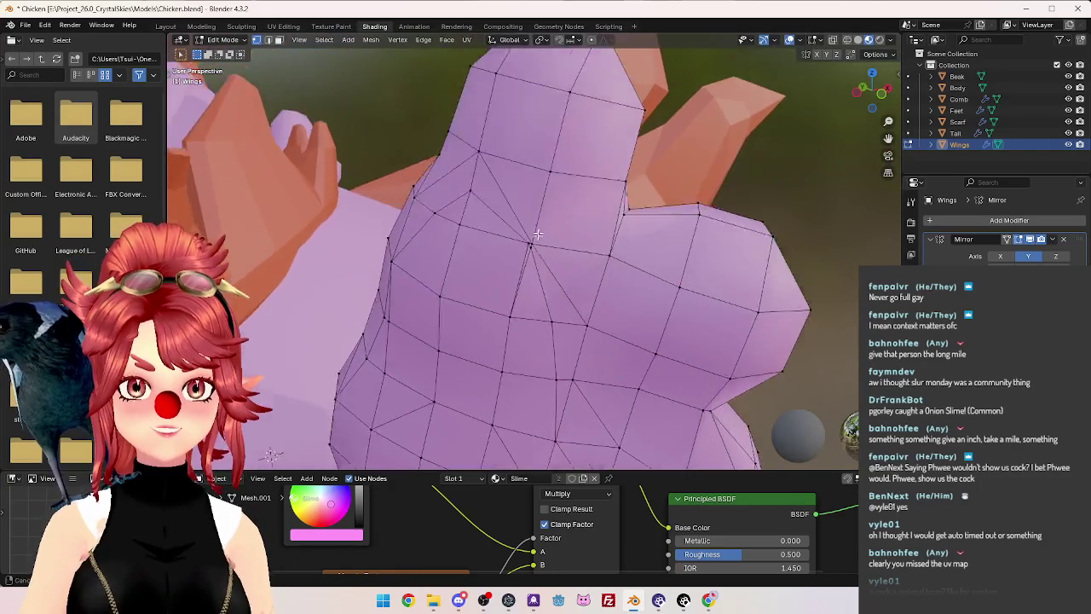
scroll(531, 341, "up", 4)
scroll(548, 308, "up", 3)
scroll(548, 307, "down", 5)
scroll(556, 247, "up", 2)
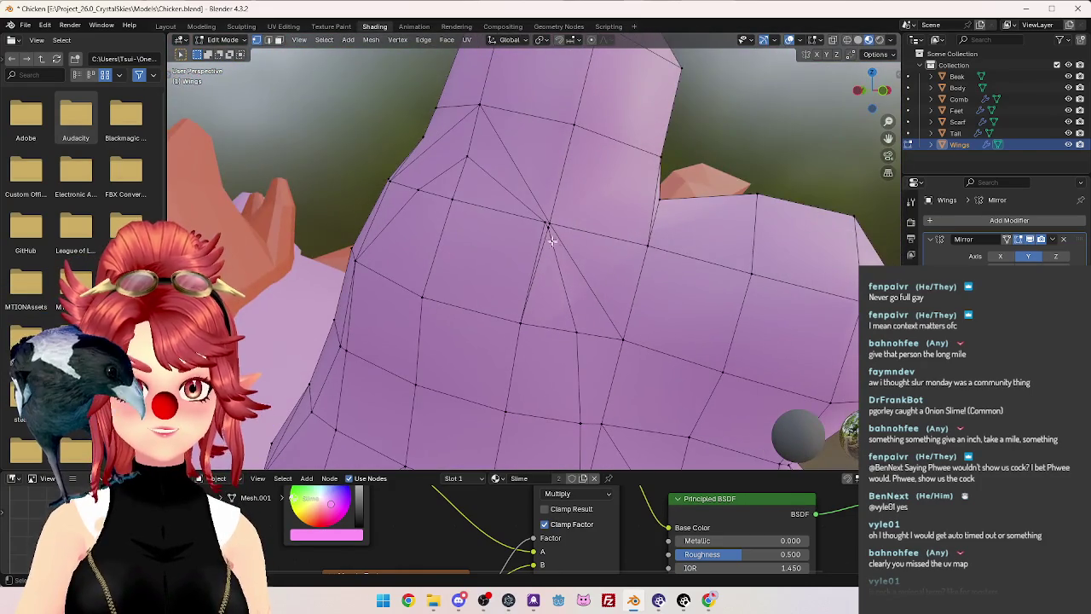
key("m")
key("Escape")
key("m")
left_click(550, 227)
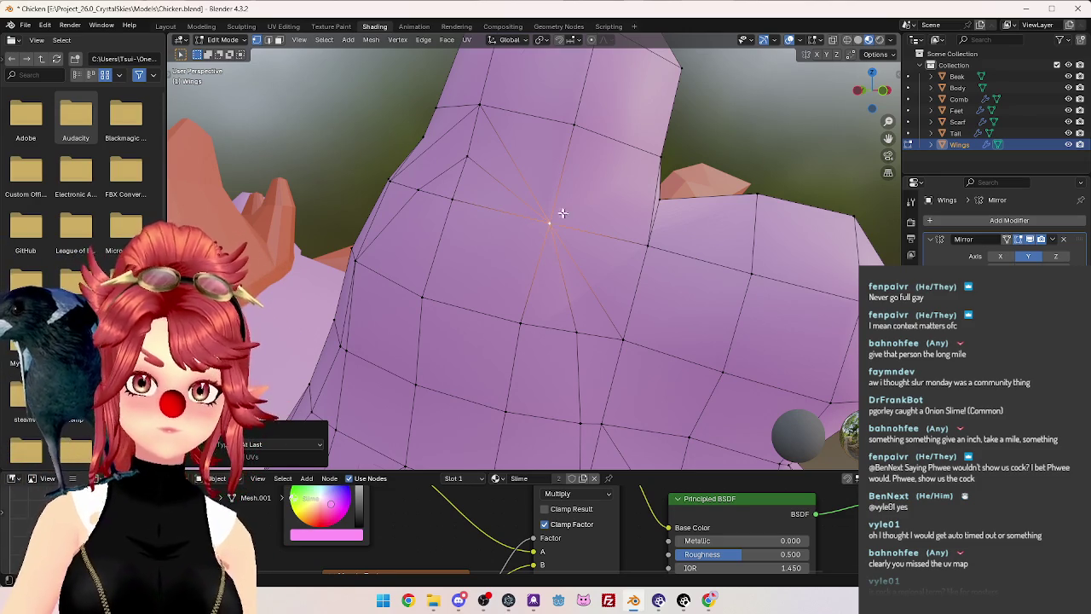
Switch to edge select mode and orbit until the wing stands upright.
scroll(563, 215, "down", 5)
mouse_move(592, 252)
middle_mouse_down()
mouse_move(626, 267)
mouse_move(887, 245)
mouse_move(663, 382)
mouse_move(576, 316)
mouse_move(665, 349)
middle_mouse_up()
scroll(599, 325, "up", 3)
key("2")
mouse_move(626, 291)
middle_mouse_down()
mouse_move(463, 265)
mouse_move(482, 290)
mouse_move(462, 74)
middle_mouse_up()
left_click(372, 40)
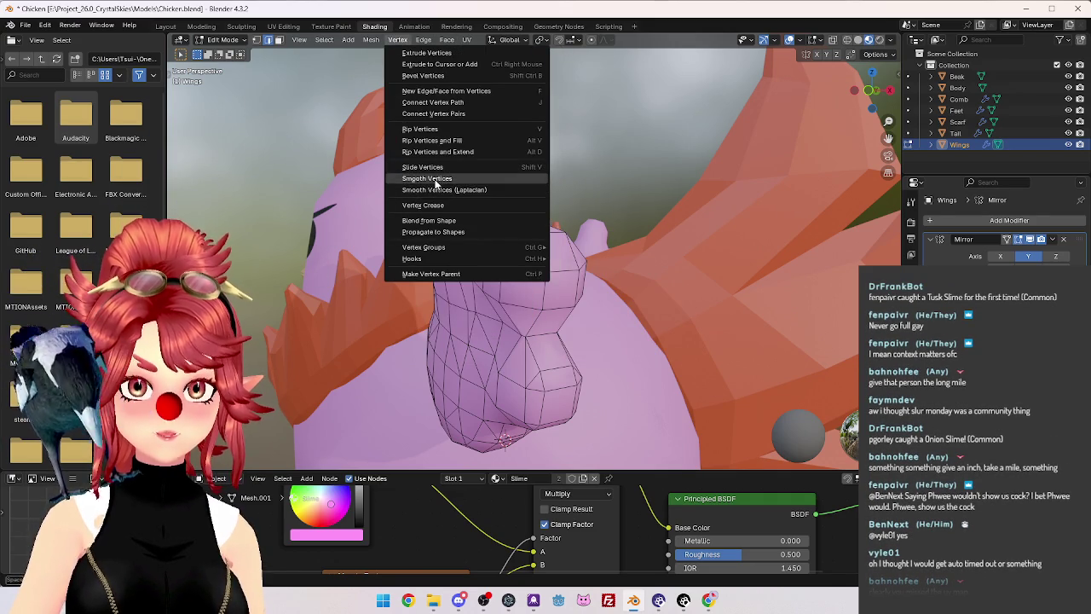
Smooth the selected wing vertices with Smooth Vertices.
left_click(435, 179)
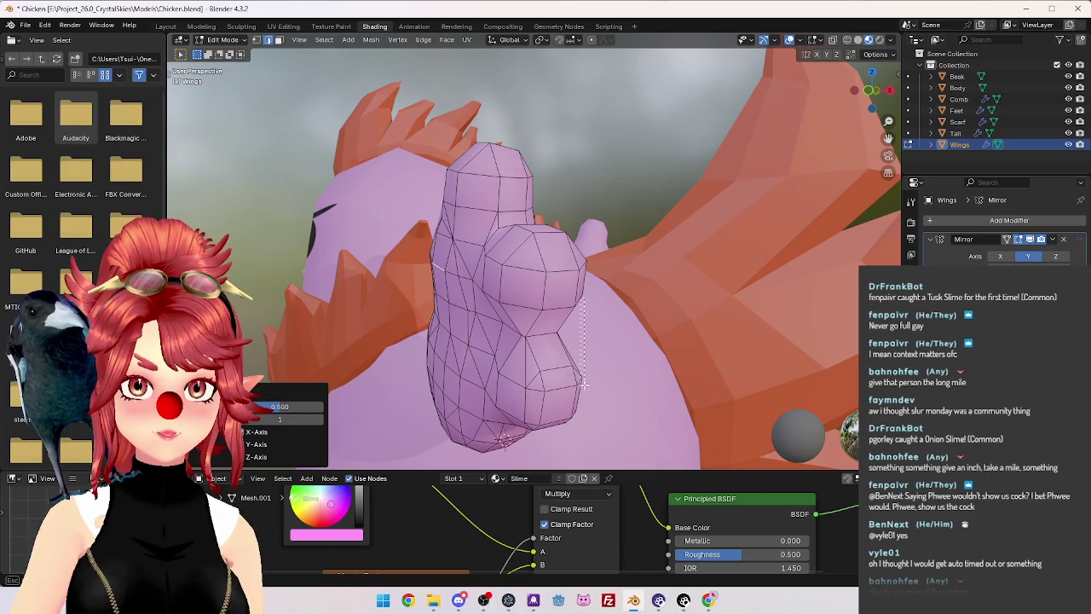
left_click_drag(693, 345, 692, 345)
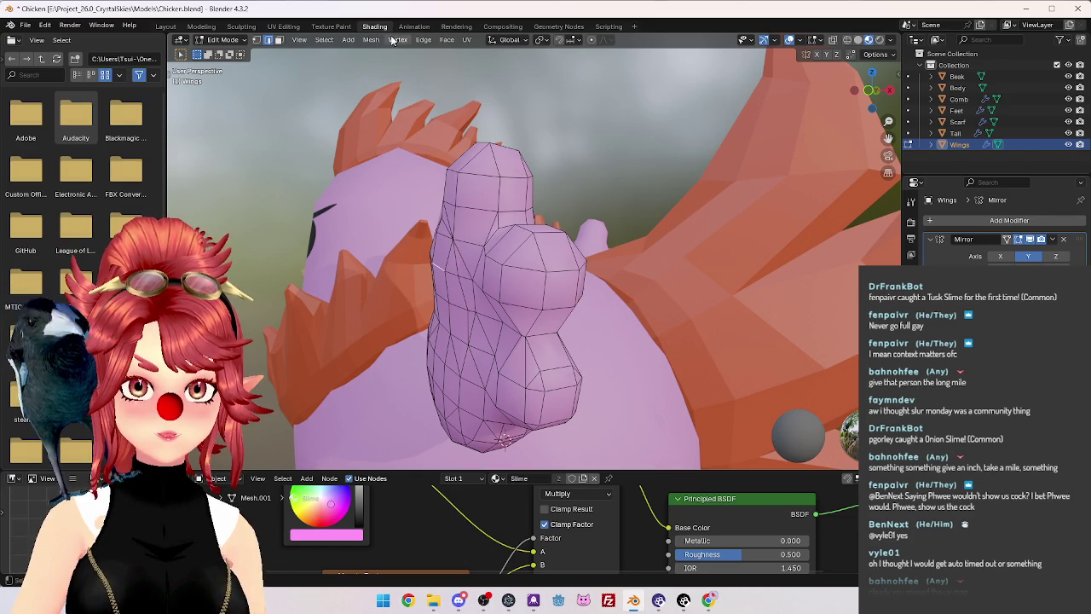
scroll(512, 213, "up", 5)
mouse_move(575, 244)
middle_mouse_down()
mouse_move(664, 321)
mouse_move(483, 195)
mouse_move(597, 236)
mouse_move(588, 281)
mouse_move(599, 277)
middle_mouse_up()
scroll(581, 256, "up", 3)
Check the wing in Right Orthographic view, then return to Object Mode.
key("KP_3")
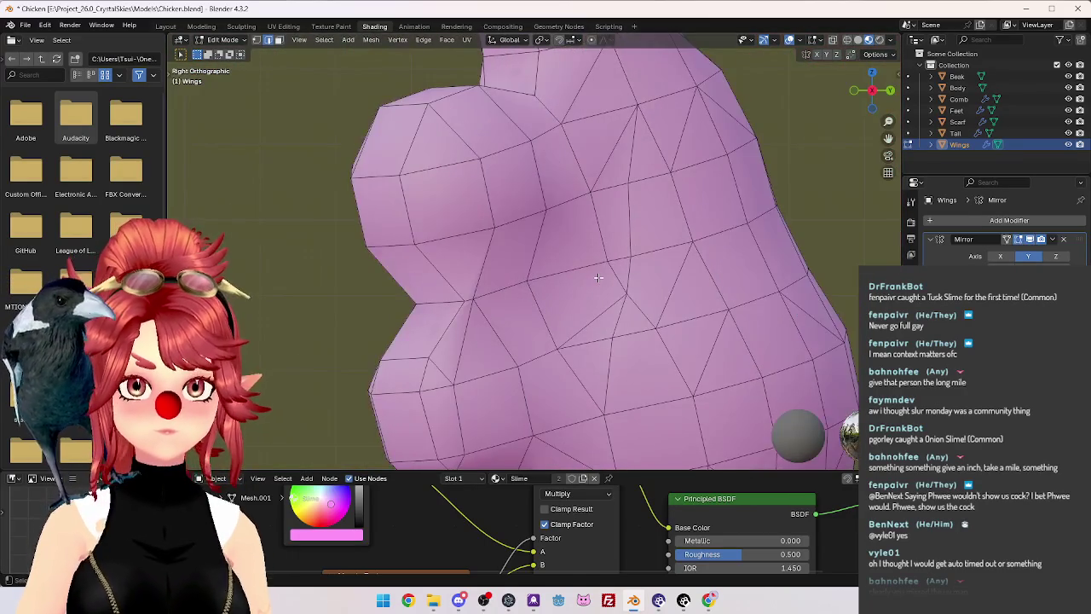
mouse_move(482, 296)
middle_mouse_down()
mouse_move(707, 316)
mouse_move(586, 226)
mouse_move(617, 261)
mouse_move(531, 220)
mouse_move(551, 214)
mouse_move(562, 242)
middle_mouse_up()
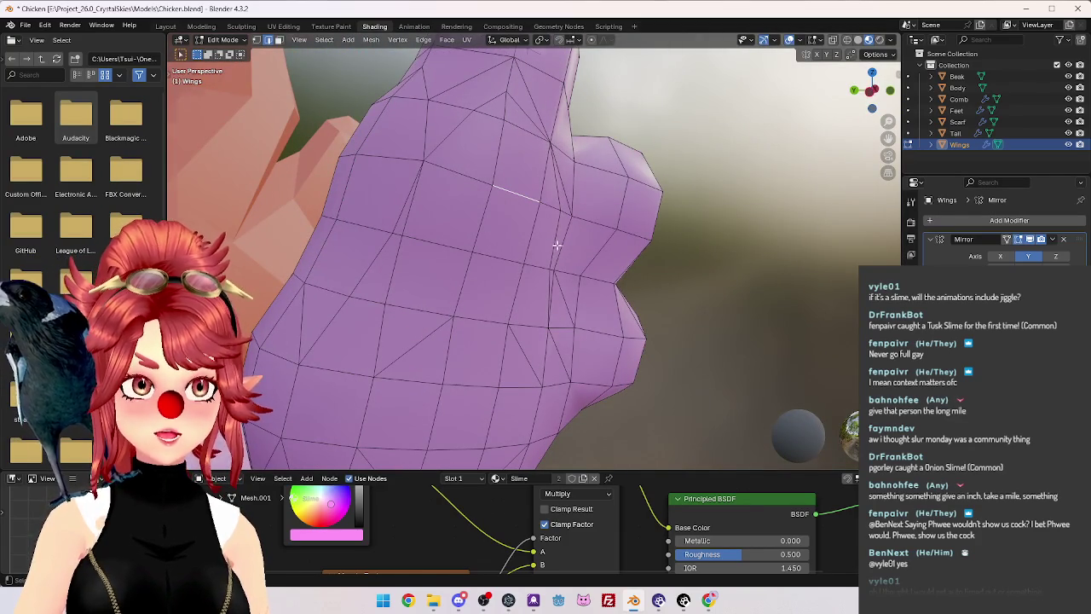
scroll(556, 245, "down", 5)
middle_click_drag(557, 256, 617, 263)
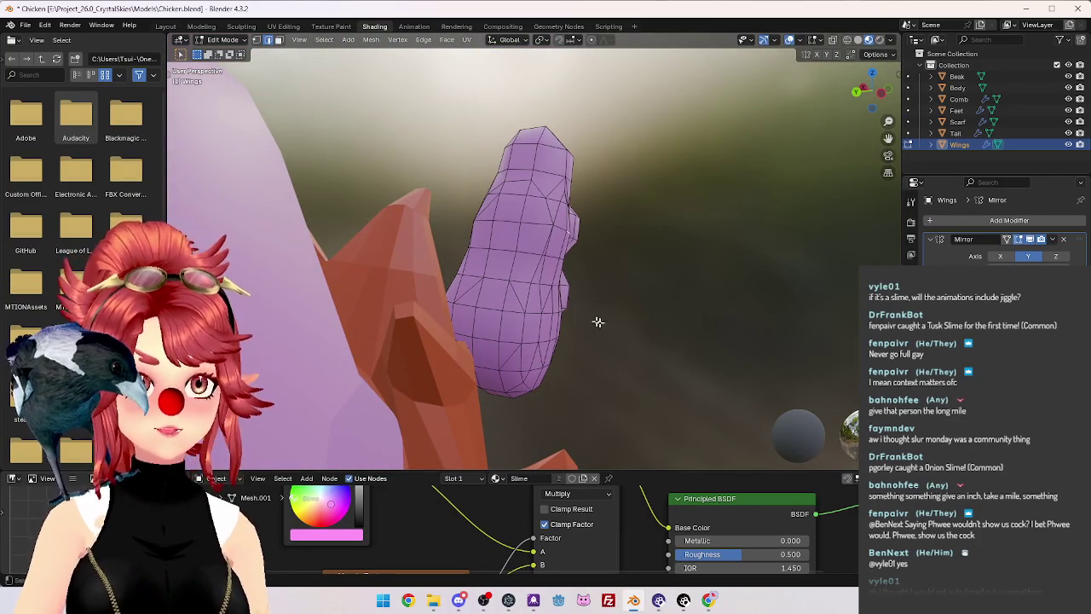
key("Tab")
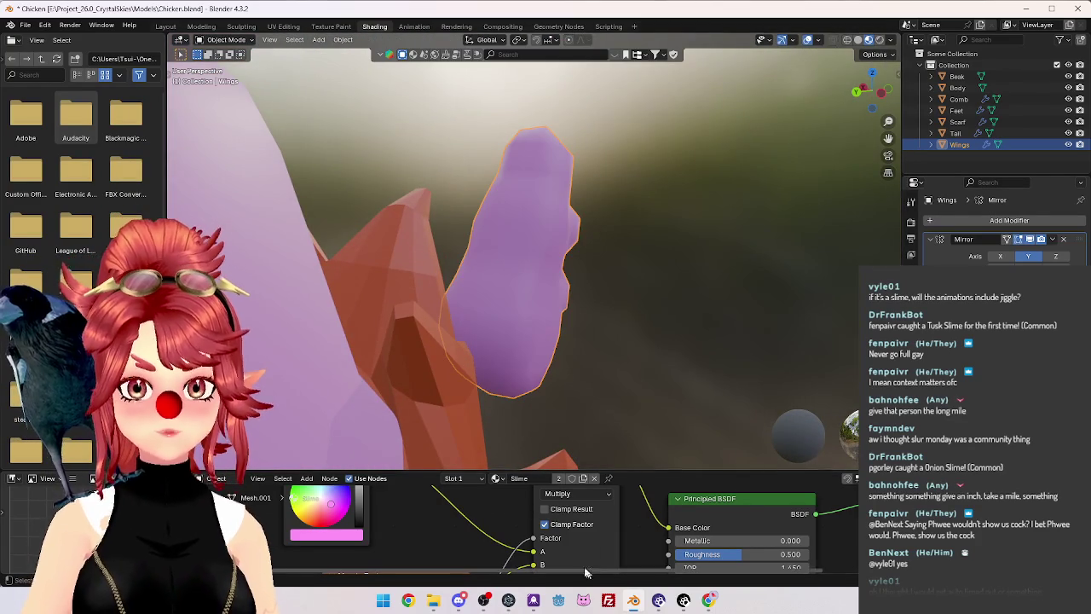
Launch CrystalSkies_Client_for_win_0.4.2.exe from the project's Exports folder.
left_click(433, 602)
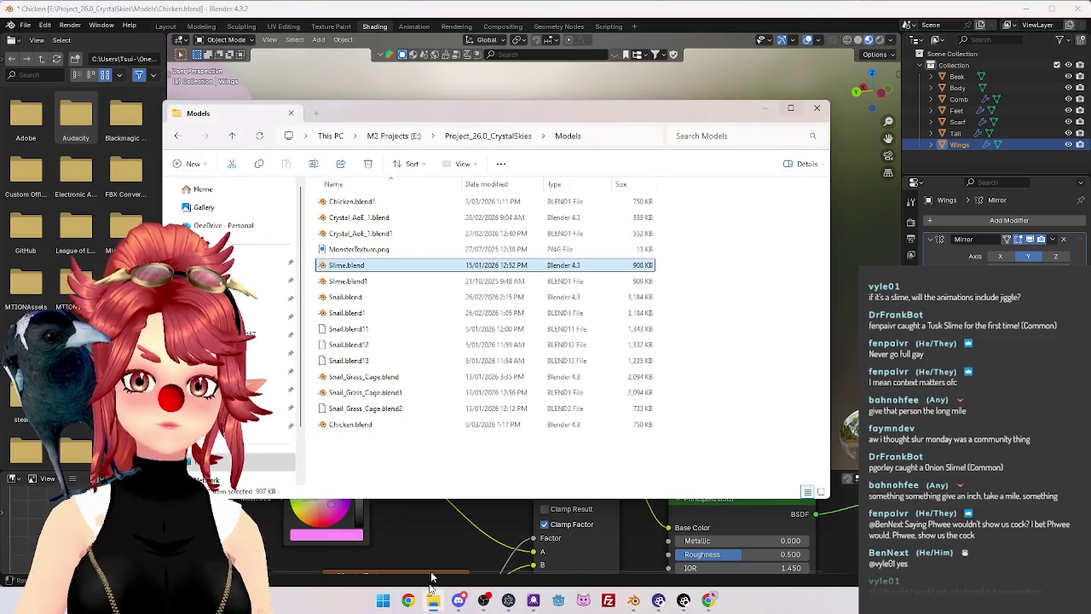
left_click(453, 136)
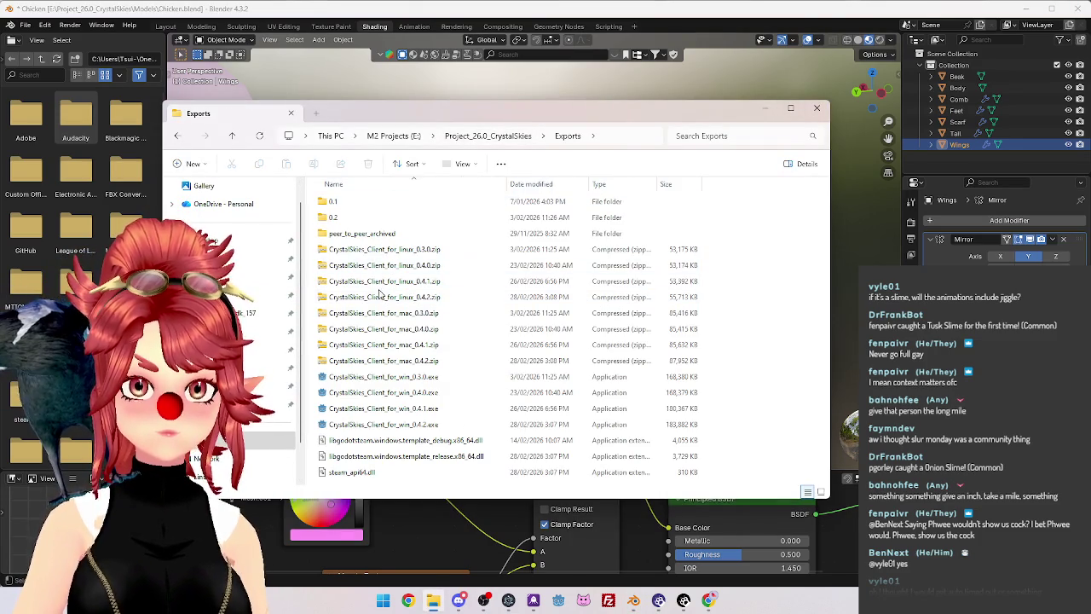
left_click(429, 427)
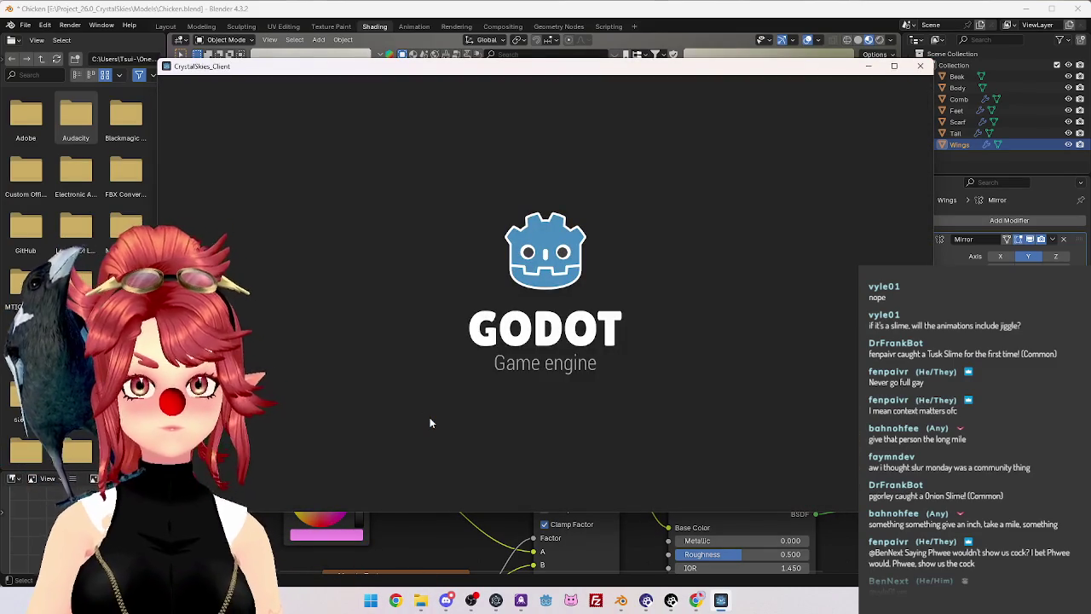
Enter a display name and maximize the CrystalSkies game window.
left_click(614, 333)
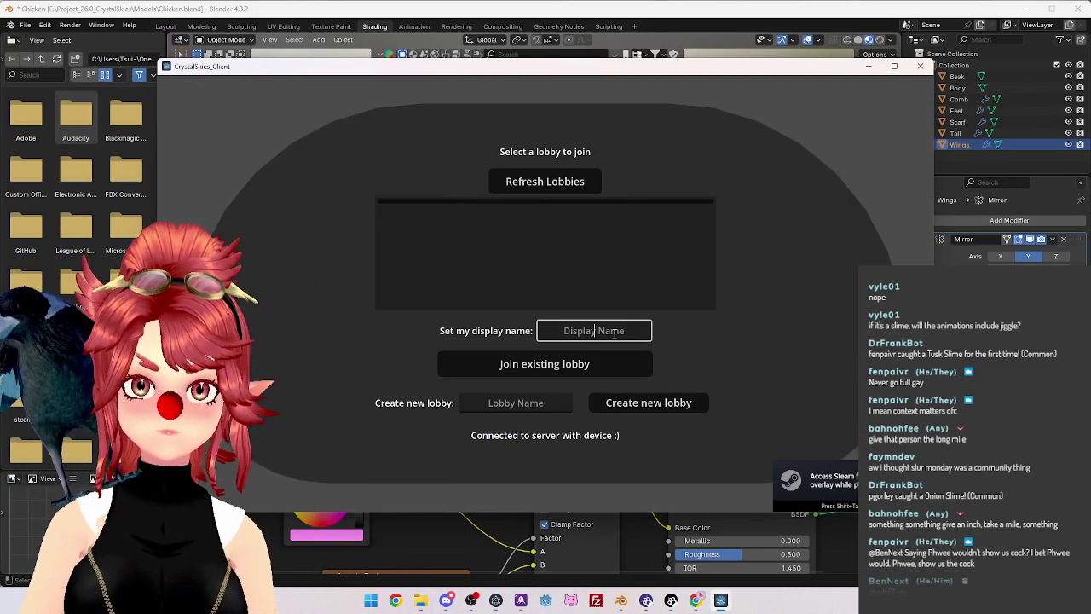
type("Phwee")
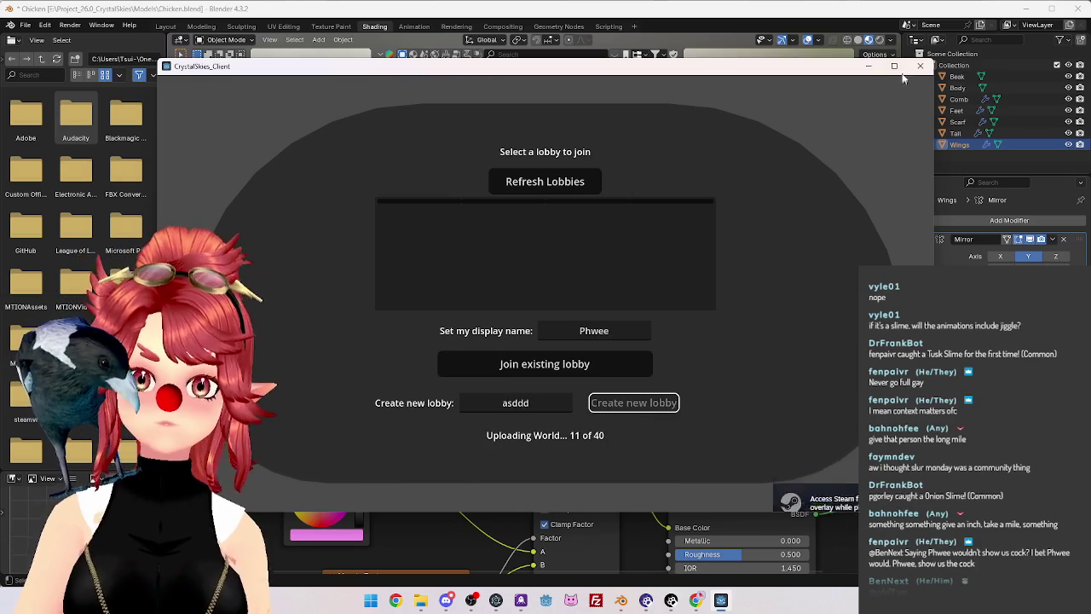
left_click(894, 66)
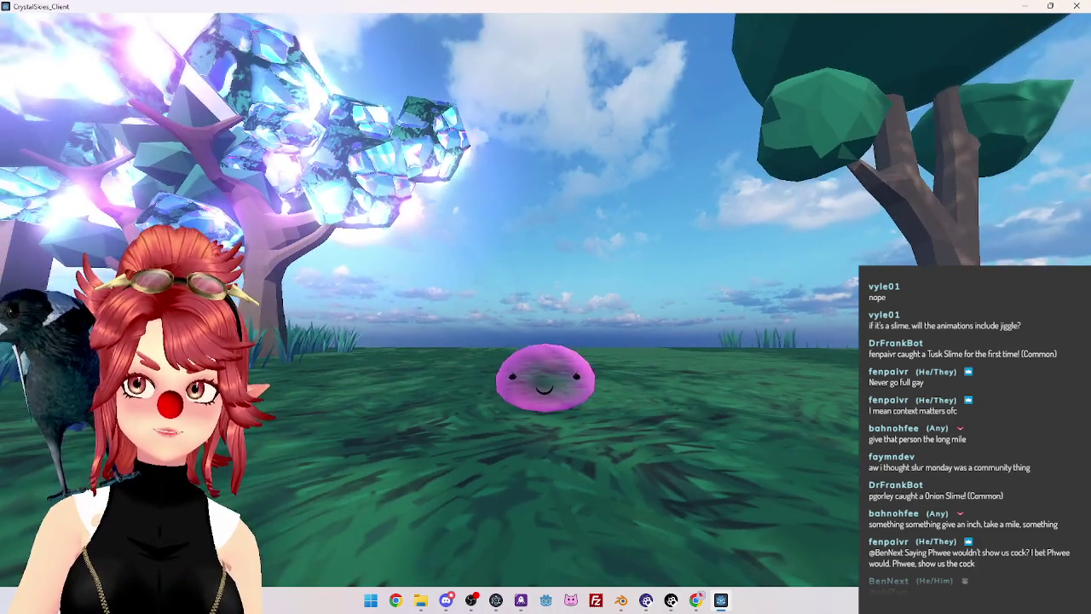
Walk the camera around the slime with W, A, S, open Host Settings, then close the game.
key("w")
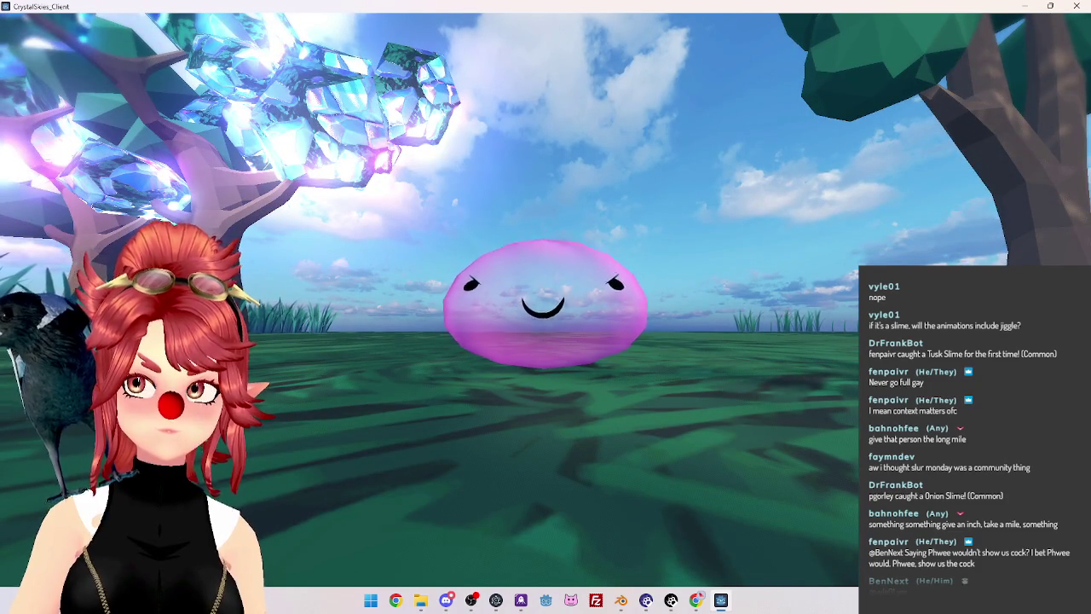
key("a")
key("a")
key("a")
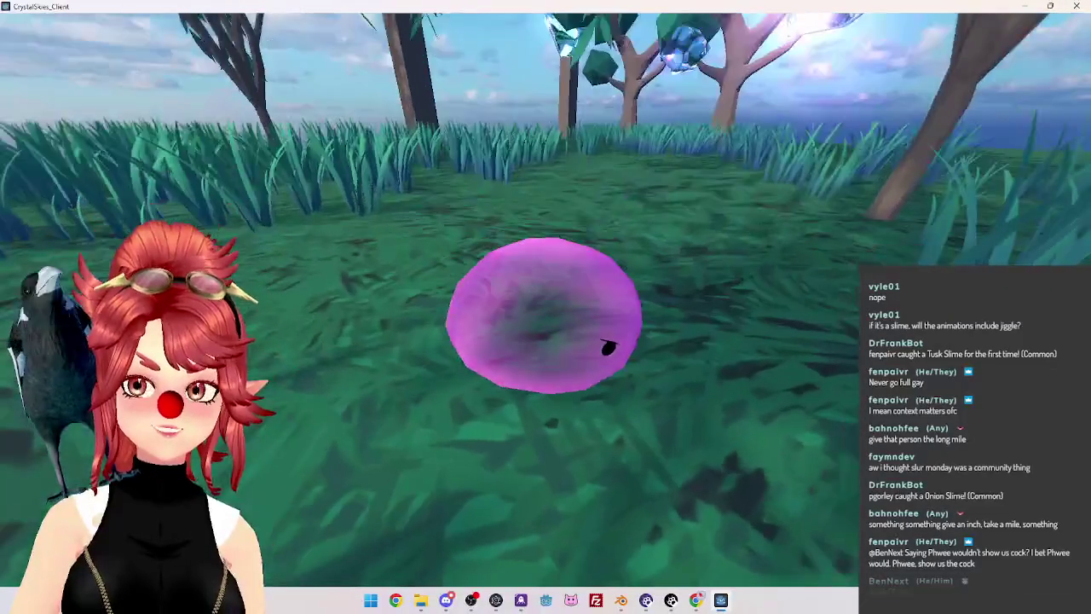
key("s")
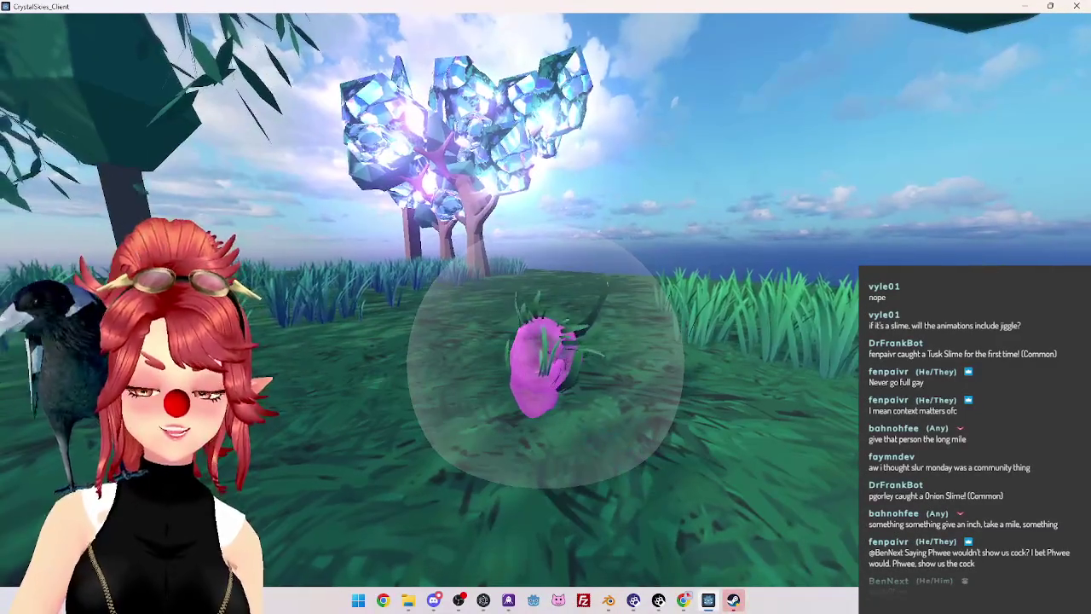
key("Escape")
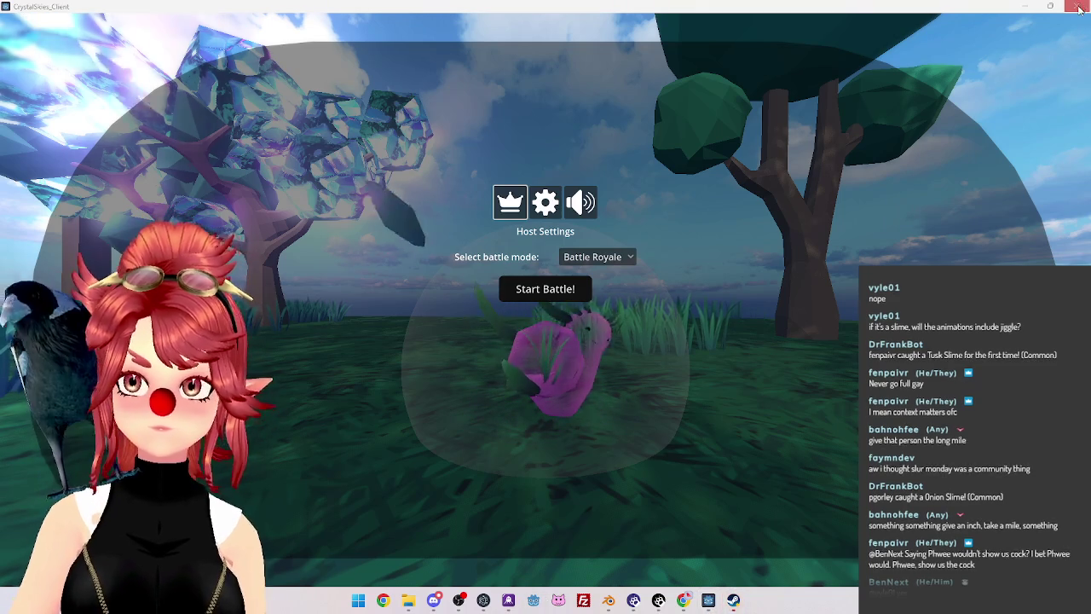
key("alt+F4")
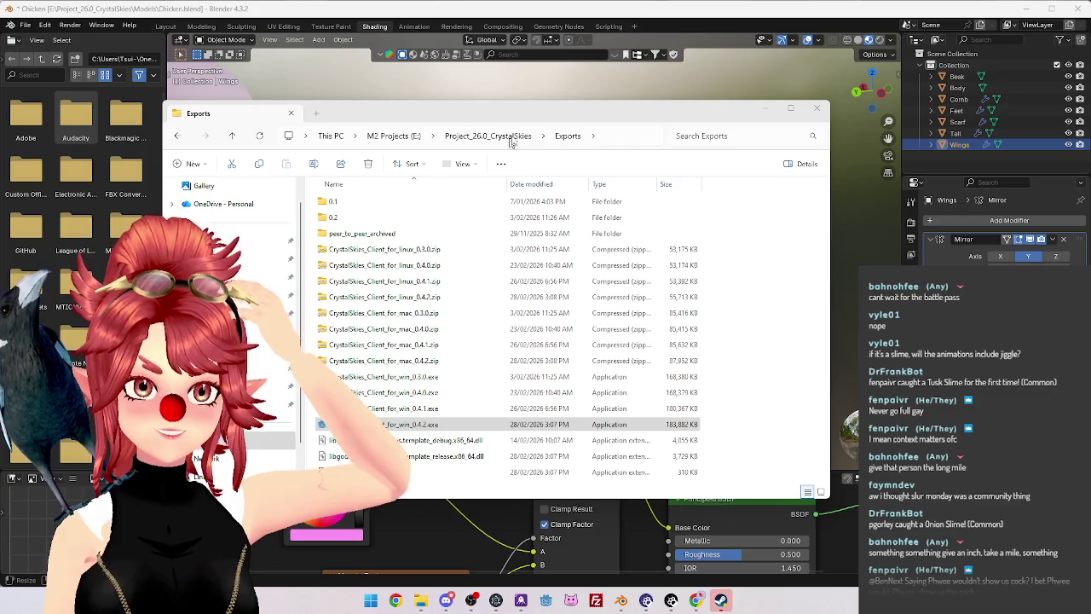
Open ToDo_BattleBranch.pptx from the Project_26.0_CrystalSkies folder.
key("alt+Up")
double_click(381, 393)
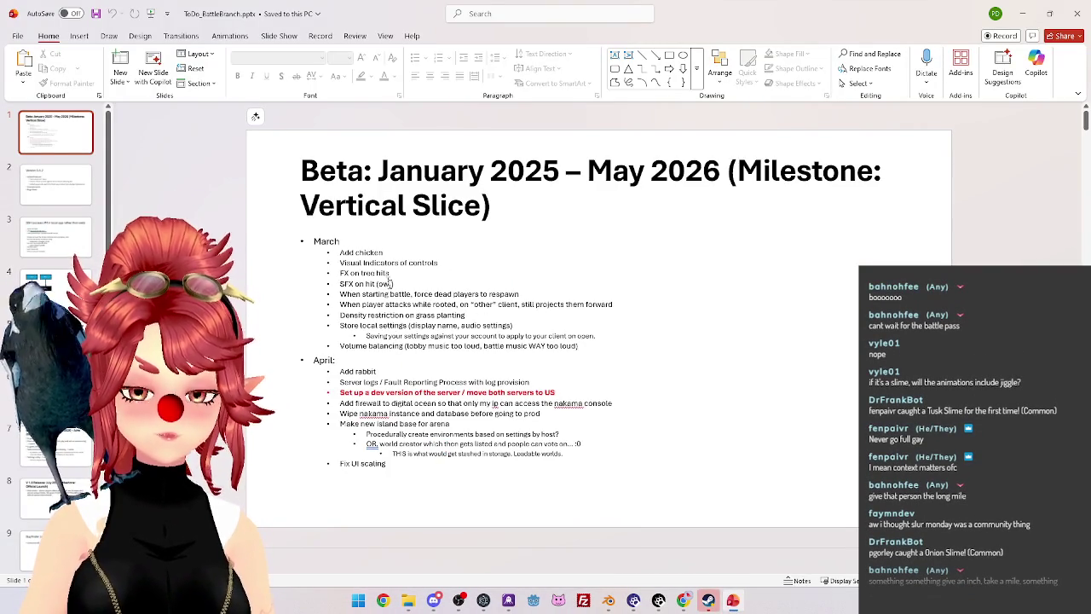
Add a bullet under Volume balancing reading 'game button from ingame menu', inserting '/back to' after 'game'.
left_click(594, 347)
key("Return")
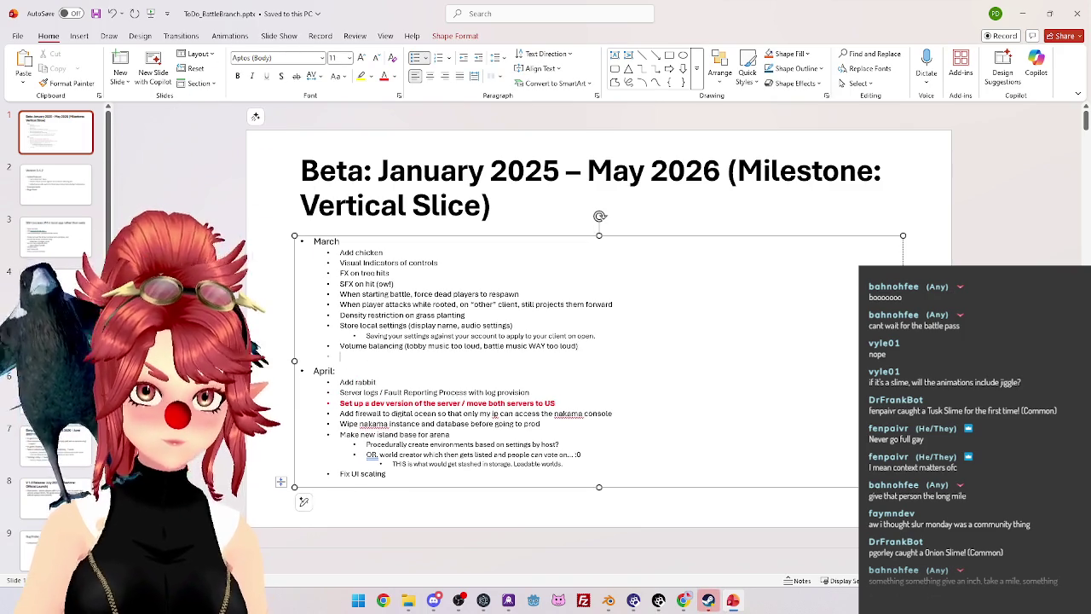
type("game button from ingame menu")
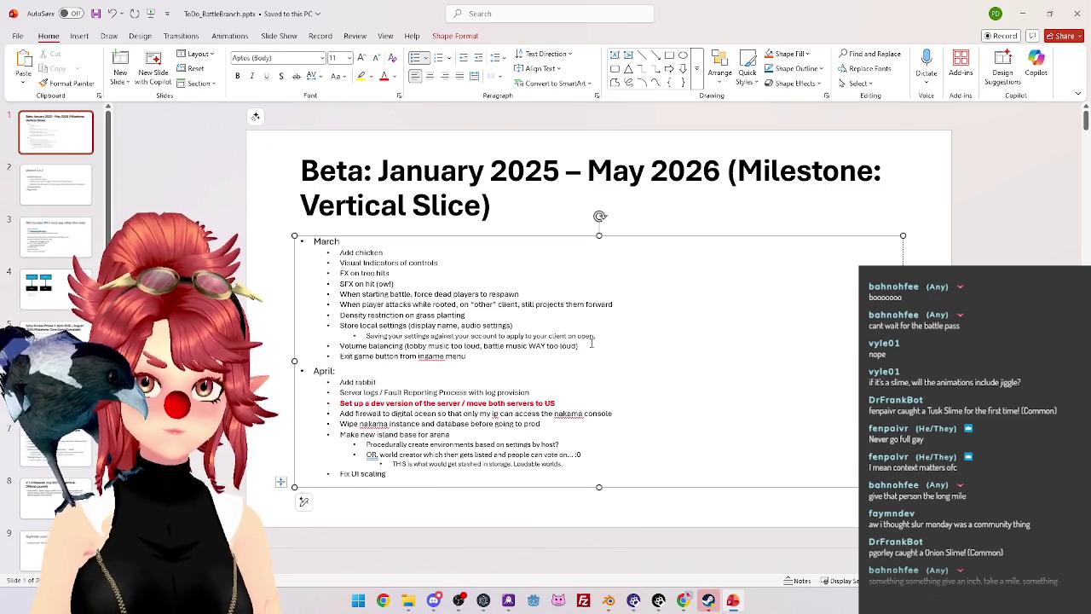
left_click(374, 357)
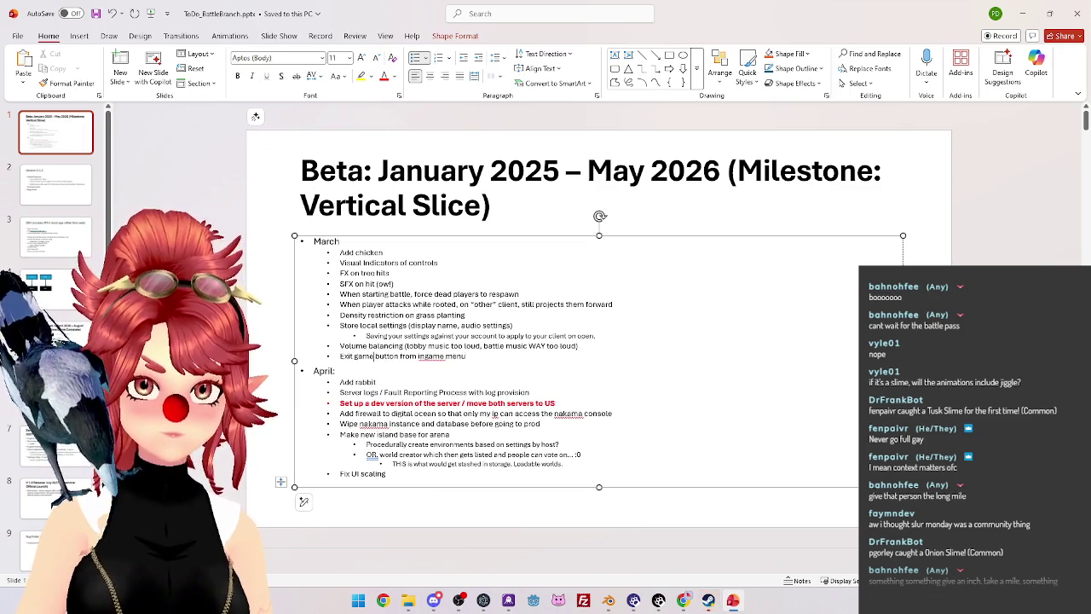
type("/back to menu")
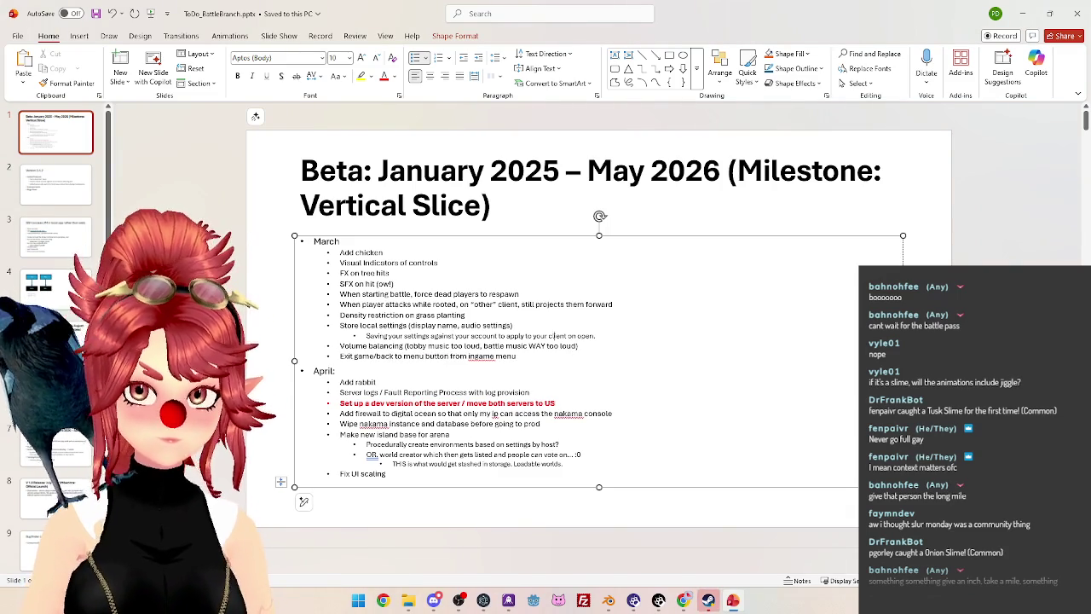
left_click(553, 336)
Return to Blender and orbit to view the wing from the other side.
key("alt+Tab")
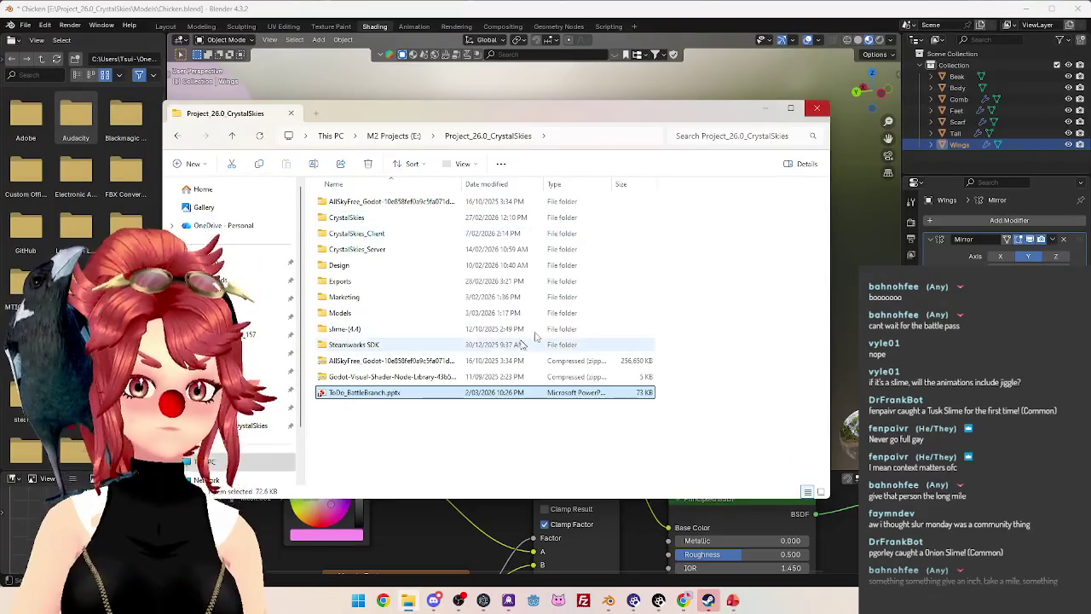
left_click(705, 24)
scroll(562, 354, "down", 5)
scroll(562, 354, "down", 3)
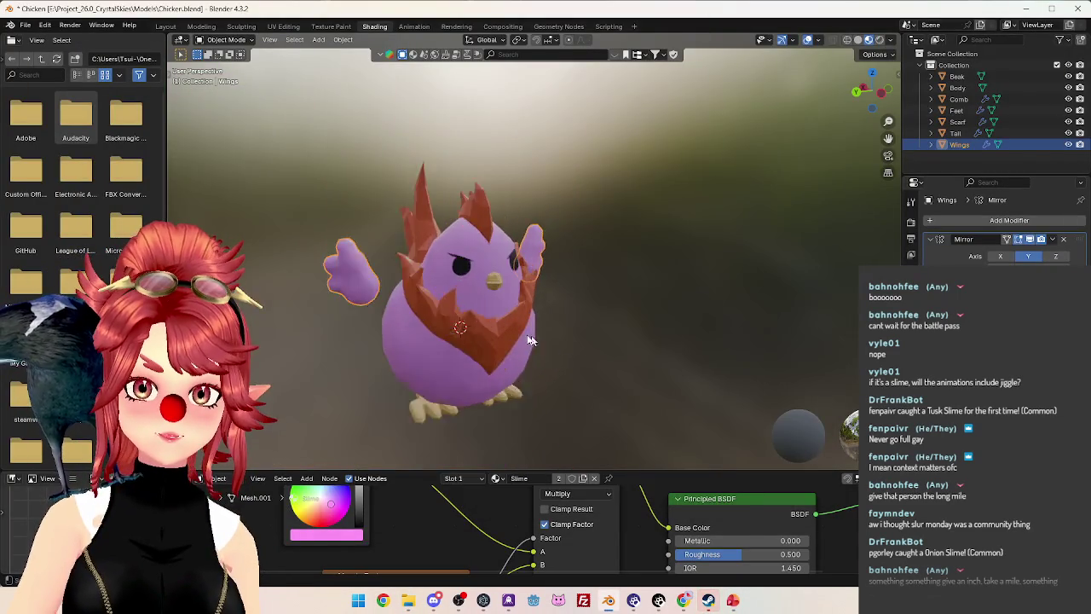
scroll(433, 309, "up", 5)
mouse_move(432, 310)
middle_mouse_down()
mouse_move(395, 301)
mouse_move(511, 281)
middle_mouse_up()
scroll(589, 264, "up", 5)
scroll(575, 246, "up", 2)
scroll(576, 246, "down", 4)
Enter Edit Mode on the Wings mesh and view the wing closely from several angles.
key("Tab")
scroll(622, 268, "up", 3)
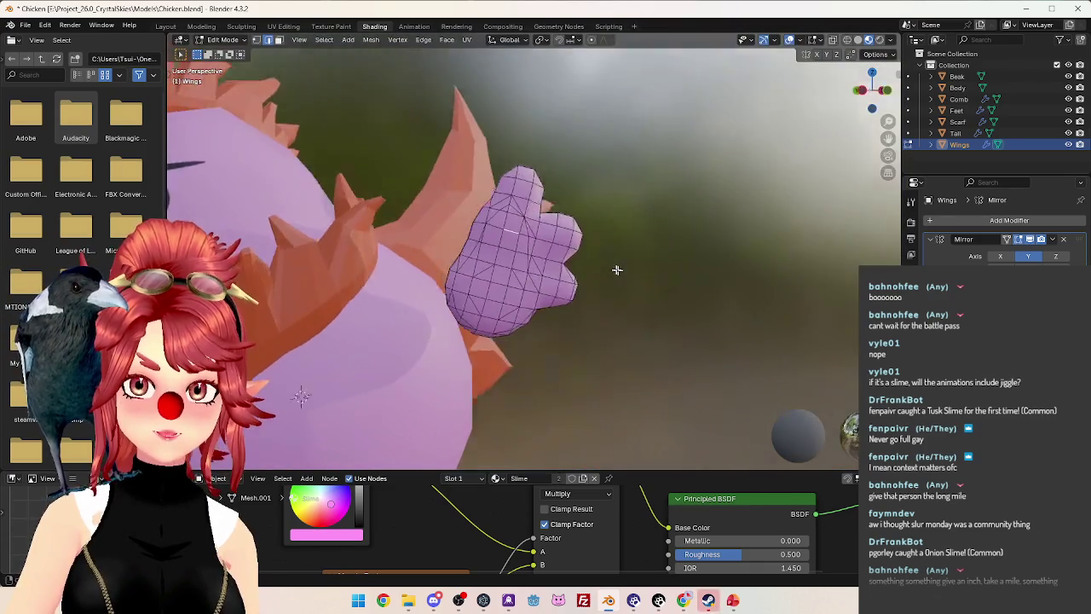
scroll(597, 274, "down", 3)
scroll(597, 275, "up", 3)
middle_click_drag(597, 274, 542, 99)
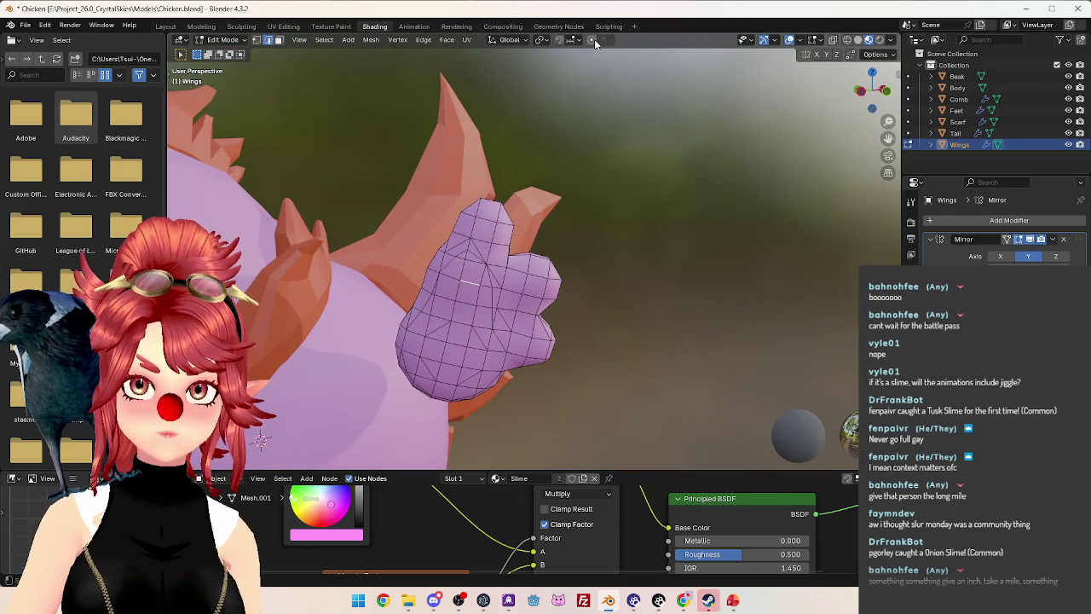
scroll(569, 178, "down", 3)
middle_click_drag(570, 178, 565, 264)
scroll(566, 264, "up", 2)
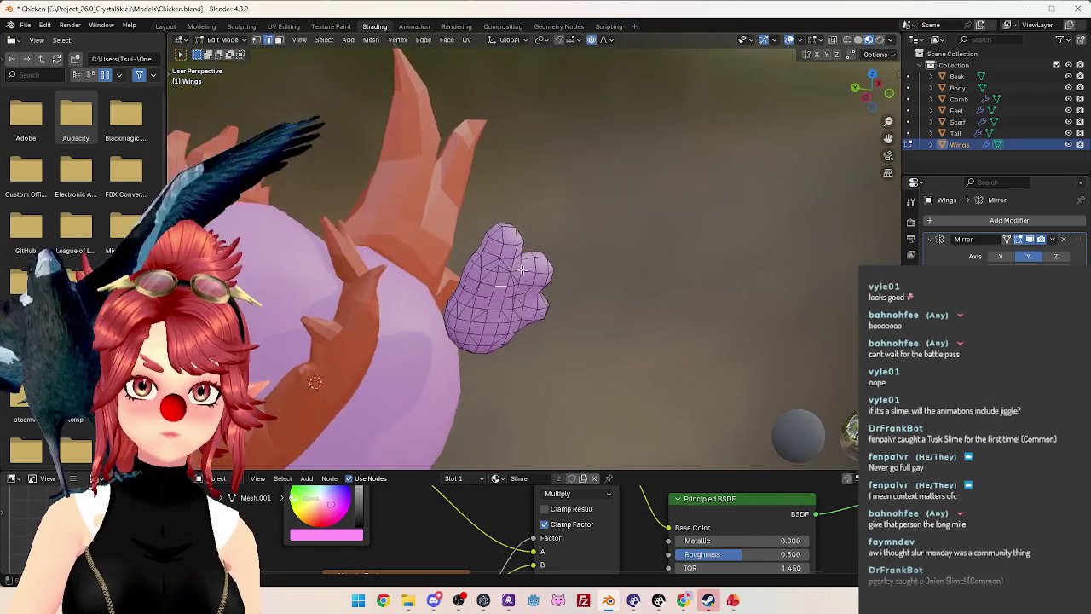
scroll(492, 256, "up", 2)
middle_click_drag(492, 257, 510, 242)
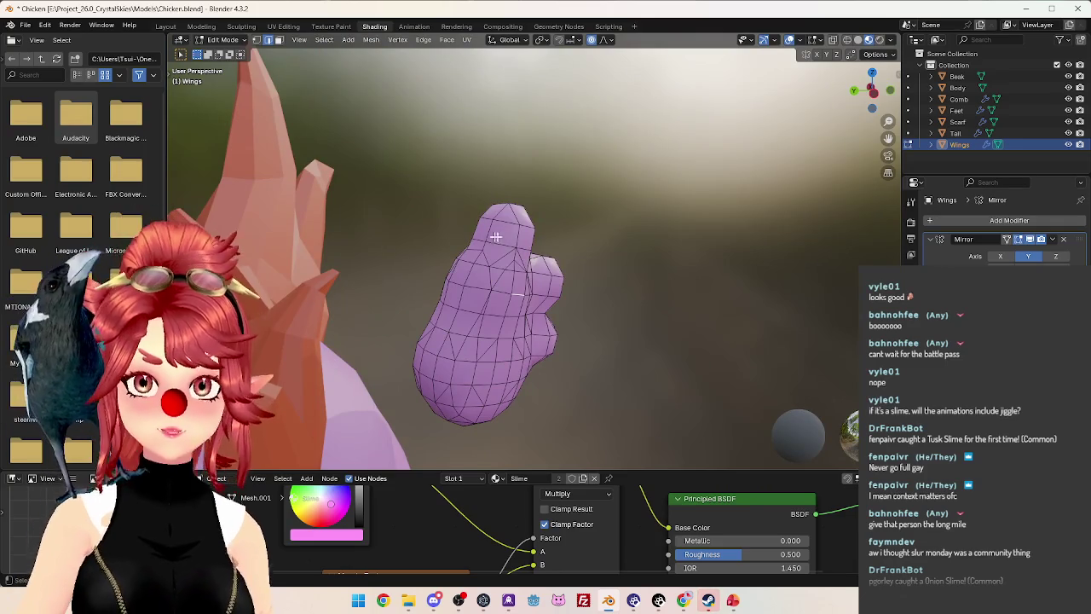
mouse_move(573, 263)
middle_mouse_down()
mouse_move(453, 290)
mouse_move(496, 330)
mouse_move(421, 304)
middle_mouse_up()
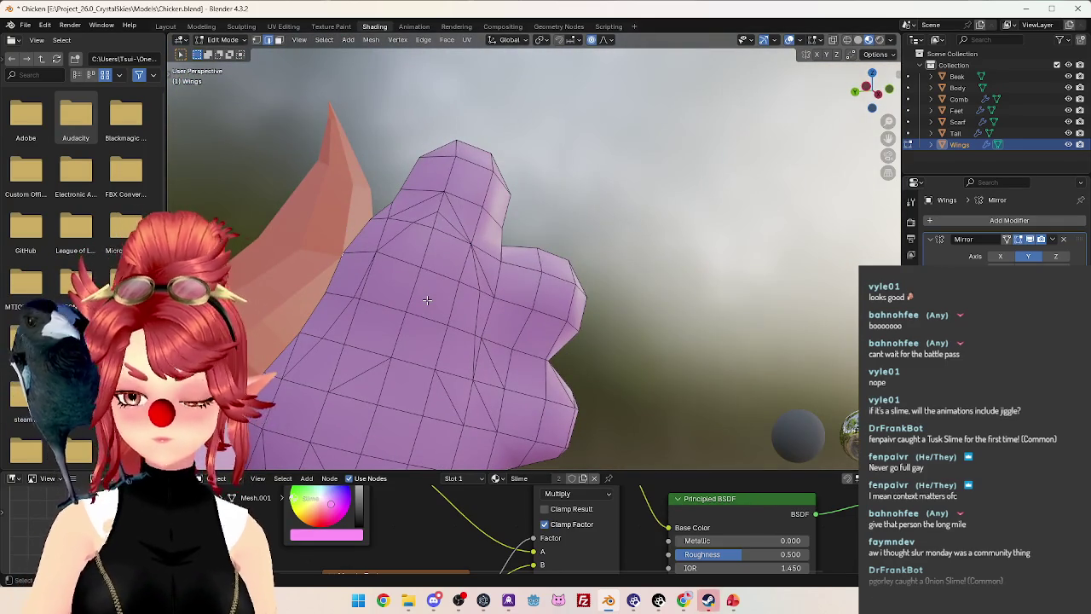
mouse_move(365, 337)
middle_mouse_down()
mouse_move(350, 346)
mouse_move(401, 325)
middle_mouse_up()
Reshape the wing vertices with two smooth proportional-editing moves.
key("g")
left_click(388, 356)
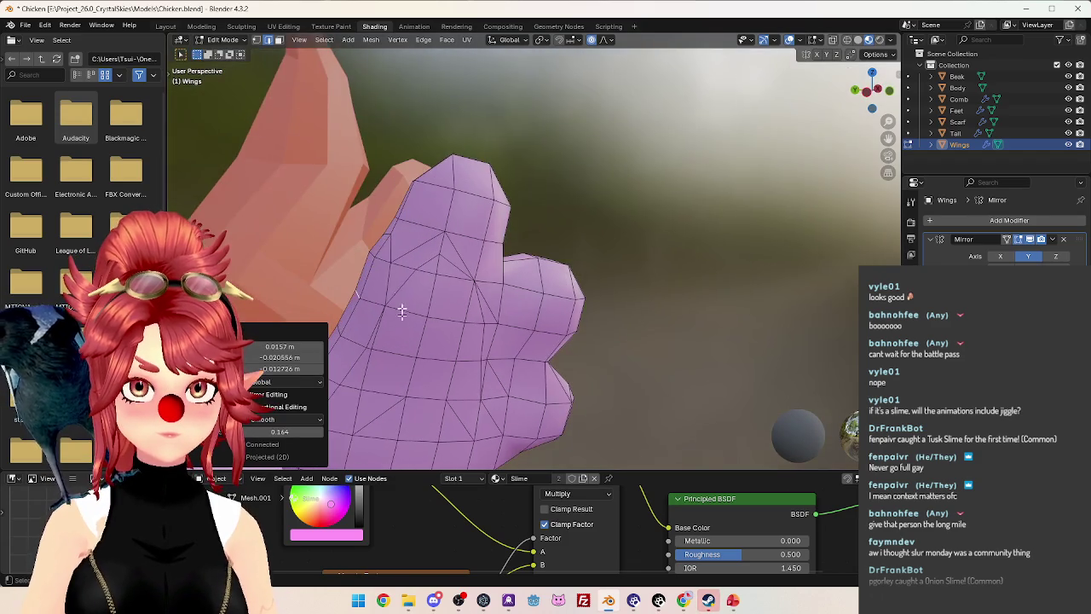
mouse_move(372, 254)
middle_mouse_down()
mouse_move(401, 280)
mouse_move(481, 242)
mouse_move(478, 325)
mouse_move(500, 324)
middle_mouse_up()
key("g")
left_click(407, 290)
Pull the wing's top tip upward with proportional moves to make it taller.
key("g")
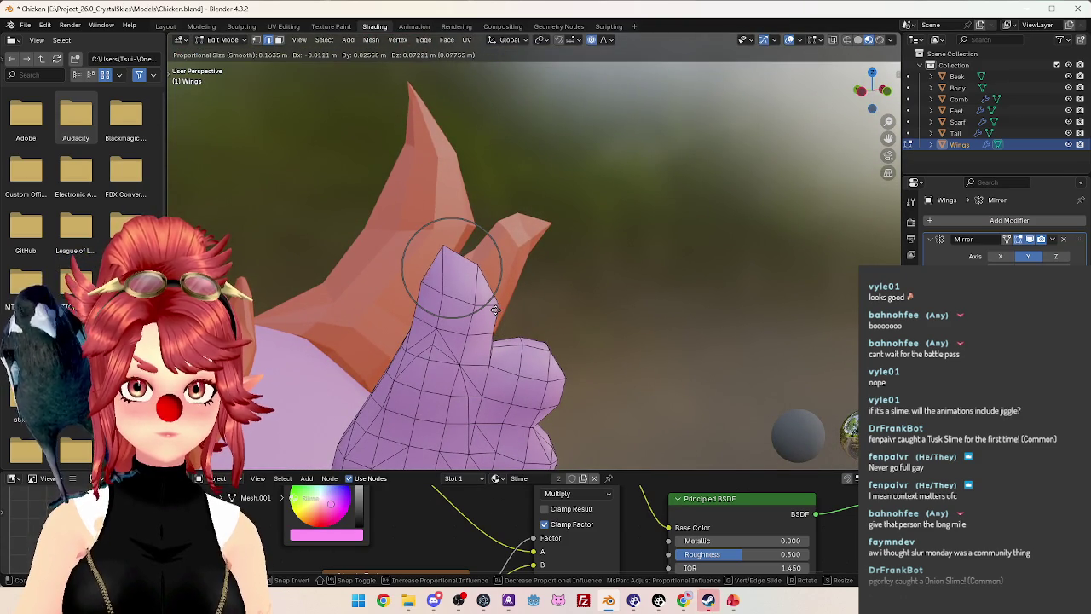
left_click(504, 346)
middle_click_drag(504, 345, 444, 325)
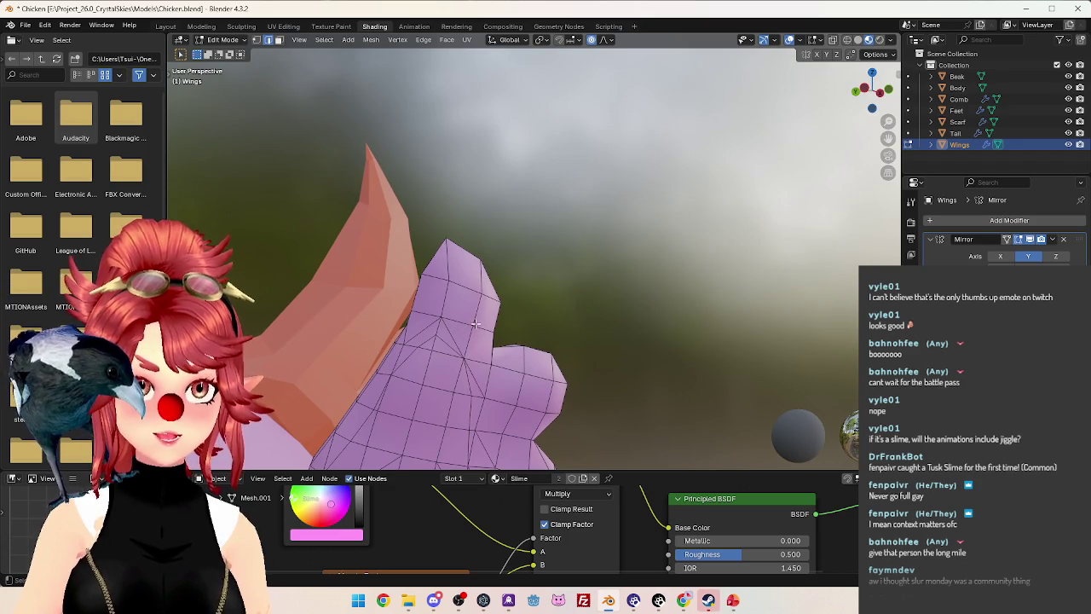
key("g")
left_click(488, 365)
mouse_move(488, 365)
middle_mouse_down()
mouse_move(478, 389)
mouse_move(642, 304)
mouse_move(519, 260)
mouse_move(619, 292)
mouse_move(618, 260)
mouse_move(639, 225)
mouse_move(638, 249)
mouse_move(658, 252)
middle_mouse_up()
Push the upper wing lobes into rounder shapes with three proportional moves.
key("g")
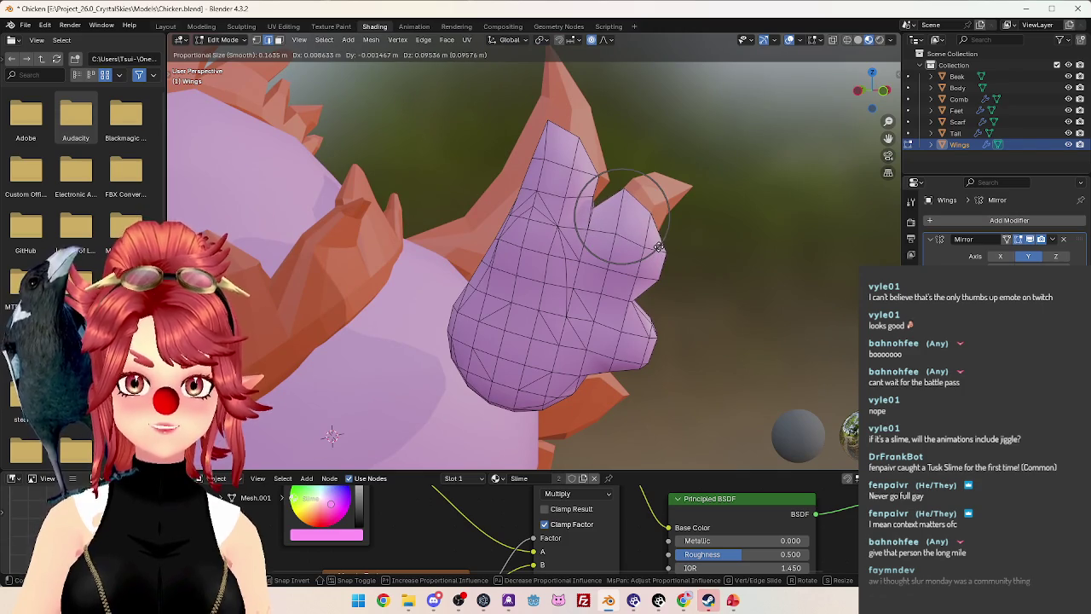
left_click(659, 247)
mouse_move(675, 301)
middle_mouse_down()
mouse_move(675, 255)
mouse_move(714, 322)
mouse_move(657, 341)
mouse_move(699, 332)
mouse_move(668, 364)
mouse_move(689, 397)
mouse_move(683, 410)
mouse_move(646, 370)
mouse_move(709, 346)
middle_mouse_up()
key("g")
left_click(709, 309)
key("g")
left_click(706, 318)
Round off the lower wing lobe with several more soft-falloff moves.
key("g")
left_click(676, 411)
key("g")
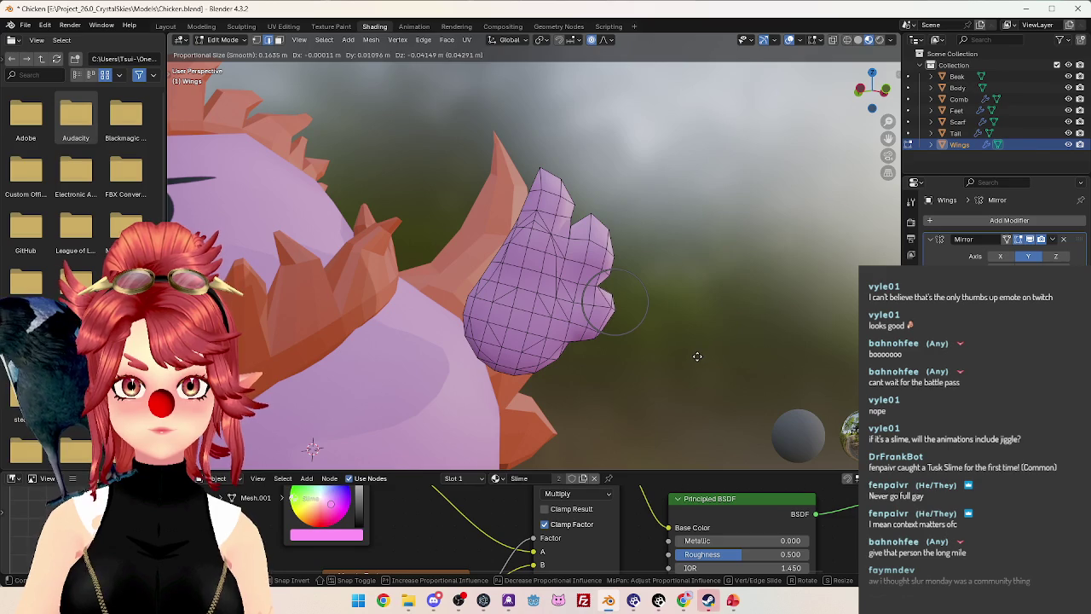
left_click(697, 357)
middle_click_drag(698, 357, 730, 358)
key("g")
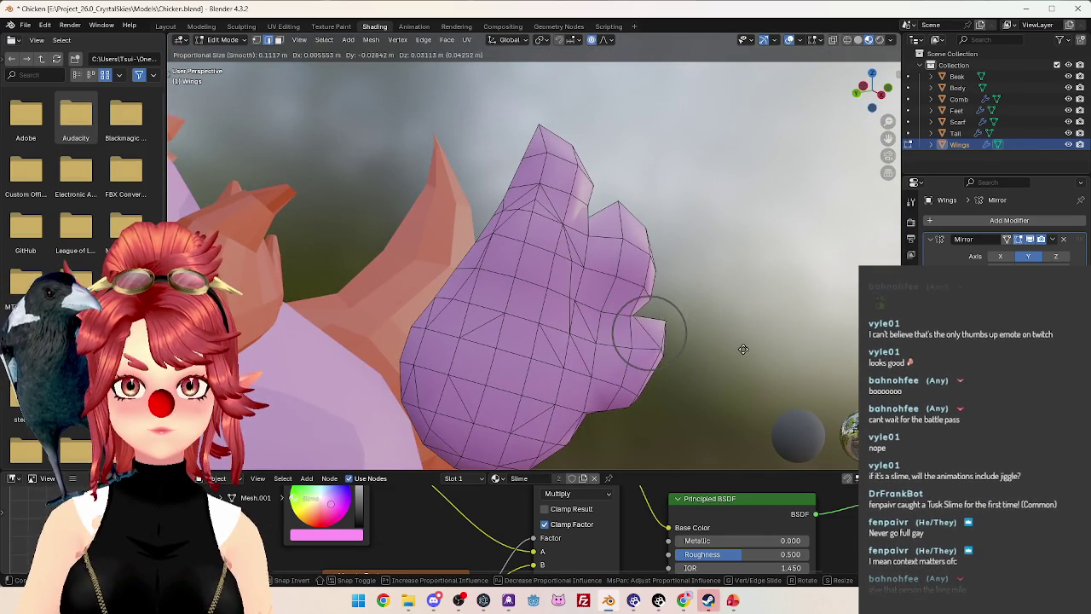
left_click(737, 346)
scroll(737, 345, "down", 3)
middle_click_drag(650, 370, 673, 356)
Leave Edit Mode to judge the wing shape, then return to editing the wing.
key("Tab")
scroll(580, 356, "down", 5)
scroll(512, 374, "up", 2)
mouse_move(580, 355)
middle_mouse_down()
mouse_move(512, 373)
mouse_move(545, 314)
middle_mouse_up()
scroll(585, 284, "up", 5)
mouse_move(585, 284)
middle_mouse_down()
mouse_move(503, 317)
mouse_move(710, 337)
mouse_move(767, 376)
mouse_move(602, 314)
mouse_move(554, 273)
mouse_move(495, 263)
mouse_move(532, 249)
mouse_move(606, 304)
mouse_move(627, 293)
middle_mouse_up()
key("Tab")
key("g")
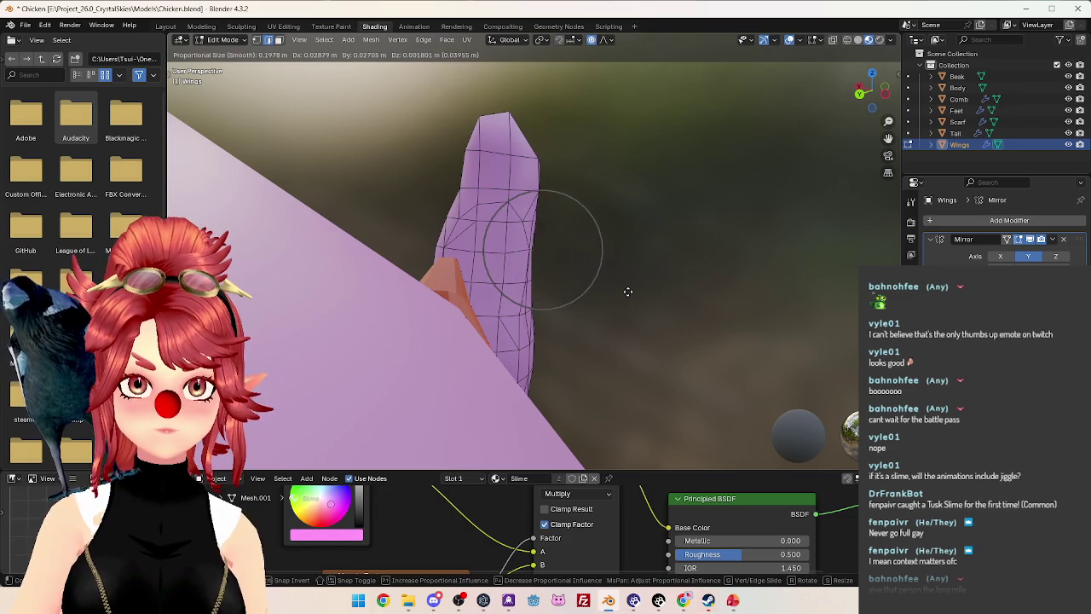
Thin the wing edge-on with proportional vertex moves.
left_click(630, 293)
mouse_move(629, 294)
middle_mouse_down()
mouse_move(401, 239)
mouse_move(449, 272)
middle_mouse_up()
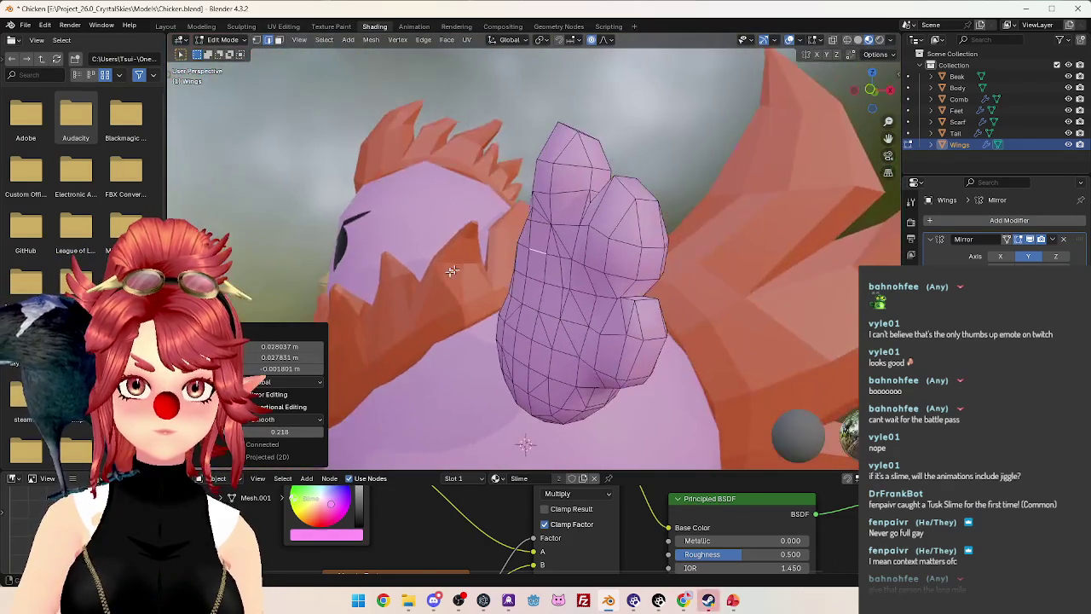
middle_click_drag(591, 273, 579, 296)
key("g")
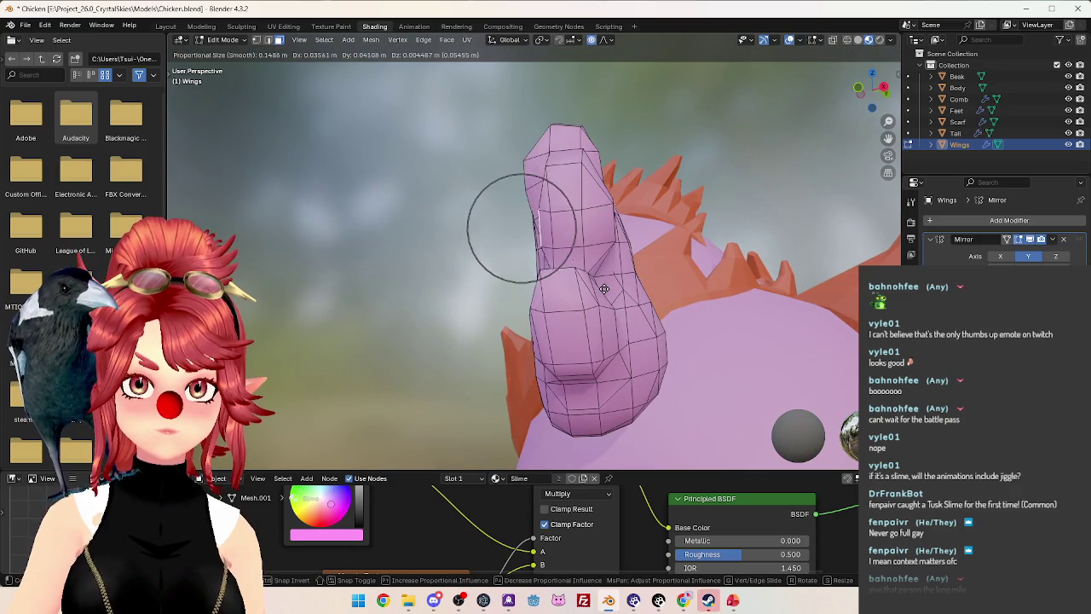
left_click(609, 290)
mouse_move(609, 290)
middle_mouse_down()
mouse_move(618, 310)
mouse_move(597, 344)
mouse_move(531, 226)
mouse_move(628, 257)
middle_mouse_up()
key("g")
left_click(603, 349)
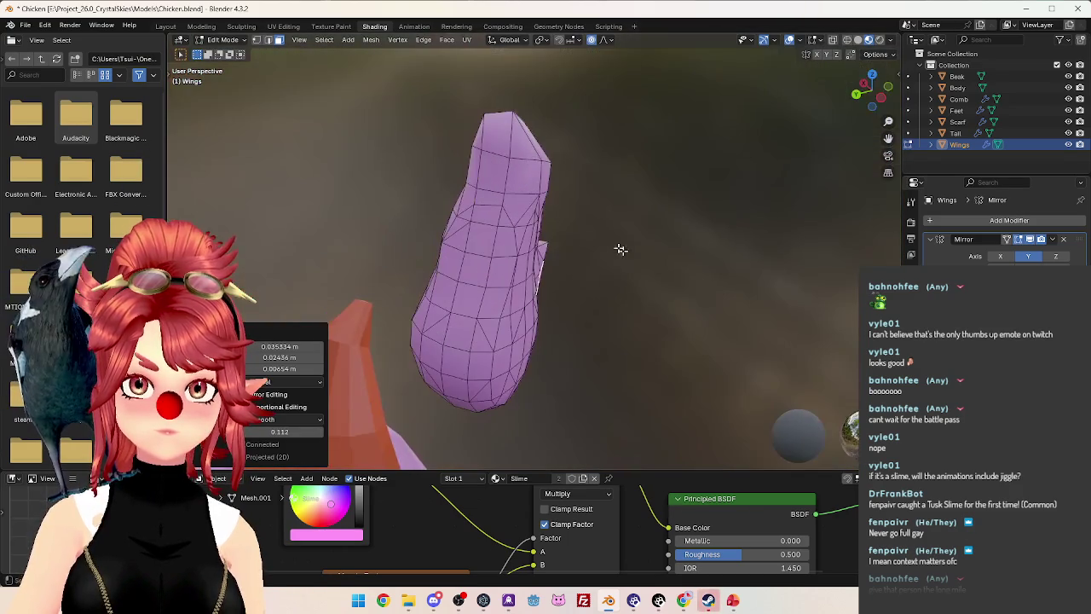
Taper the wing from its flat side, deepening the notch between its lobes.
mouse_move(548, 183)
middle_mouse_down()
mouse_move(588, 231)
mouse_move(541, 178)
mouse_move(606, 252)
mouse_move(535, 228)
mouse_move(578, 253)
mouse_move(604, 247)
mouse_move(438, 241)
mouse_move(371, 227)
middle_mouse_up()
key("g")
left_click(600, 253)
key("g")
left_click(593, 249)
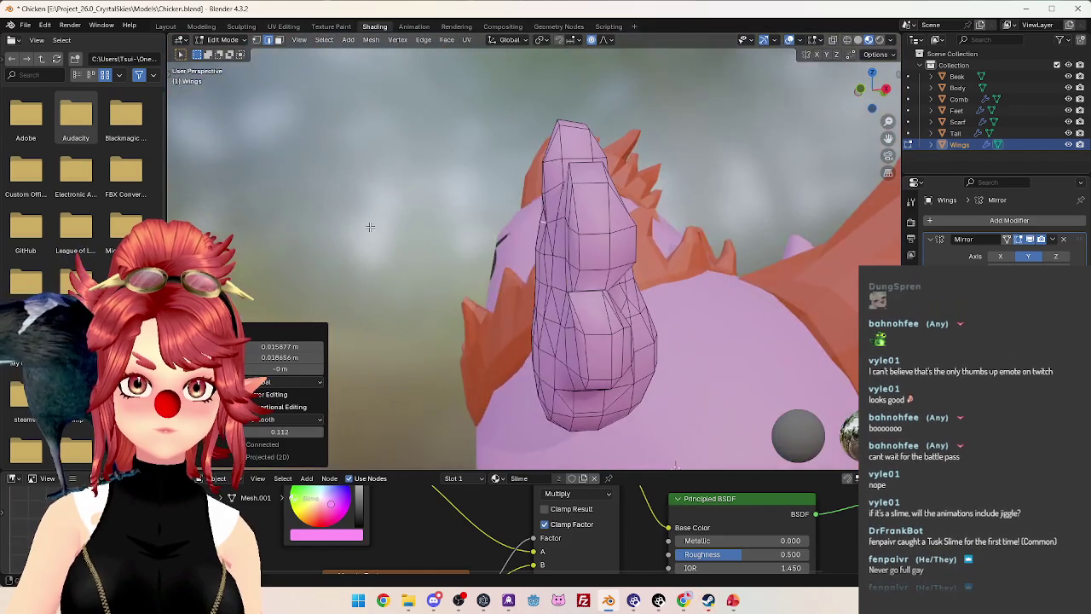
mouse_move(537, 252)
middle_mouse_down()
mouse_move(539, 271)
mouse_move(591, 304)
middle_mouse_up()
key("g")
left_click(542, 273)
middle_click_drag(605, 335, 599, 270)
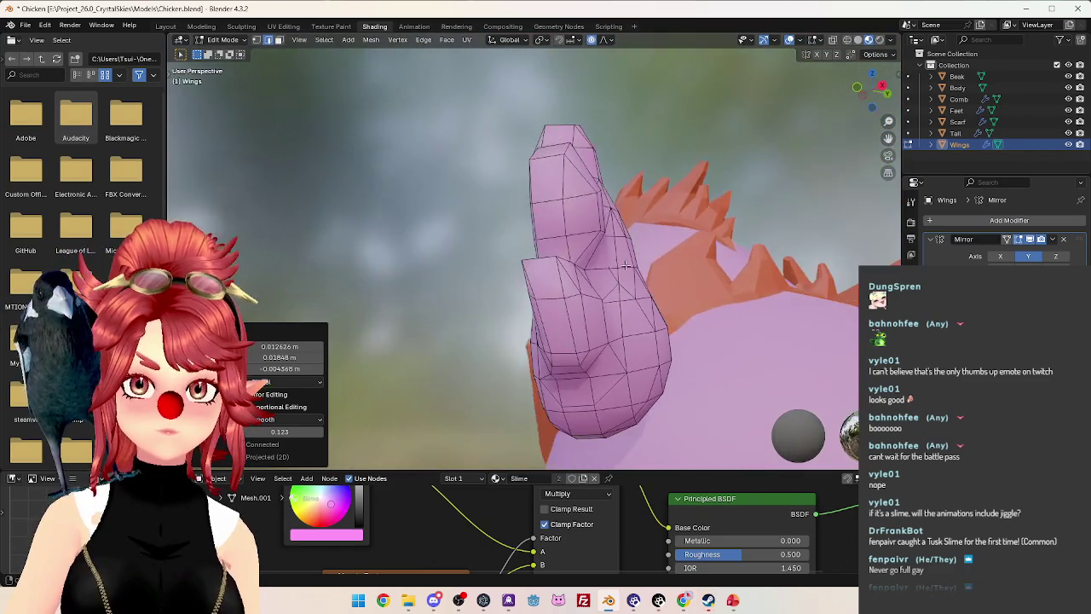
mouse_move(610, 280)
middle_mouse_down()
mouse_move(658, 321)
mouse_move(718, 329)
mouse_move(490, 343)
mouse_move(511, 330)
middle_mouse_up()
Smooth the wing's middle by moving a single central vertex with proportional falloff.
key("g")
left_click(718, 330)
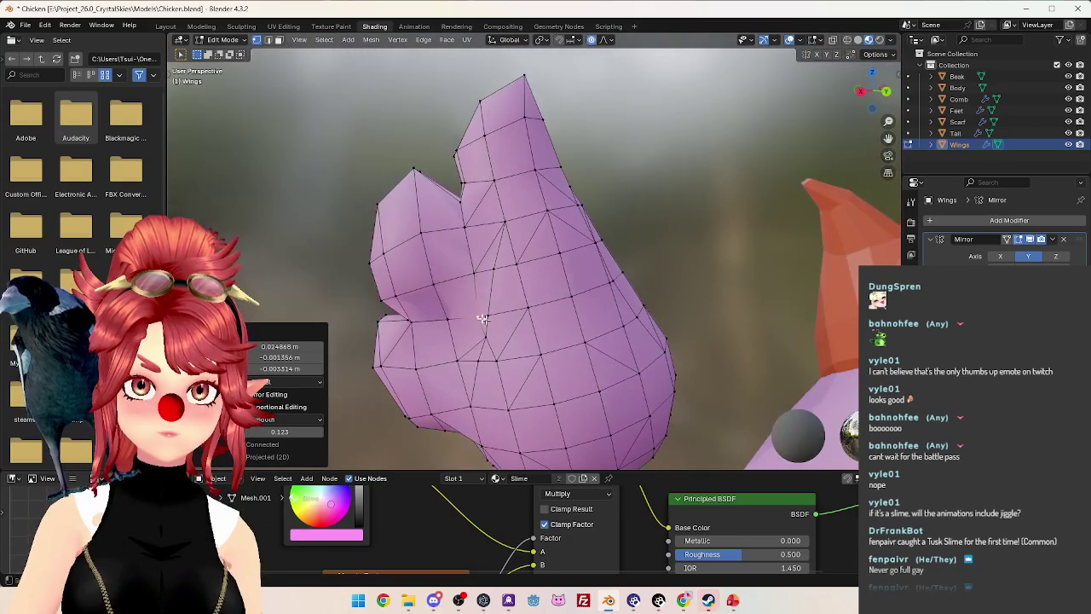
left_click(491, 316)
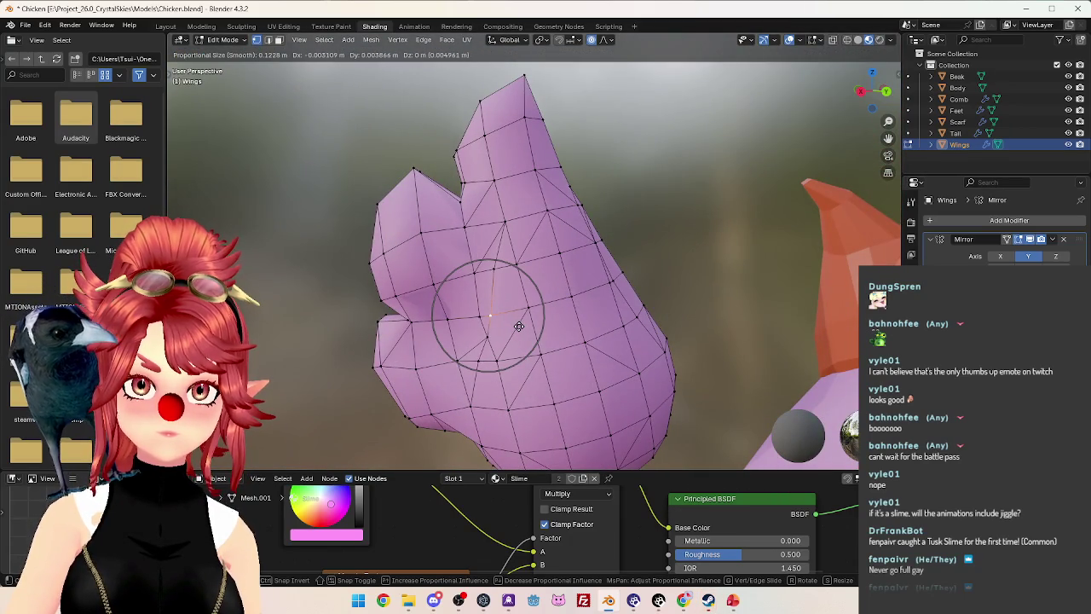
left_click(518, 326)
mouse_move(518, 326)
middle_mouse_down()
mouse_move(540, 358)
mouse_move(487, 370)
mouse_move(687, 370)
mouse_move(689, 424)
mouse_move(697, 350)
middle_mouse_up()
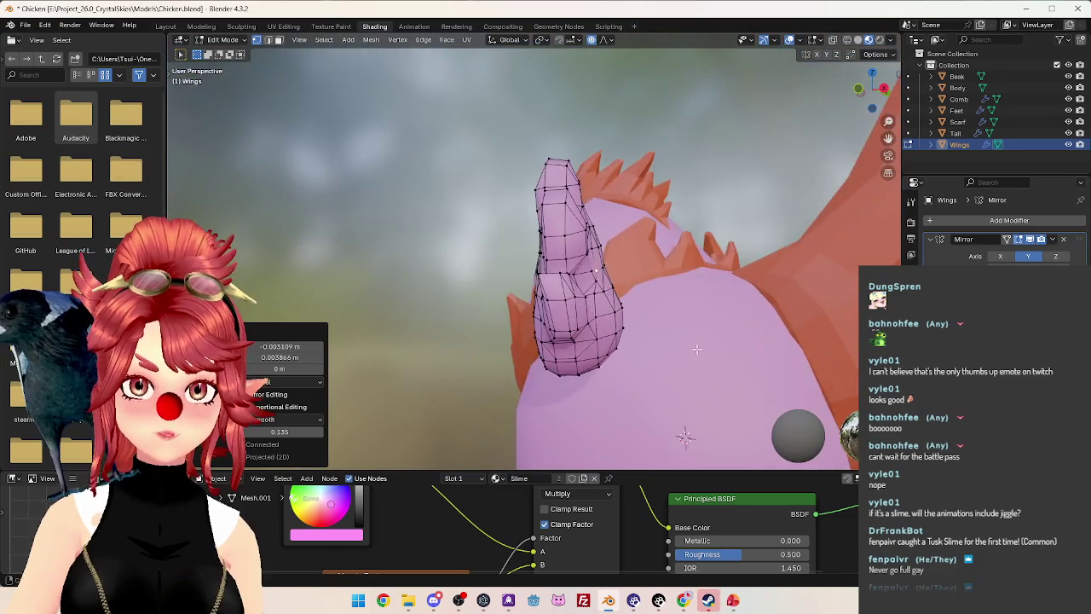
mouse_move(642, 279)
middle_mouse_down()
mouse_move(613, 264)
mouse_move(622, 245)
mouse_move(644, 246)
mouse_move(614, 280)
middle_mouse_up()
left_click(639, 248)
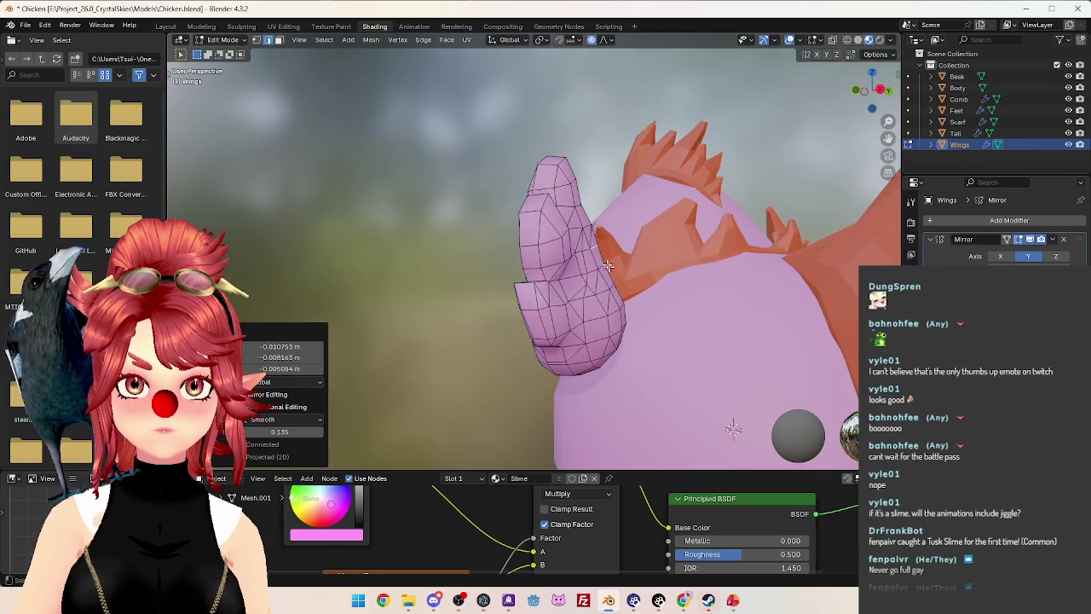
Round the wing outline into a paw-like shape with several final proportional moves.
mouse_move(588, 225)
middle_mouse_down()
mouse_move(659, 260)
mouse_move(529, 281)
mouse_move(409, 329)
mouse_move(328, 299)
middle_mouse_up()
key("g")
left_click(654, 260)
mouse_move(479, 276)
middle_mouse_down()
mouse_move(444, 248)
mouse_move(477, 247)
mouse_move(468, 236)
middle_mouse_up()
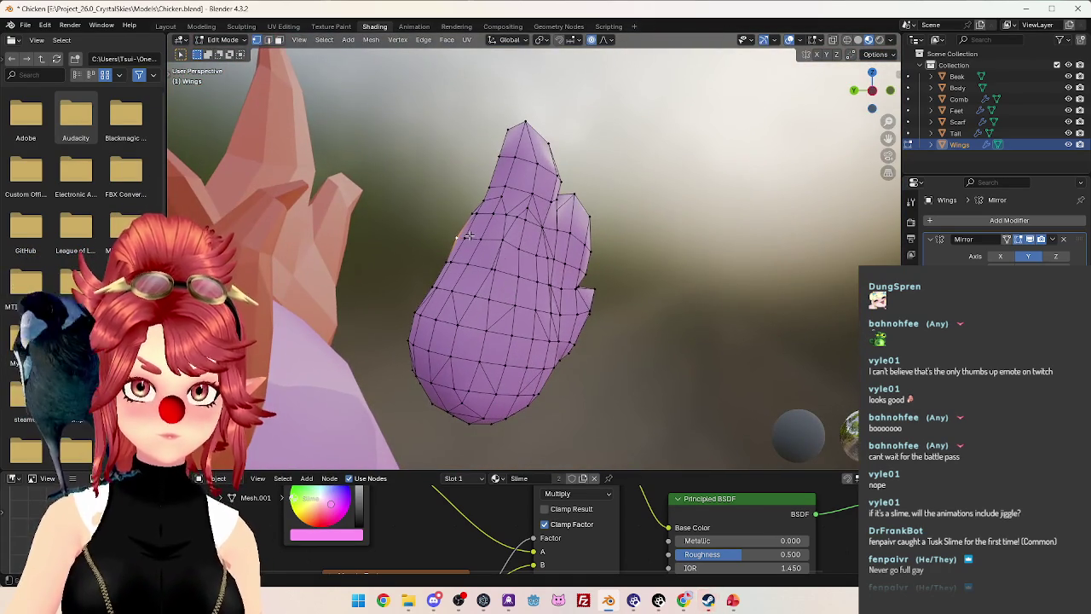
left_click(535, 282)
mouse_move(535, 282)
middle_mouse_down()
mouse_move(555, 297)
mouse_move(645, 275)
mouse_move(687, 230)
middle_mouse_up()
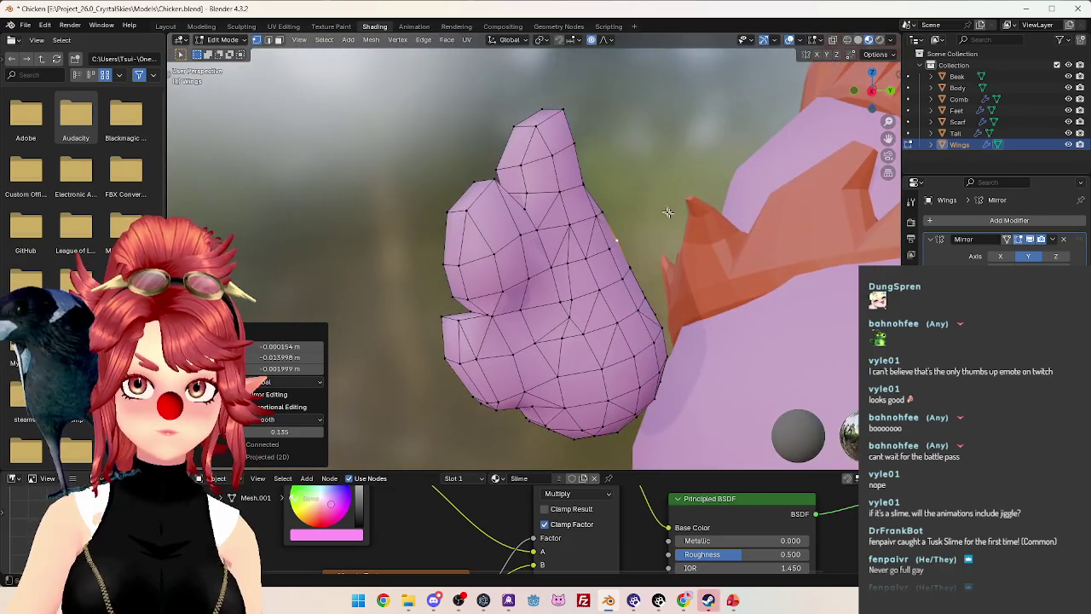
mouse_move(607, 216)
middle_mouse_down()
mouse_move(641, 279)
mouse_move(579, 299)
mouse_move(378, 312)
mouse_move(296, 293)
mouse_move(428, 290)
middle_mouse_up()
left_click(659, 287)
mouse_move(509, 246)
middle_mouse_down()
mouse_move(527, 279)
mouse_move(551, 398)
mouse_move(665, 344)
mouse_move(687, 366)
middle_mouse_up()
key("g")
left_click(531, 279)
Return to Object Mode, briefly re-checking the wing mesh in Edit Mode.
key("Tab")
scroll(618, 335, "down", 5)
scroll(605, 334, "up", 2)
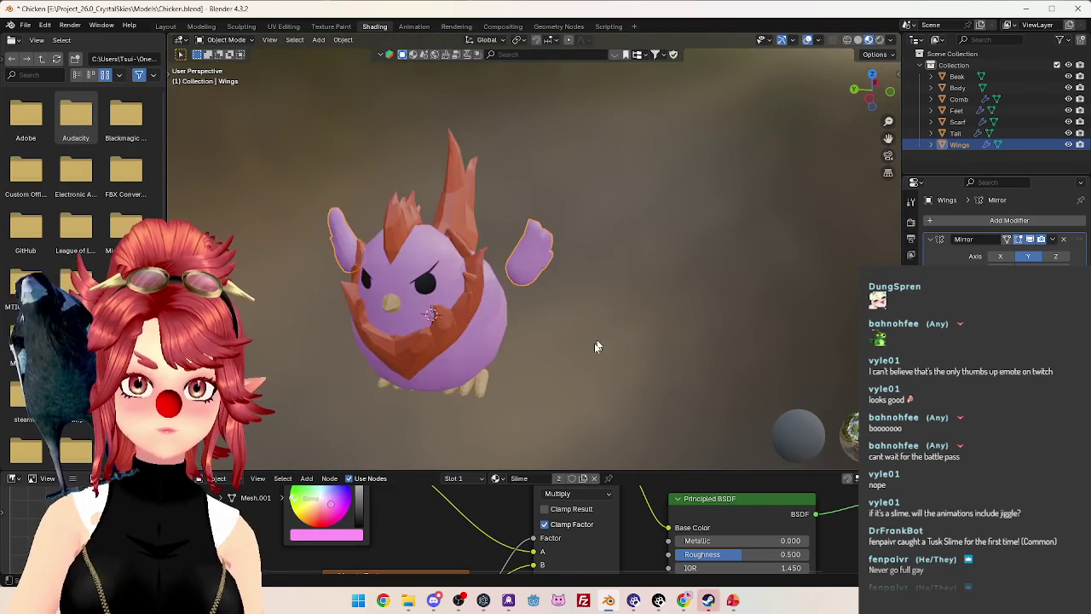
scroll(605, 334, "up", 3)
mouse_move(605, 335)
middle_mouse_down()
mouse_move(647, 360)
mouse_move(495, 349)
mouse_move(615, 331)
mouse_move(502, 318)
mouse_move(561, 367)
middle_mouse_up()
scroll(647, 345, "down", 4)
scroll(495, 349, "up", 4)
key("Tab")
mouse_move(611, 341)
middle_mouse_down()
mouse_move(555, 426)
mouse_move(468, 337)
mouse_move(554, 341)
mouse_move(596, 315)
mouse_move(626, 346)
mouse_move(536, 377)
mouse_move(506, 370)
mouse_move(657, 375)
mouse_move(547, 356)
mouse_move(606, 376)
mouse_move(590, 345)
mouse_move(632, 328)
middle_mouse_up()
scroll(555, 426, "up", 3)
scroll(503, 332, "down", 3)
key("Tab")
scroll(554, 345, "down", 3)
Deselect the wings, save Chicken.blend, and view the chicken from the tail side.
left_click(626, 346)
scroll(597, 362, "up", 3)
scroll(595, 369, "down", 2)
scroll(630, 341, "up", 2)
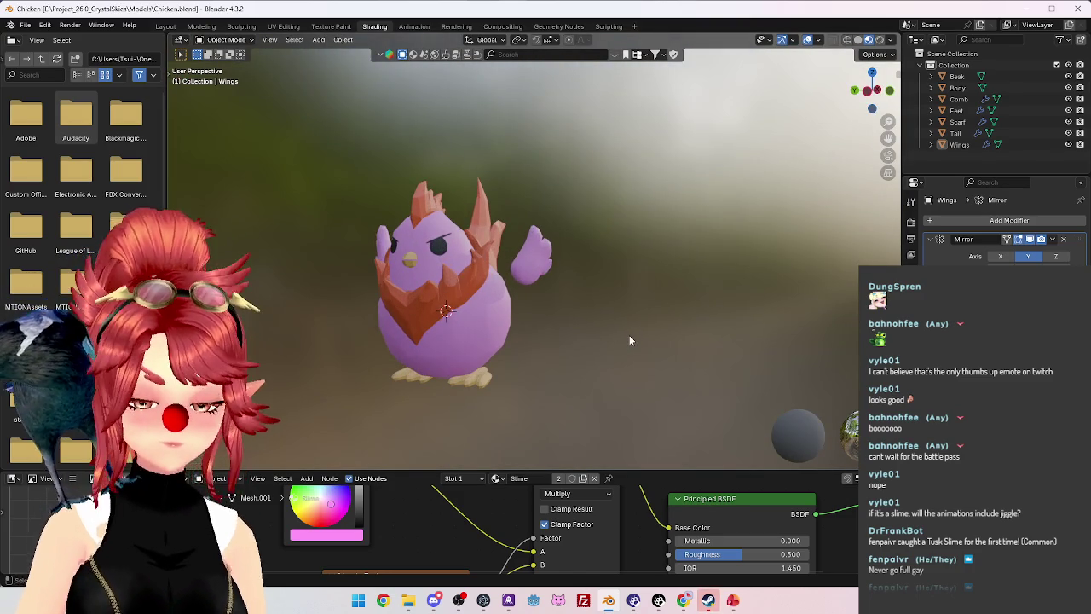
key("ctrl+s")
scroll(606, 349, "up", 2)
mouse_move(602, 353)
middle_mouse_down()
mouse_move(498, 349)
mouse_move(588, 315)
mouse_move(632, 347)
mouse_move(674, 332)
mouse_move(707, 298)
mouse_move(750, 284)
mouse_move(874, 198)
middle_mouse_up()
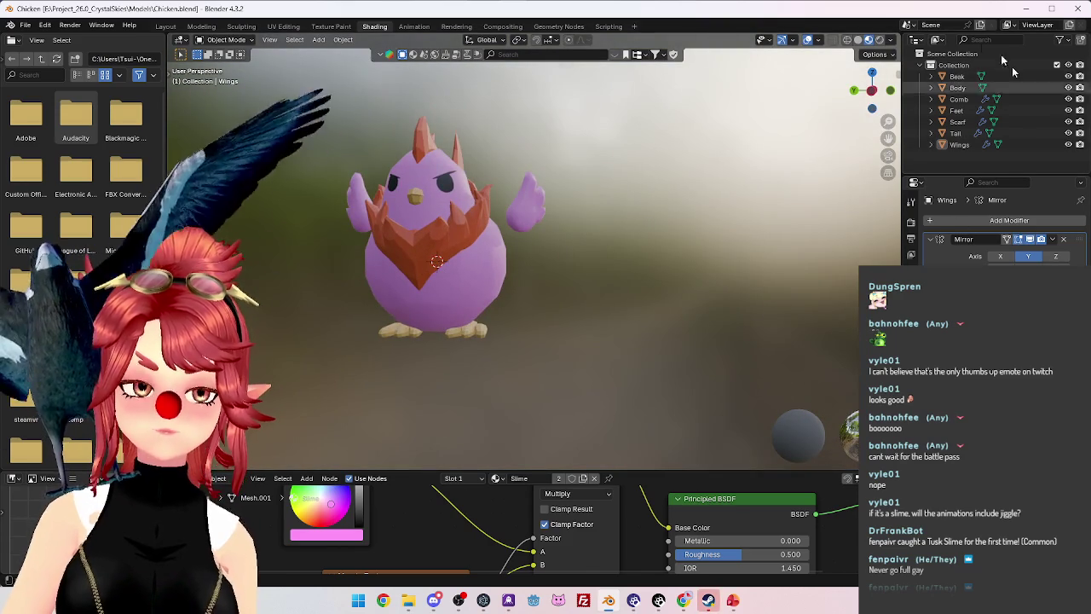
mouse_move(637, 273)
middle_mouse_down()
mouse_move(541, 307)
mouse_move(521, 288)
mouse_move(523, 275)
mouse_move(673, 293)
mouse_move(682, 264)
middle_mouse_up()
Apply All Transforms to the Beak, with its transform values shown in the sidebar.
left_click(957, 77)
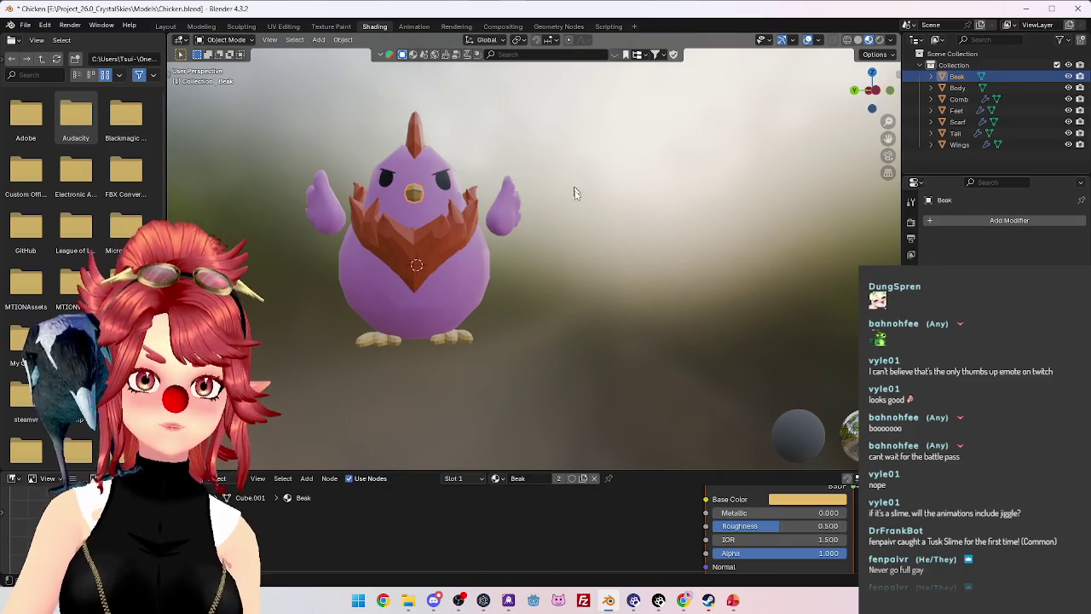
key("n")
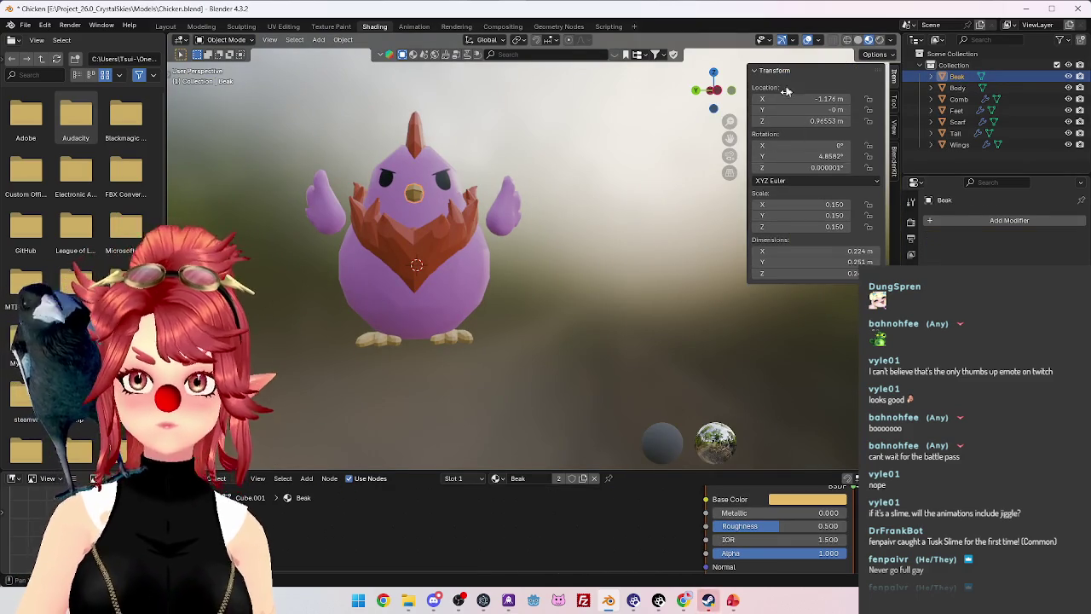
key("ctrl+a")
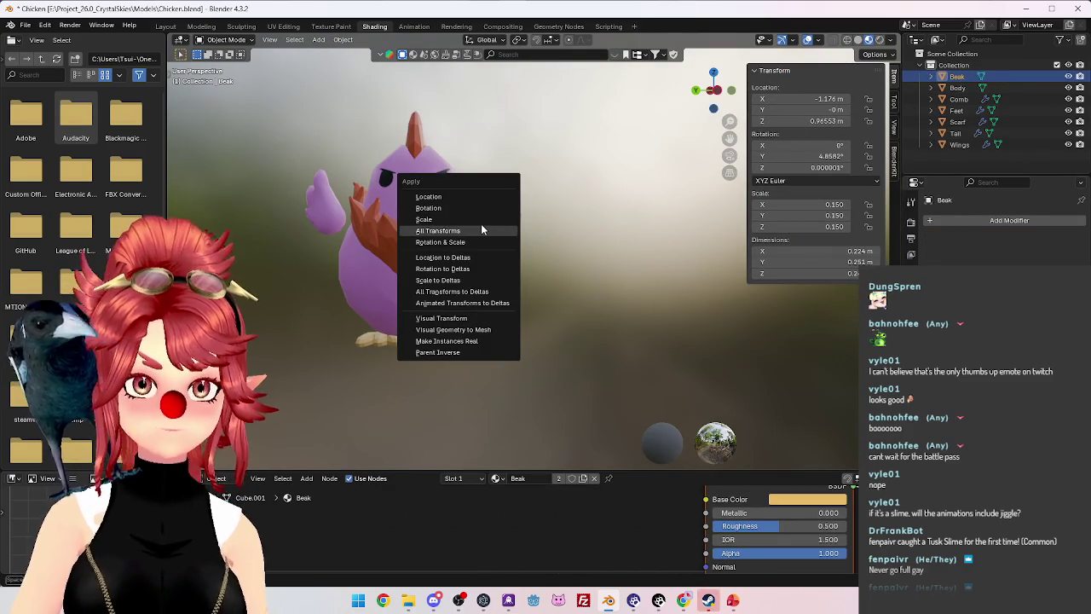
left_click(482, 230)
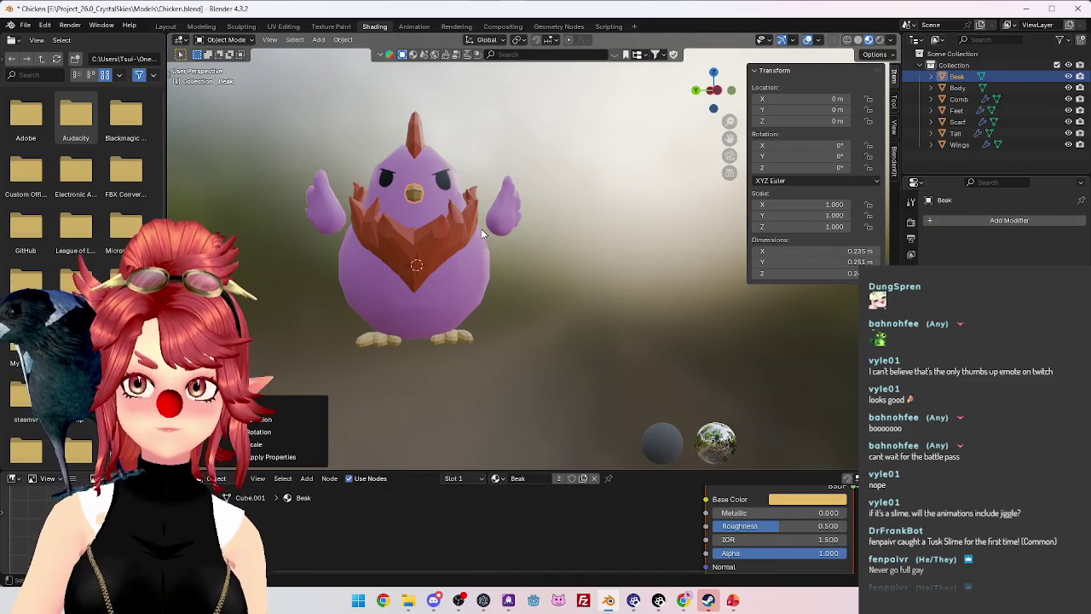
Apply All Transforms to the Comb and make its Mirror modifier permanent.
left_click(960, 87)
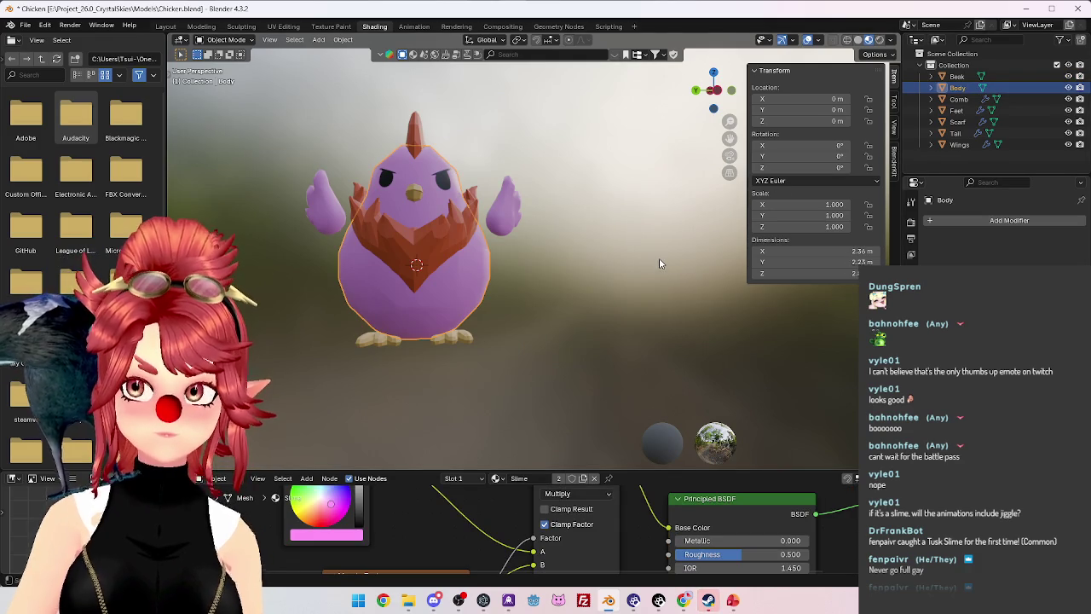
left_click(960, 99)
key("ctrl+a")
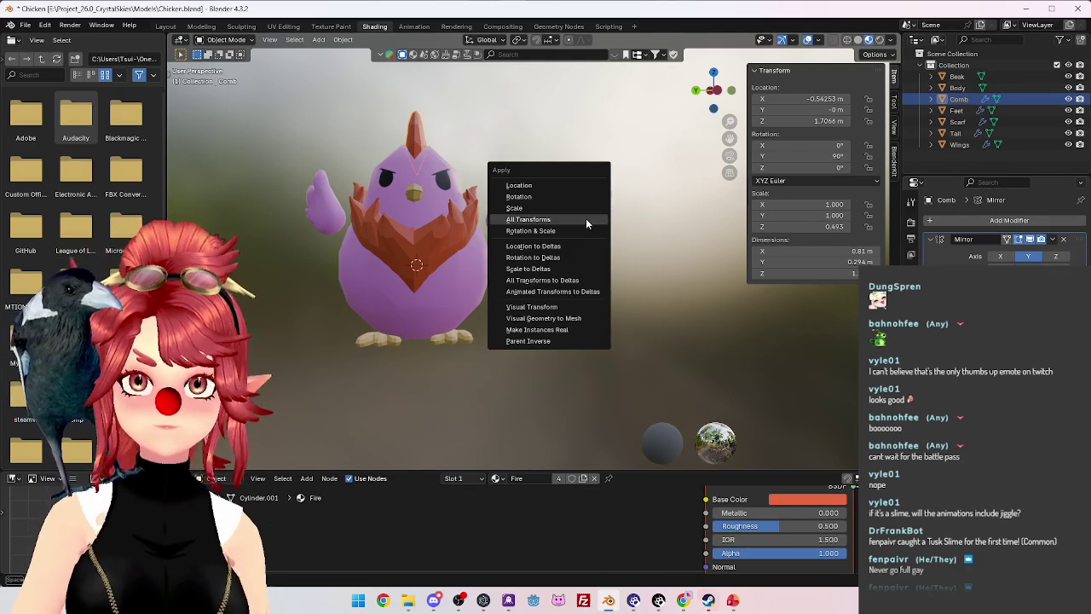
left_click(586, 219)
left_click(1000, 252)
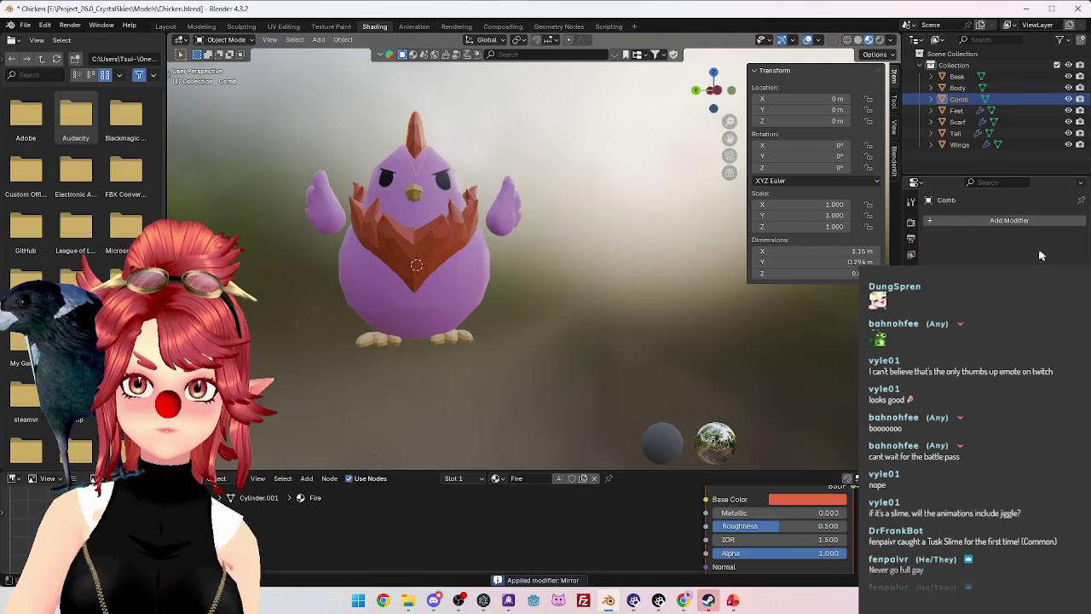
key("ctrl+a")
Apply All Transforms to the Scarf and Tail objects.
left_click(956, 110)
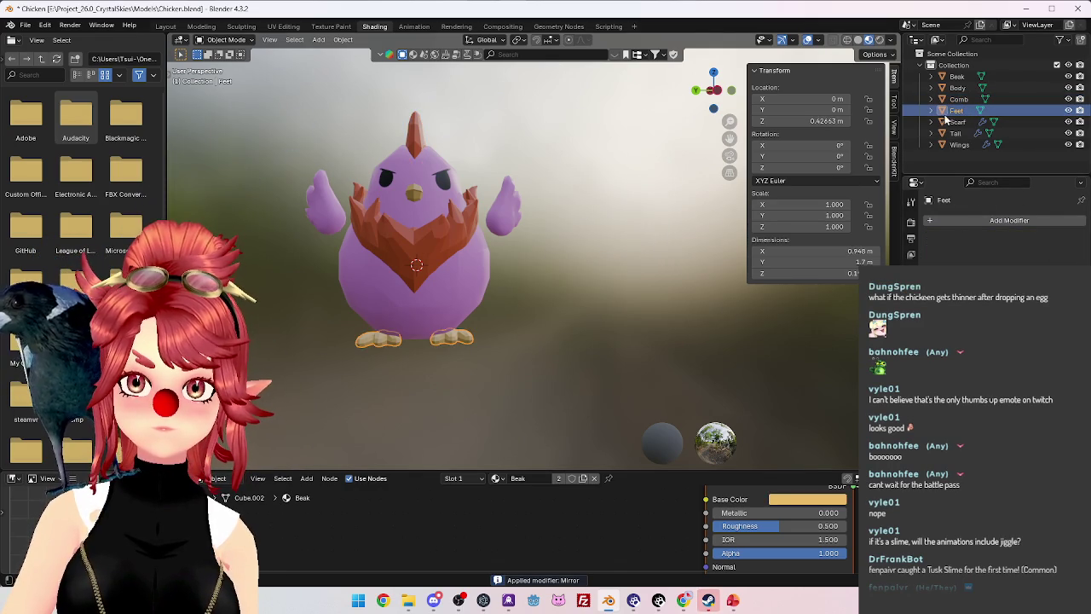
left_click(958, 122)
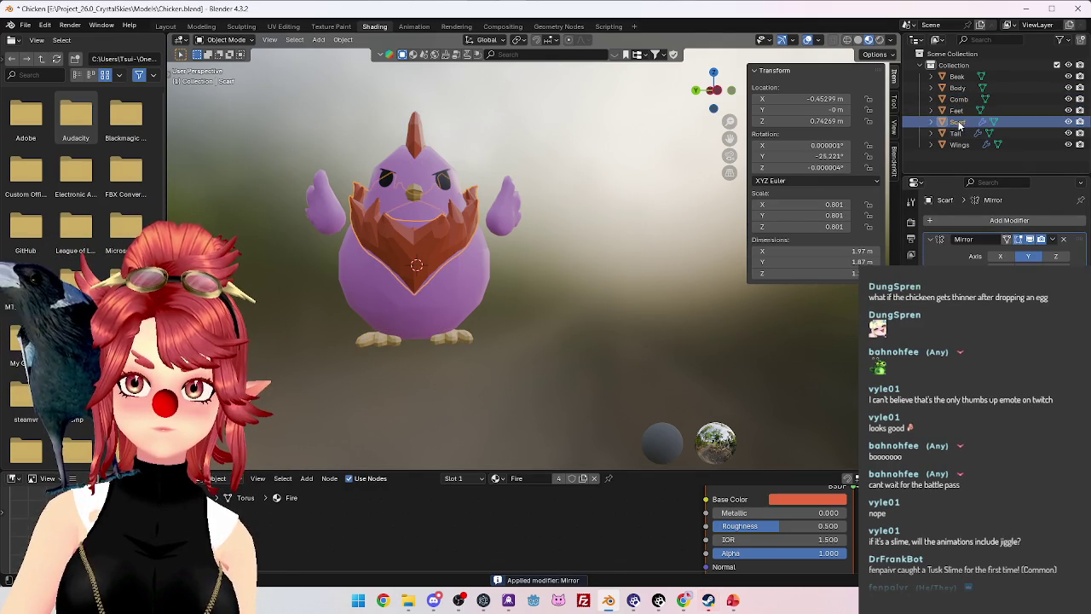
key("ctrl+a")
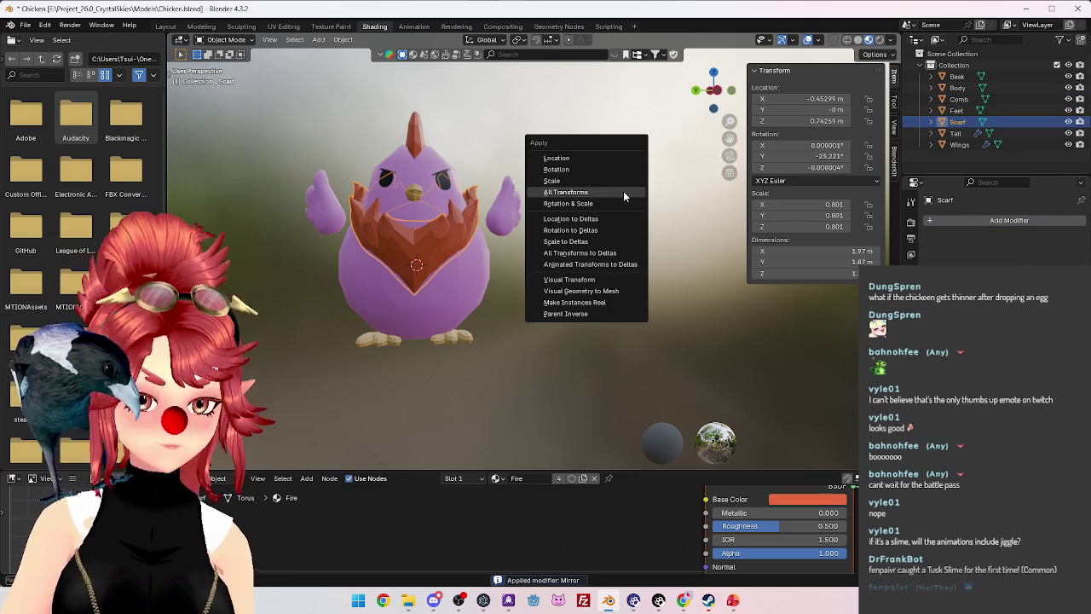
left_click(623, 191)
left_click(956, 133)
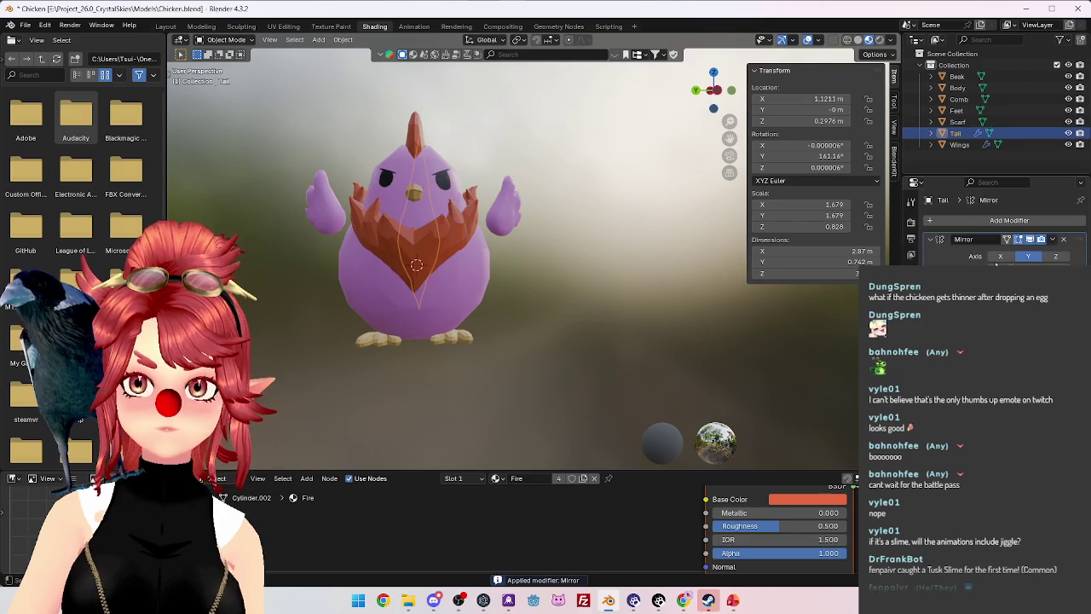
key("ctrl+a")
left_click(605, 214)
Apply All Transforms to the Wings and Feet objects.
left_click(960, 145)
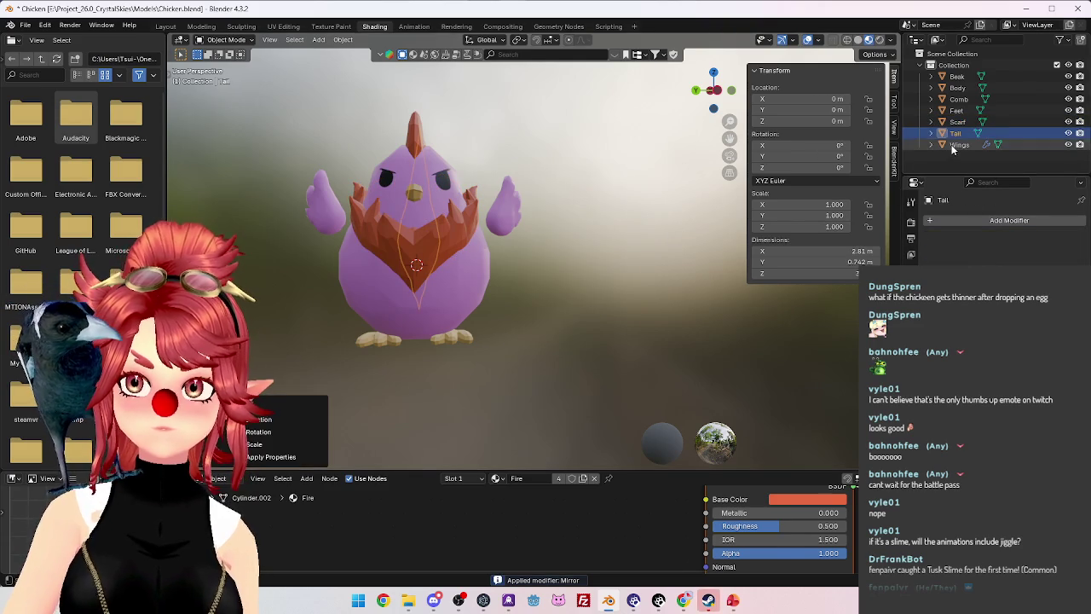
key("ctrl+a")
left_click(617, 177)
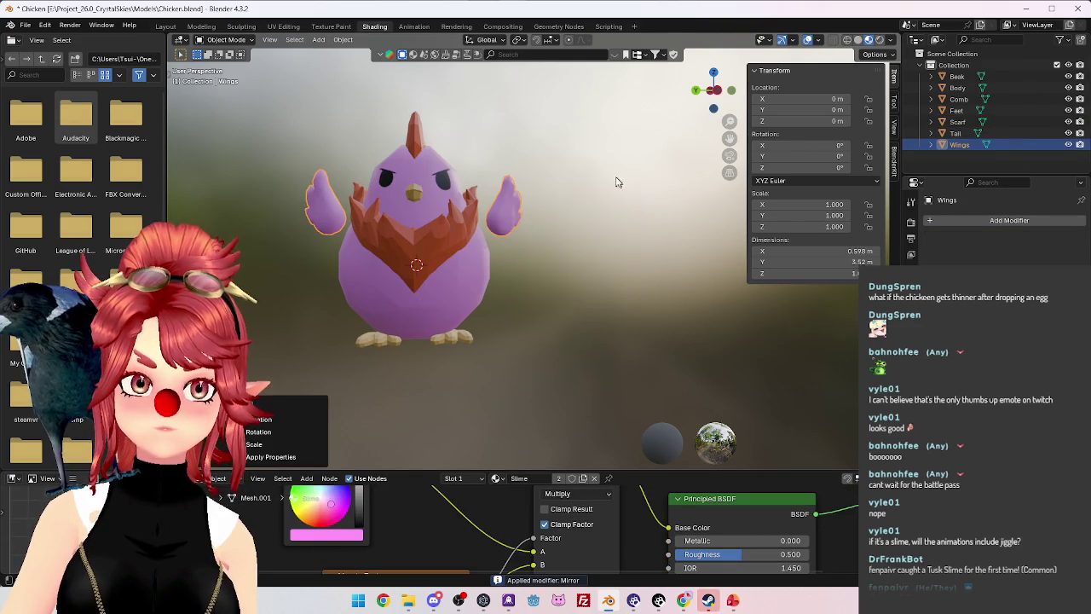
middle_click_drag(618, 184, 1048, 133)
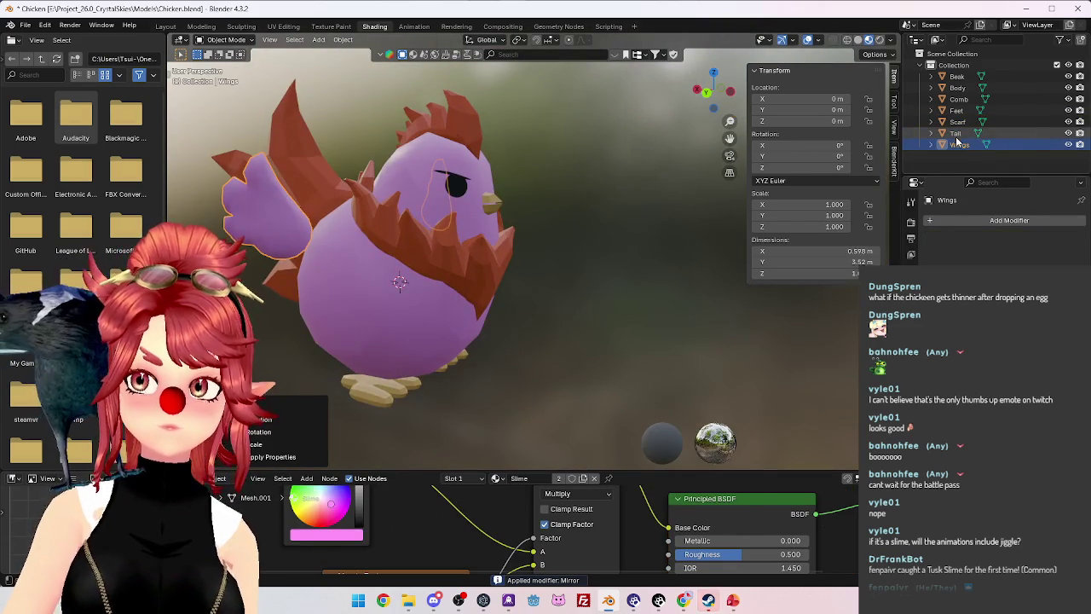
left_click(957, 110)
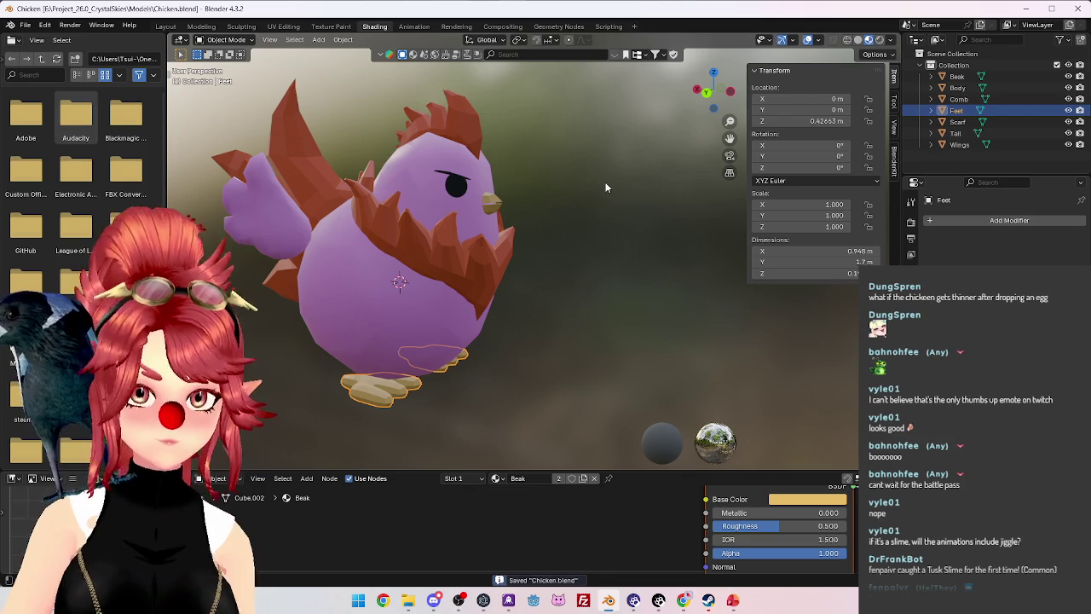
key("ctrl+a")
left_click(607, 181)
Check the Comb, Body and Beak, then orbit around the finished chicken.
left_click(959, 99)
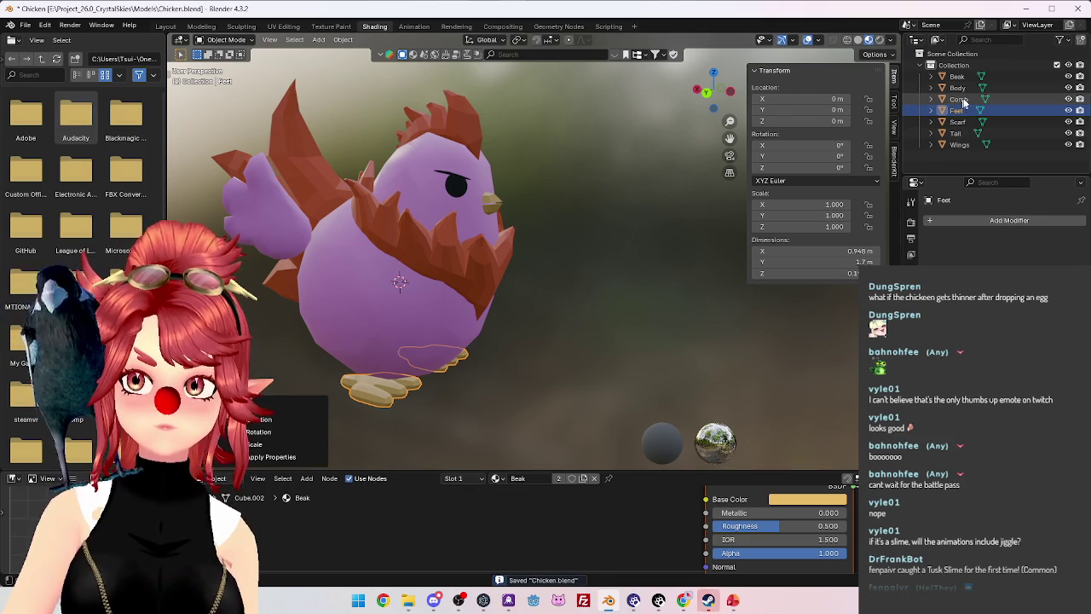
left_click(959, 88)
left_click(956, 77)
scroll(675, 203, "down", 2)
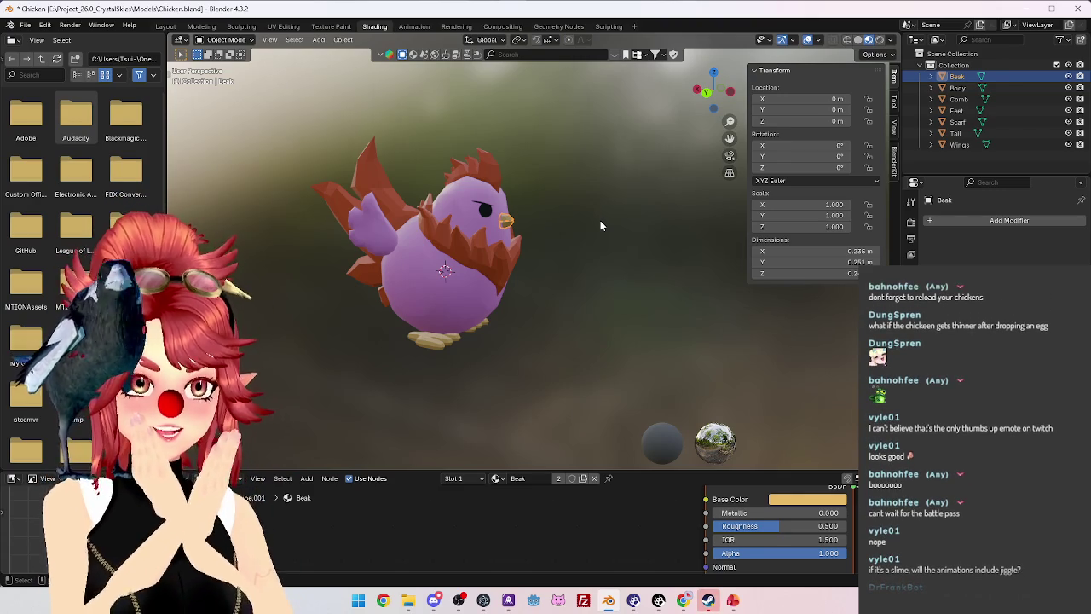
middle_click_drag(600, 220, 503, 280)
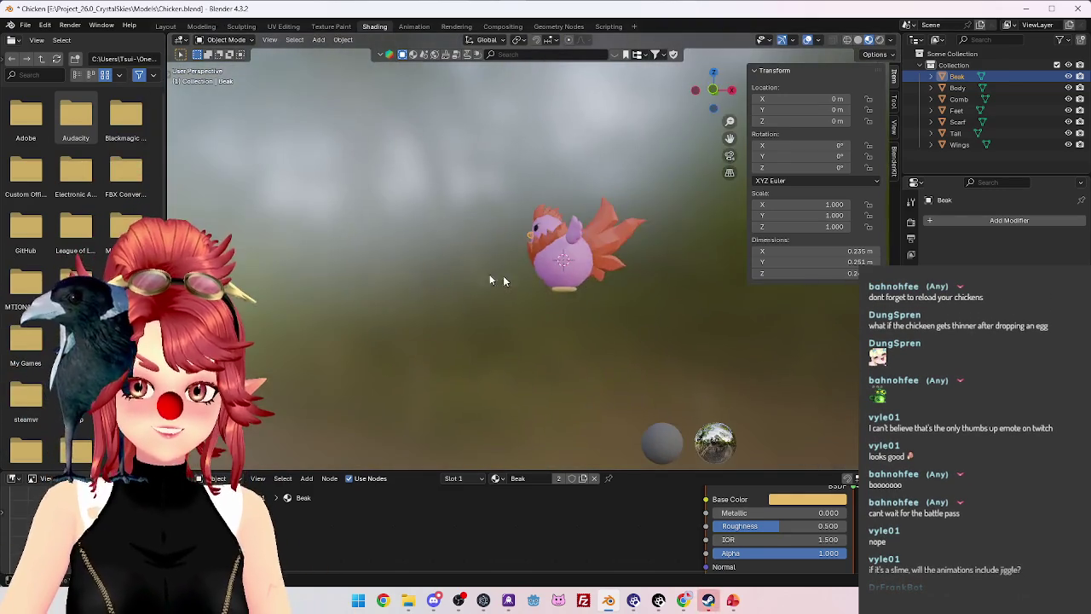
scroll(616, 279, "up", 3)
mouse_move(616, 279)
middle_mouse_down()
mouse_move(645, 287)
mouse_move(464, 247)
mouse_move(463, 260)
mouse_move(451, 254)
mouse_move(663, 263)
middle_mouse_up()
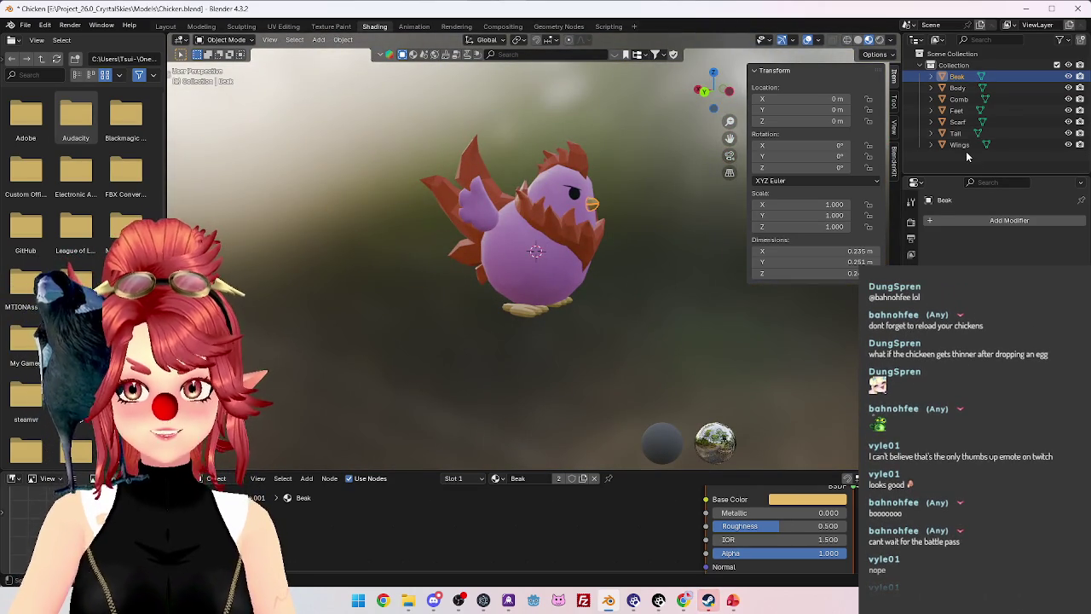
Join all the chicken parts into one object and rename it Chicken.
key("ctrl+j")
middle_click_drag(618, 226, 523, 304)
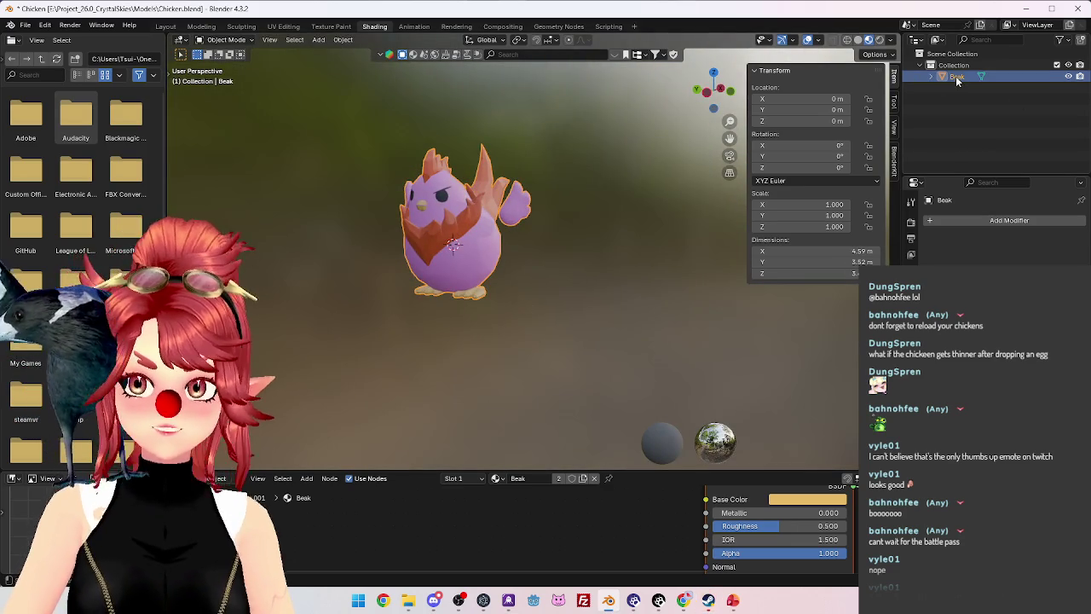
type("Chicken")
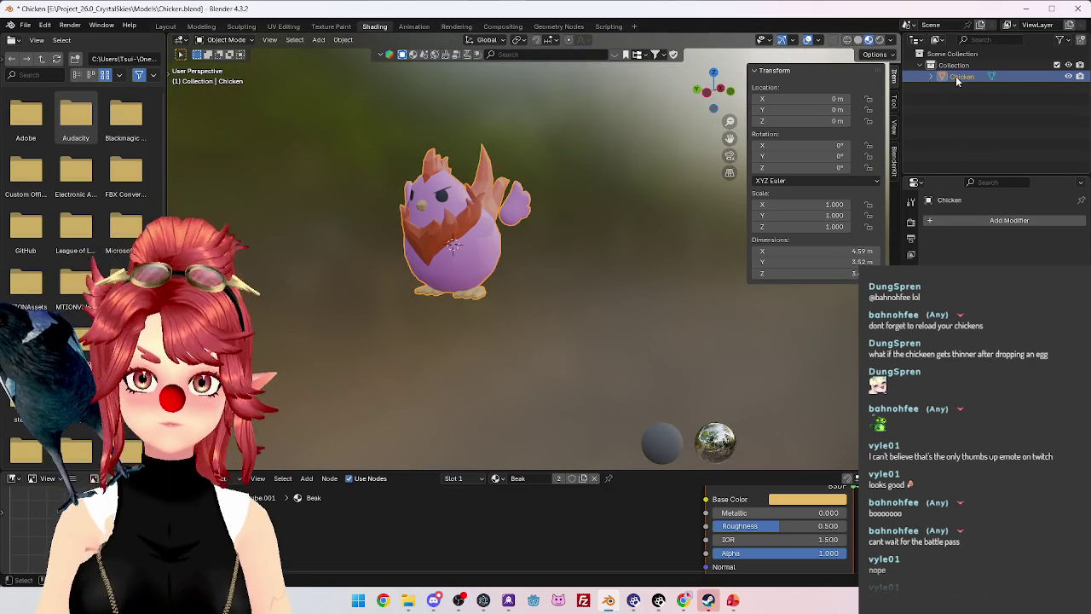
key("Return")
Orbit and zoom around the joined Chicken to inspect it from the front and sides.
middle_click_drag(653, 237, 392, 229)
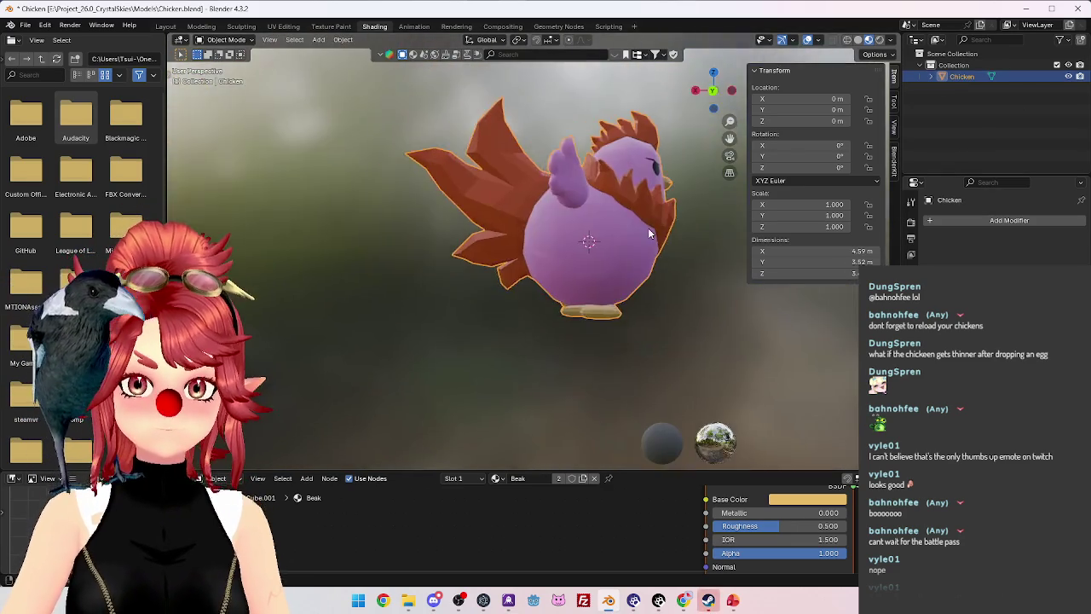
key("KP_1")
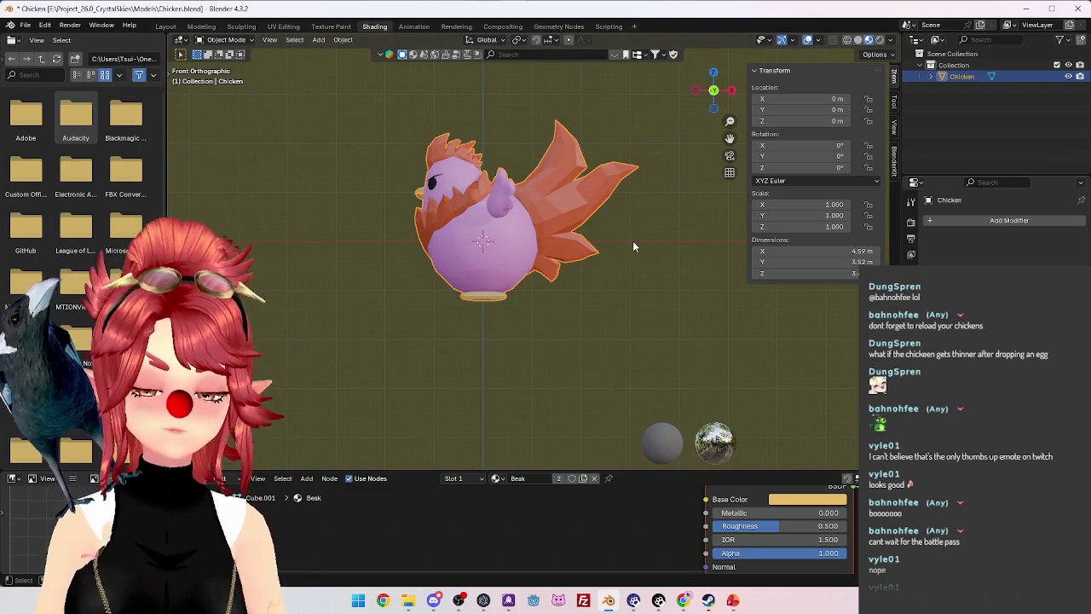
middle_click_drag(315, 244, 569, 249)
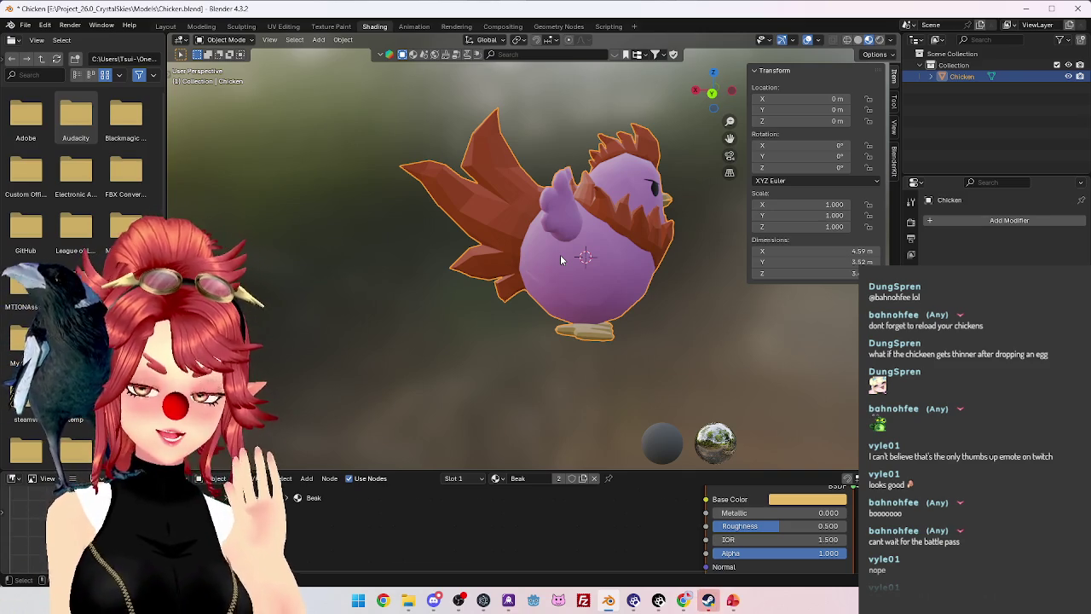
scroll(540, 257, "down", 4)
mouse_move(541, 258)
middle_mouse_down()
mouse_move(533, 250)
mouse_move(737, 261)
mouse_move(448, 234)
mouse_move(487, 216)
mouse_move(553, 263)
mouse_move(475, 243)
mouse_move(580, 275)
mouse_move(448, 271)
mouse_move(494, 259)
mouse_move(681, 262)
mouse_move(613, 239)
mouse_move(719, 247)
mouse_move(574, 260)
mouse_move(617, 255)
middle_mouse_up()
scroll(533, 249, "up", 4)
scroll(586, 250, "down", 4)
scroll(448, 235, "up", 4)
scroll(527, 260, "down", 3)
scroll(475, 242, "up", 3)
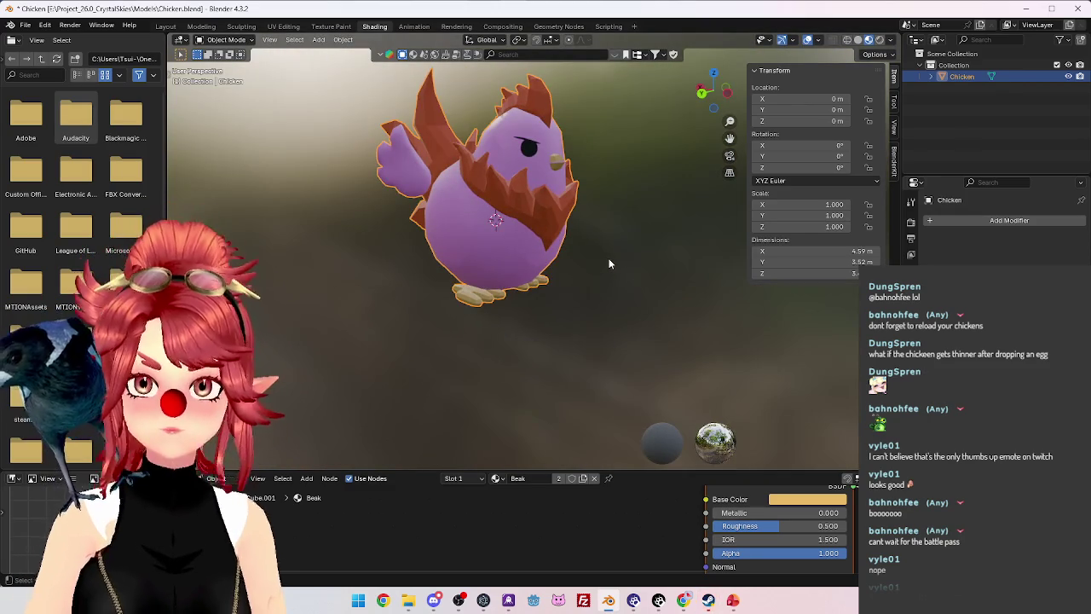
Add an Armature object to the scene.
key("shift+a")
left_click(597, 343)
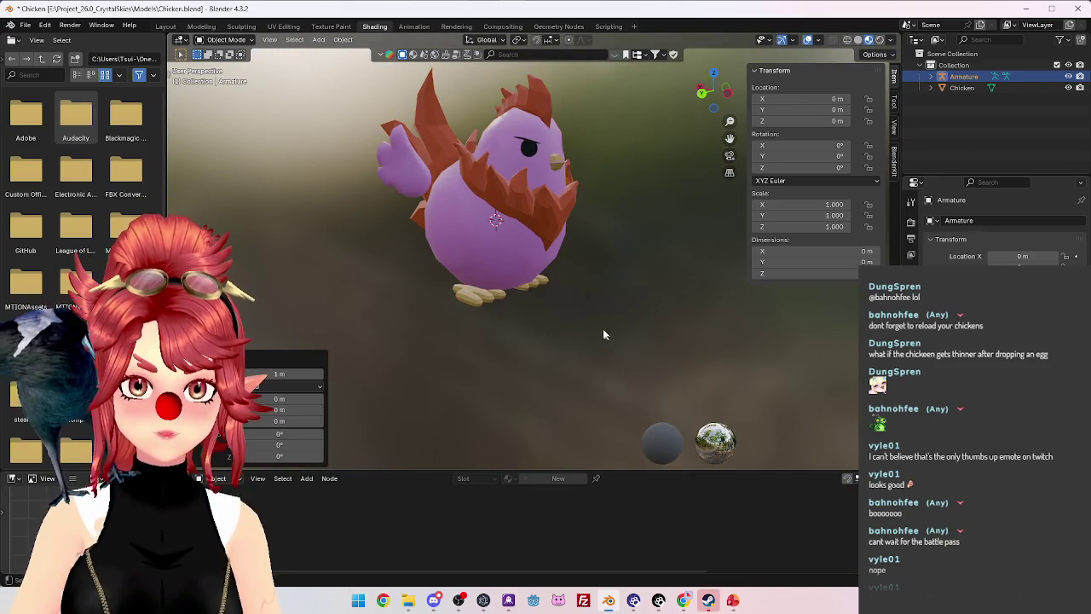
mouse_move(529, 309)
middle_mouse_down()
mouse_move(530, 241)
mouse_move(807, 144)
middle_mouse_up()
Raise the Chicken object vertically to Z 1.1973 m.
left_click(961, 88)
mouse_move(545, 239)
middle_mouse_down()
mouse_move(566, 249)
mouse_move(583, 290)
middle_mouse_up()
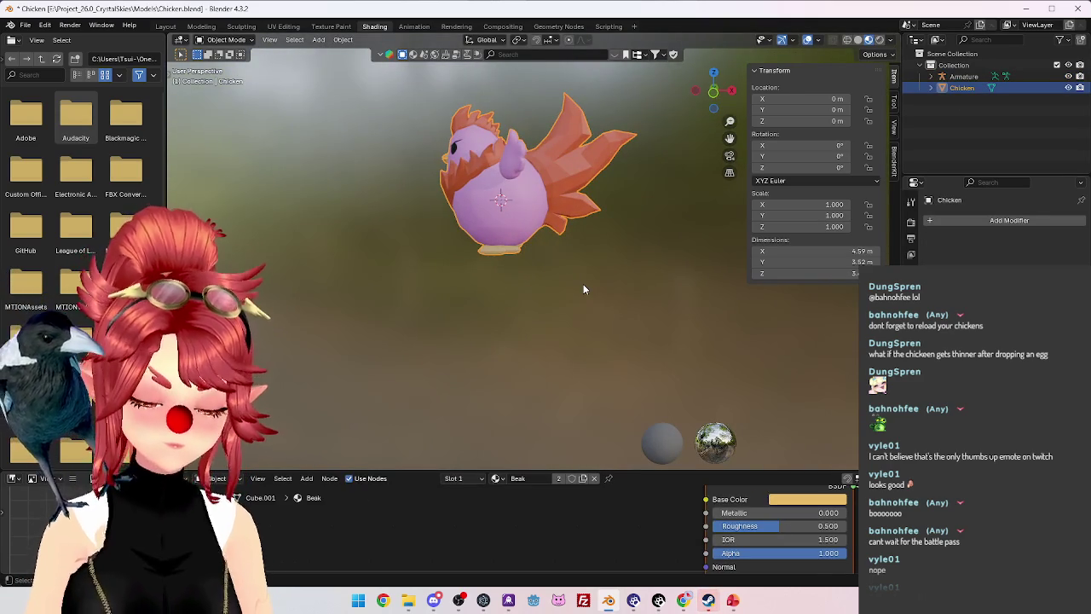
key("g")
key("z")
left_click(503, 220)
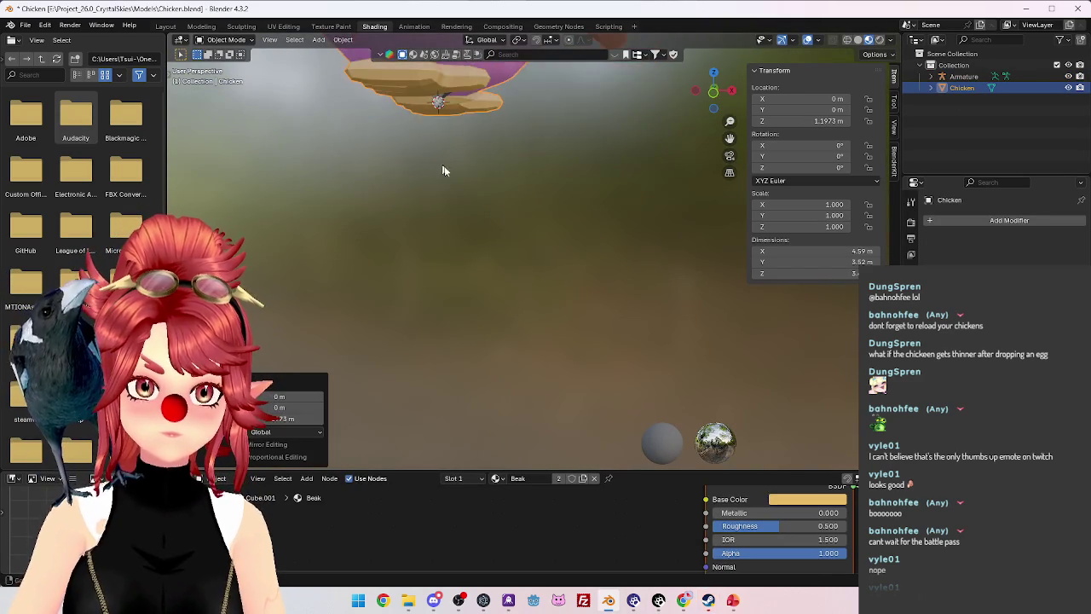
Check from the front that the chicken's feet rest at the origin, then select the Armature.
mouse_move(442, 166)
middle_mouse_down()
mouse_move(547, 265)
mouse_move(446, 185)
mouse_move(439, 135)
mouse_move(650, 368)
middle_mouse_up()
key("KP_1")
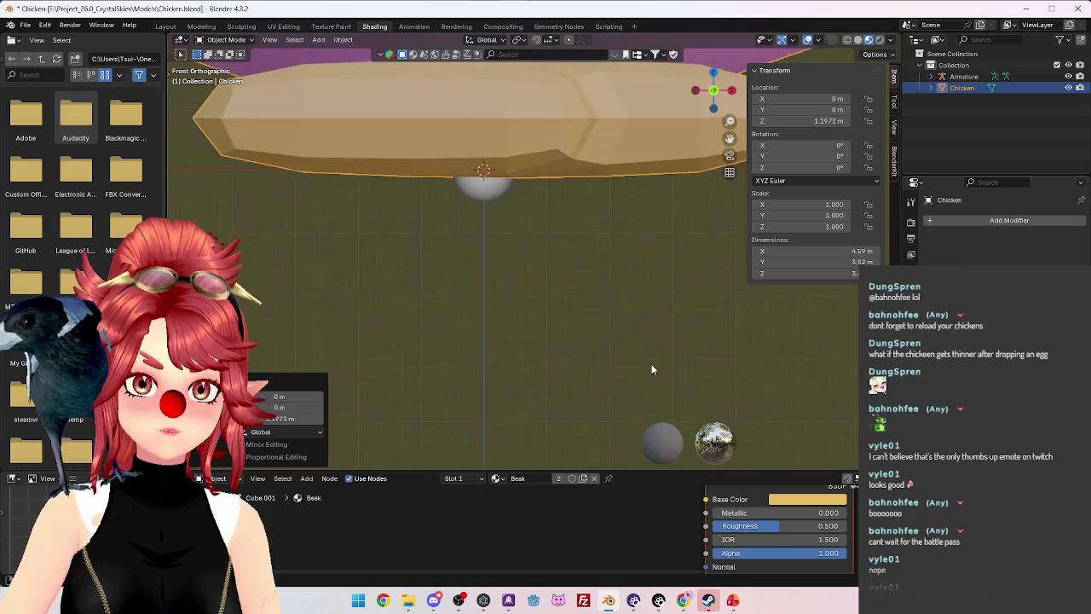
mouse_move(446, 195)
middle_mouse_down("shift")
mouse_move(515, 226)
mouse_move(567, 212)
mouse_move(529, 236)
mouse_move(411, 218)
mouse_move(476, 241)
middle_mouse_up("shift")
scroll(537, 219, "down", 2)
key("KP_Decimal")
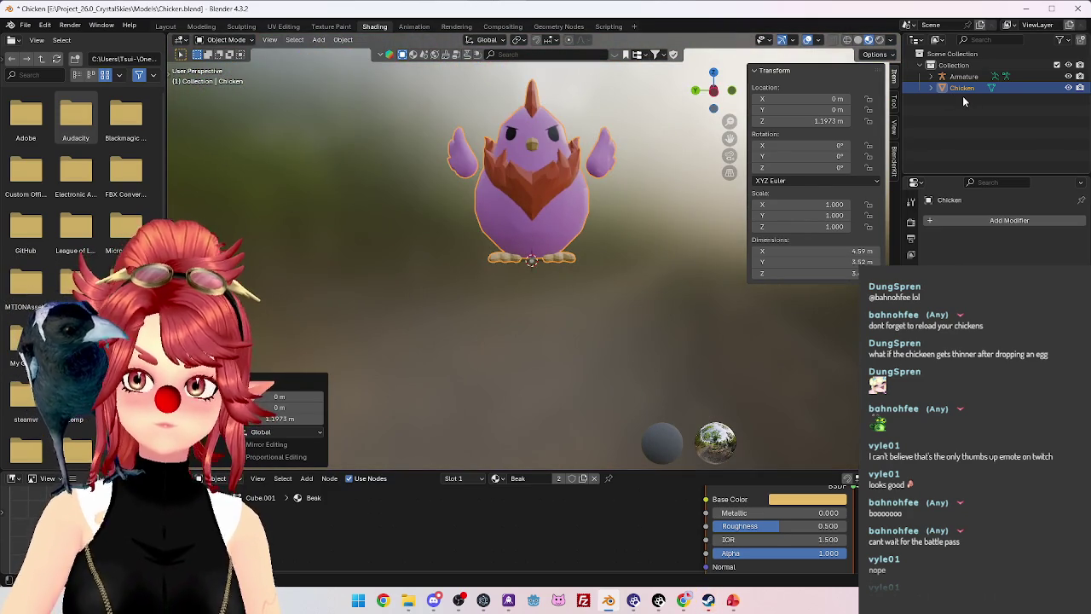
left_click(964, 77)
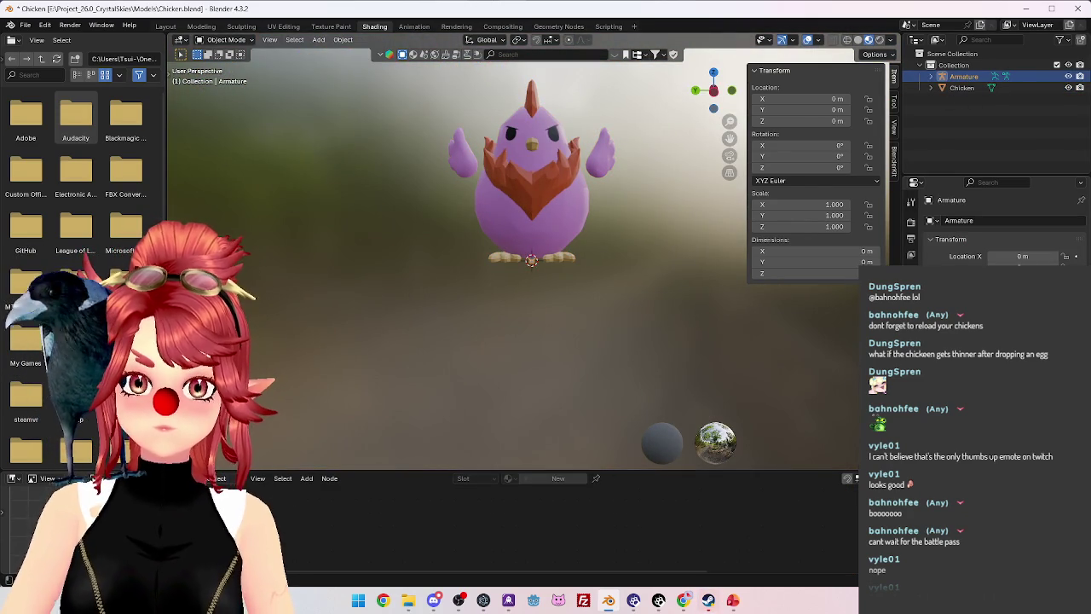
In front view, scale the armature down to 0.162 so its bone sits at the feet.
mouse_move(671, 342)
middle_mouse_down()
mouse_move(532, 336)
mouse_move(540, 345)
middle_mouse_up()
key("KP_1")
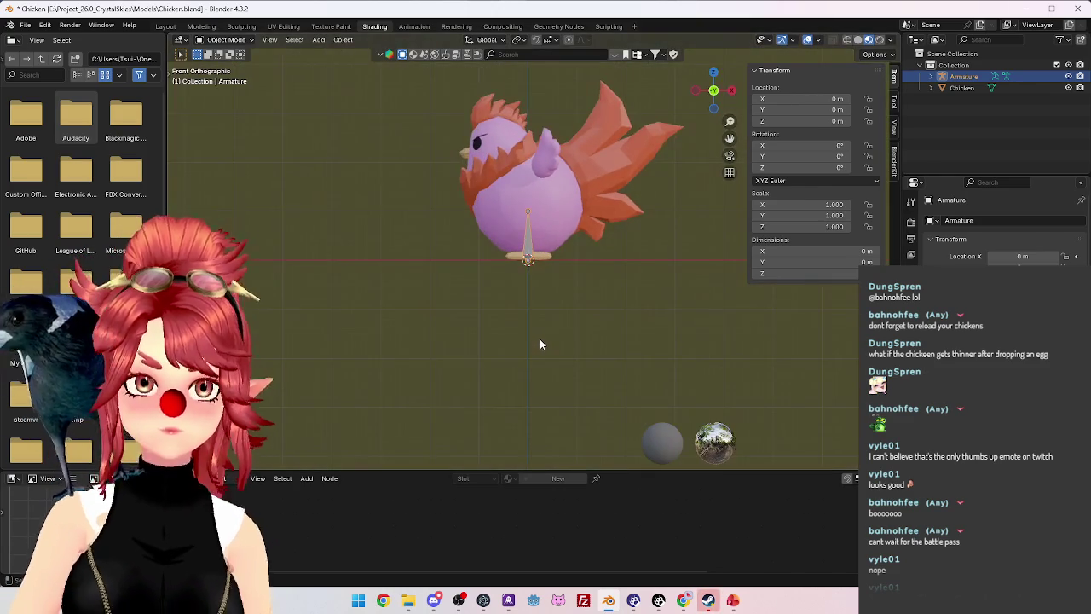
scroll(516, 283, "up", 4)
scroll(558, 274, "down", 2)
scroll(534, 266, "down", 3)
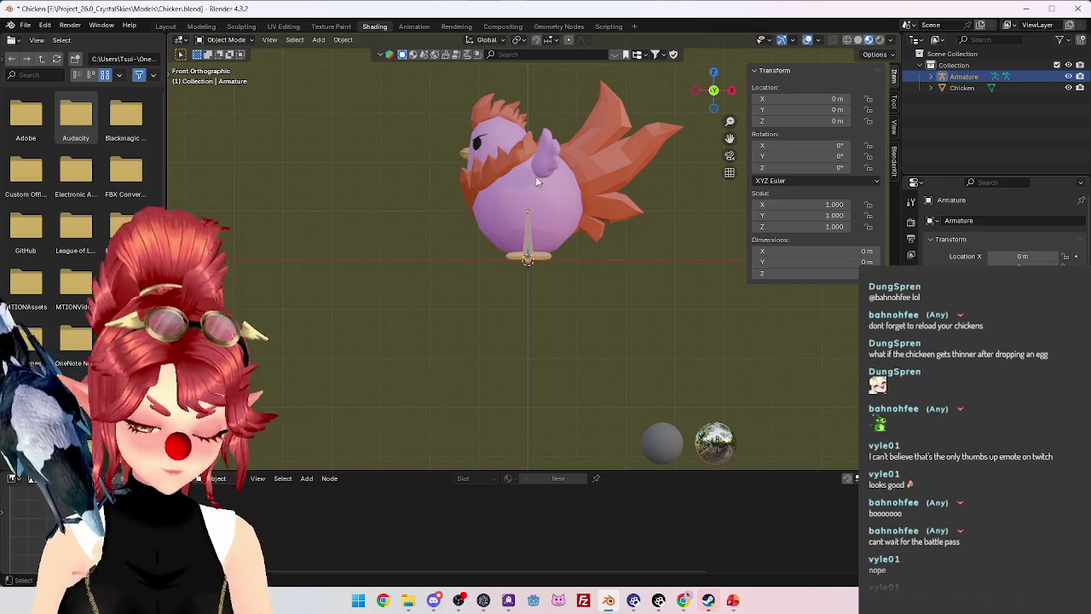
key("s")
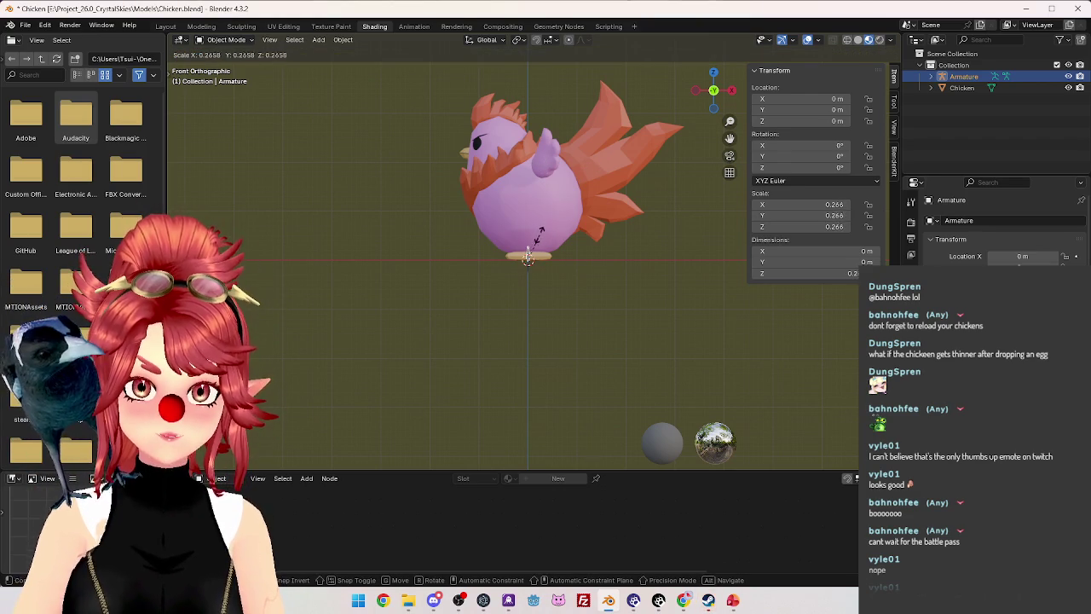
left_click(529, 257)
Switch the armature into Edit Mode to work on its bones.
scroll(529, 258, "up", 5)
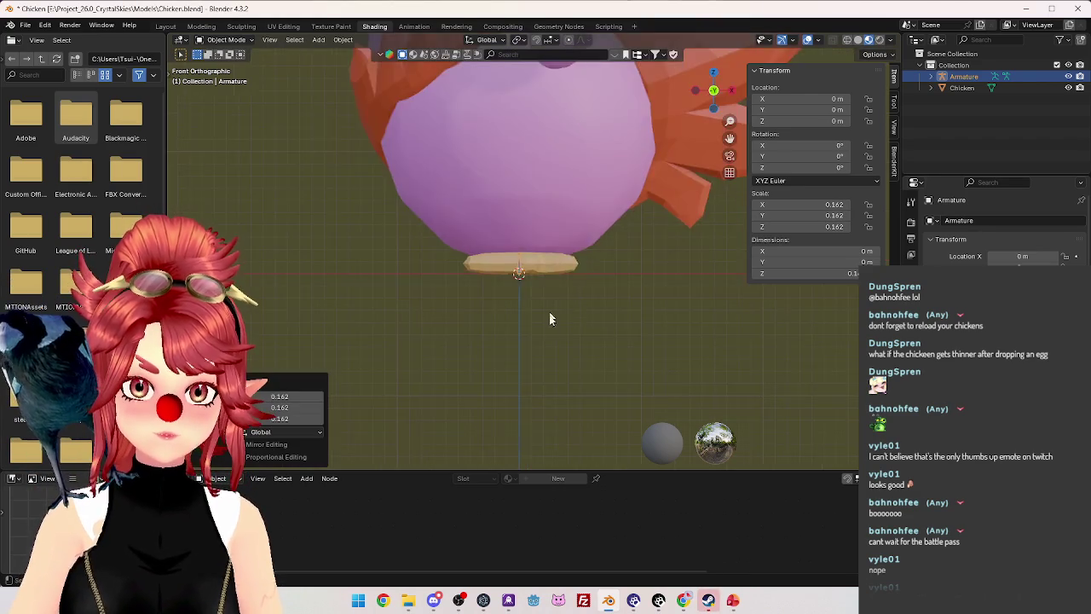
scroll(536, 305, "up", 3)
scroll(563, 306, "down", 2)
scroll(541, 275, "down", 3)
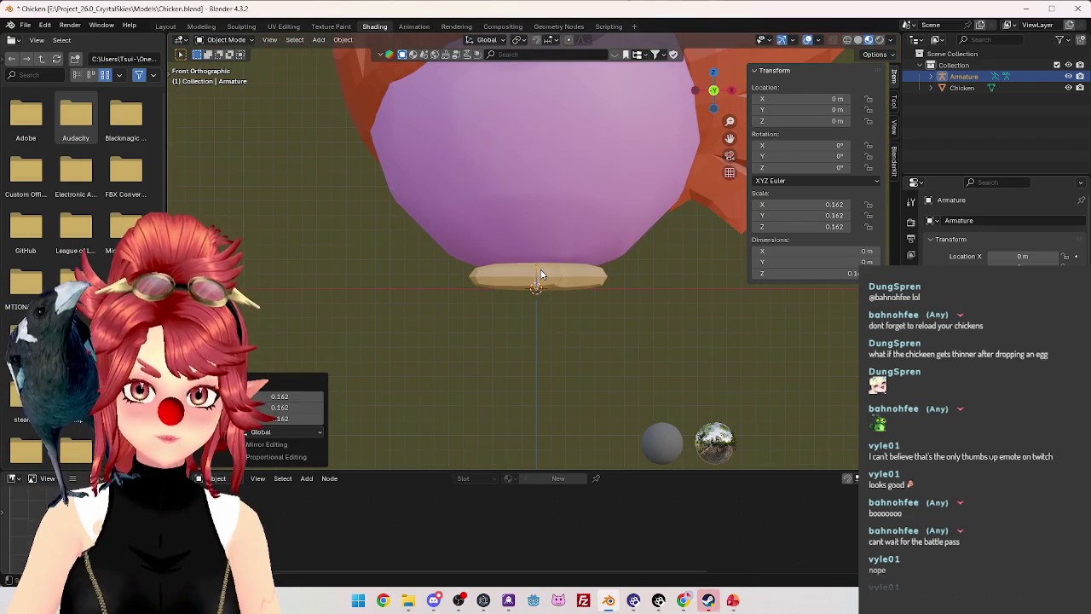
key("Tab")
scroll(546, 264, "down", 3)
scroll(550, 247, "down", 2)
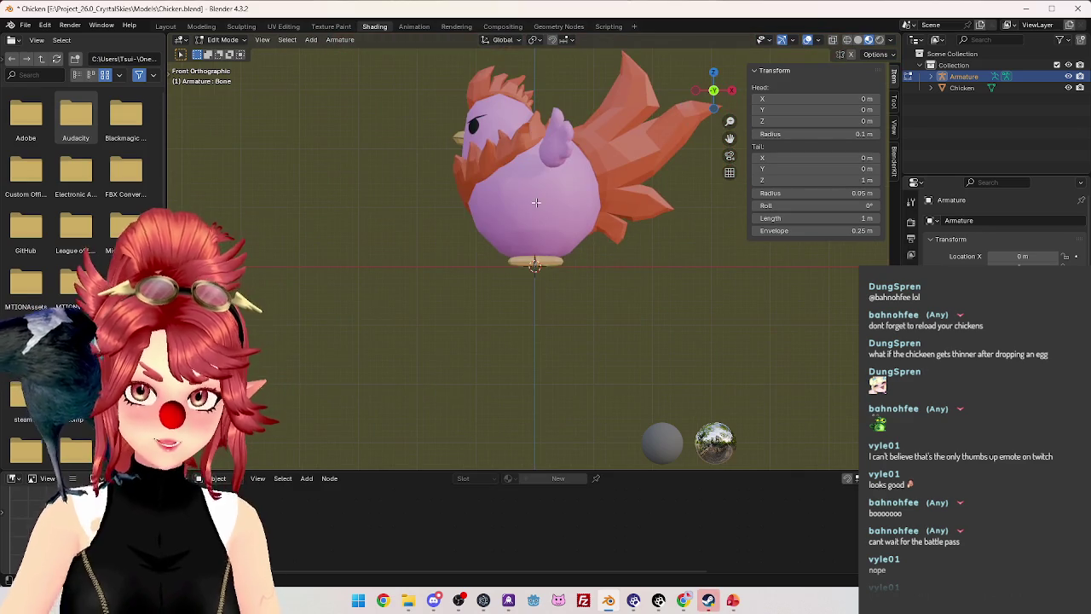
Extrude a body bone straight up from the foot bone, then a second bone from its tip.
key("e")
key("z")
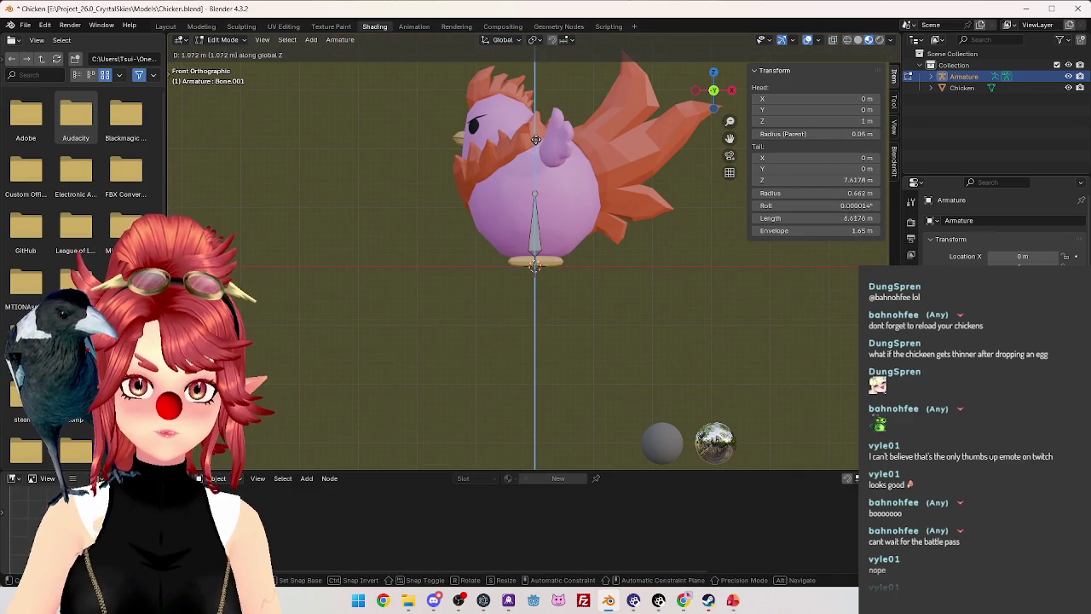
left_click(532, 141)
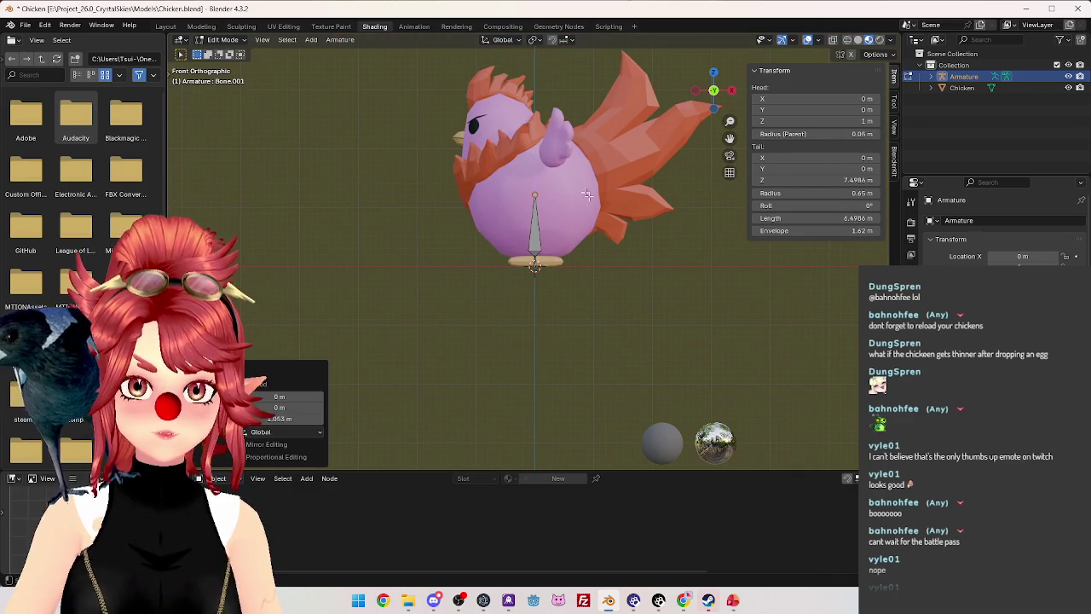
key("e")
left_click(529, 160)
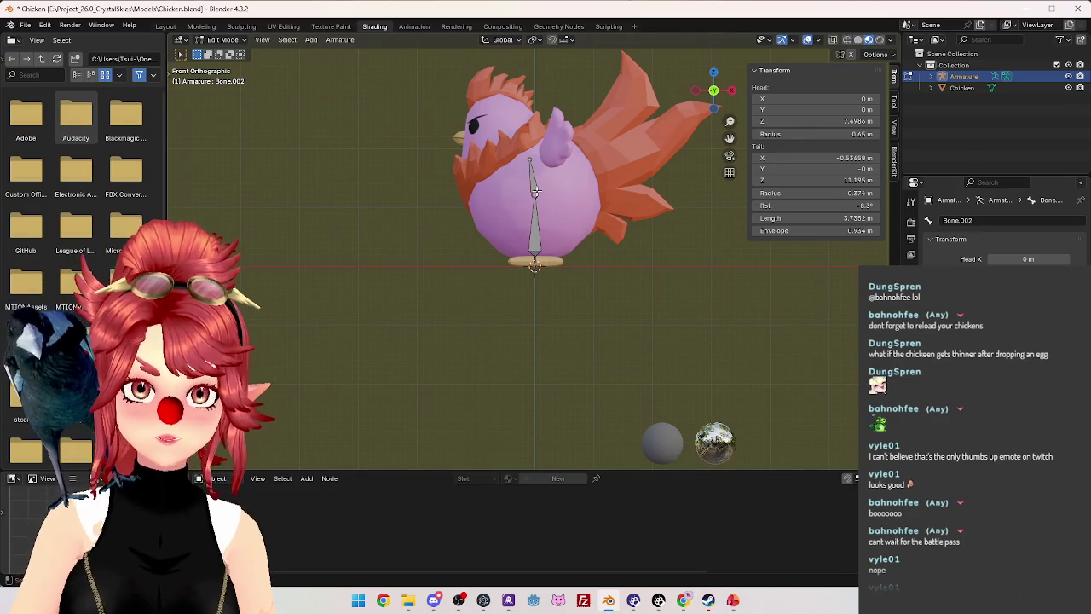
key("ctrl+shift+z")
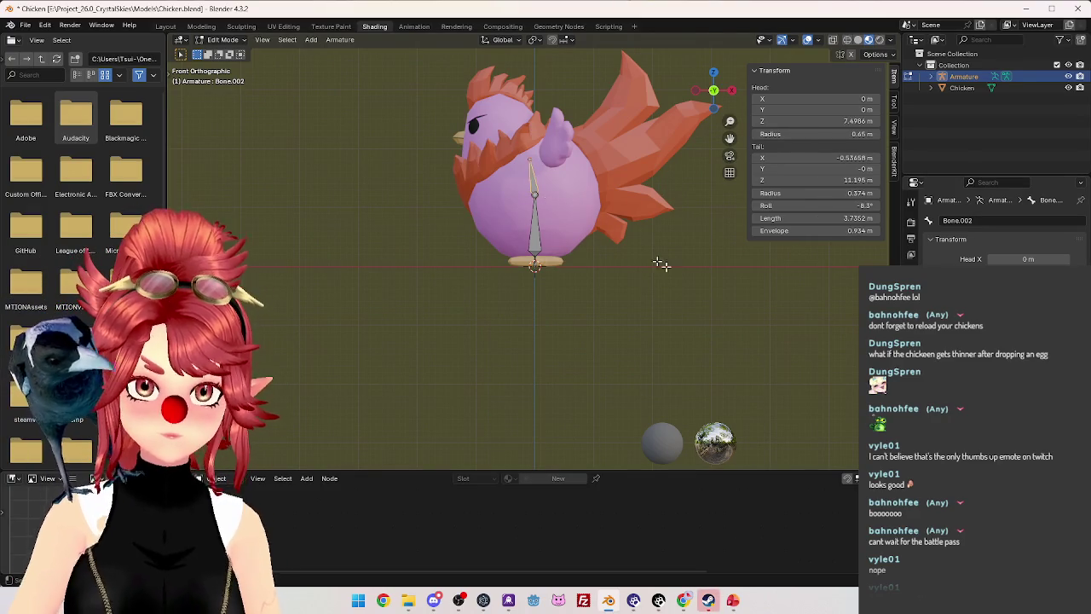
Move and rotate the second bone so it stands upright inside the head.
key("g")
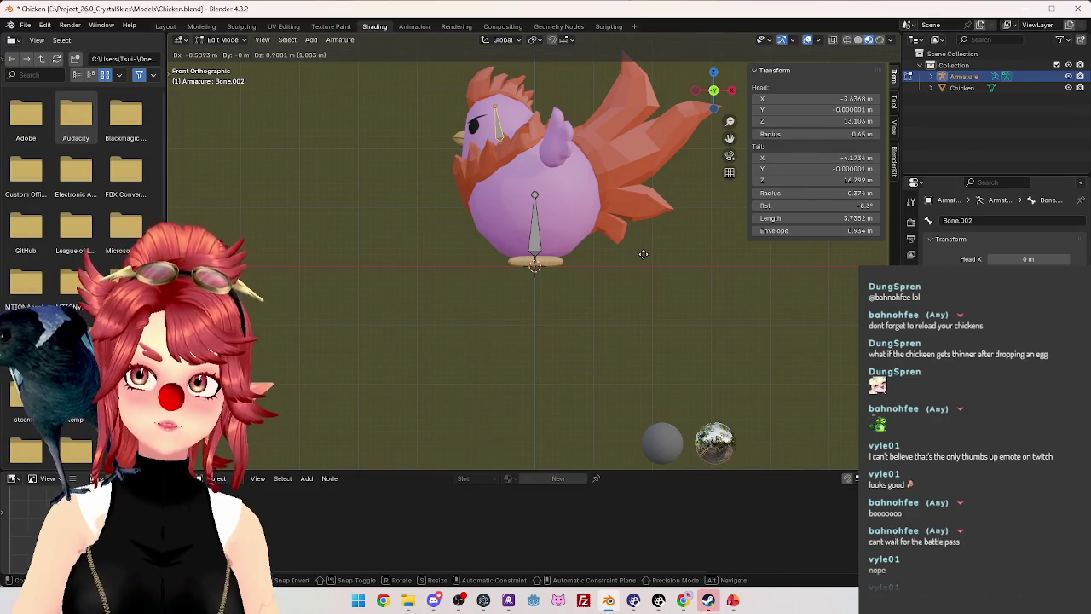
left_click(636, 250)
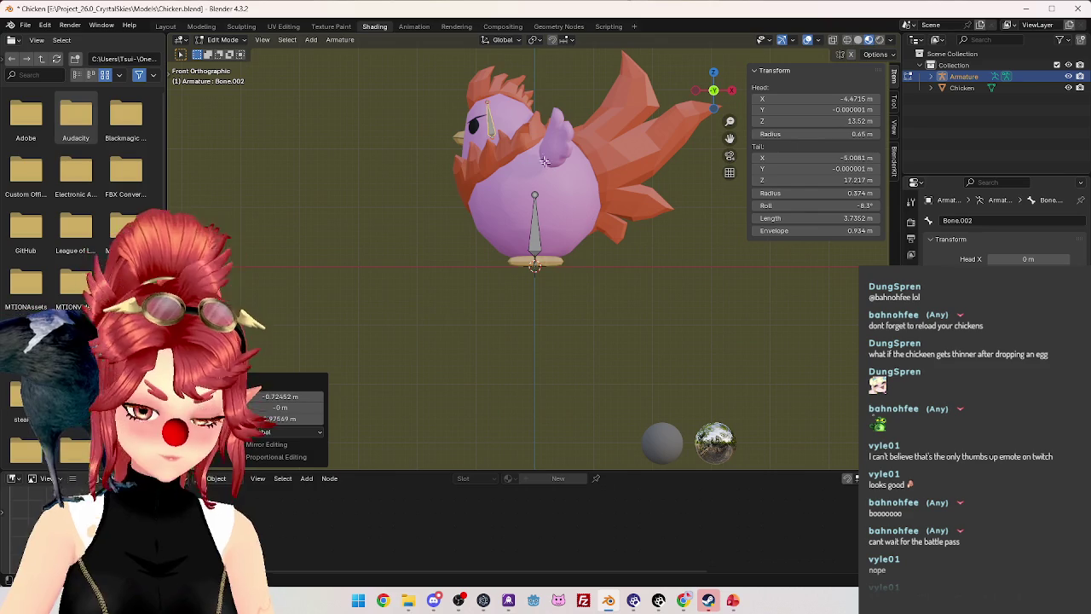
key("r")
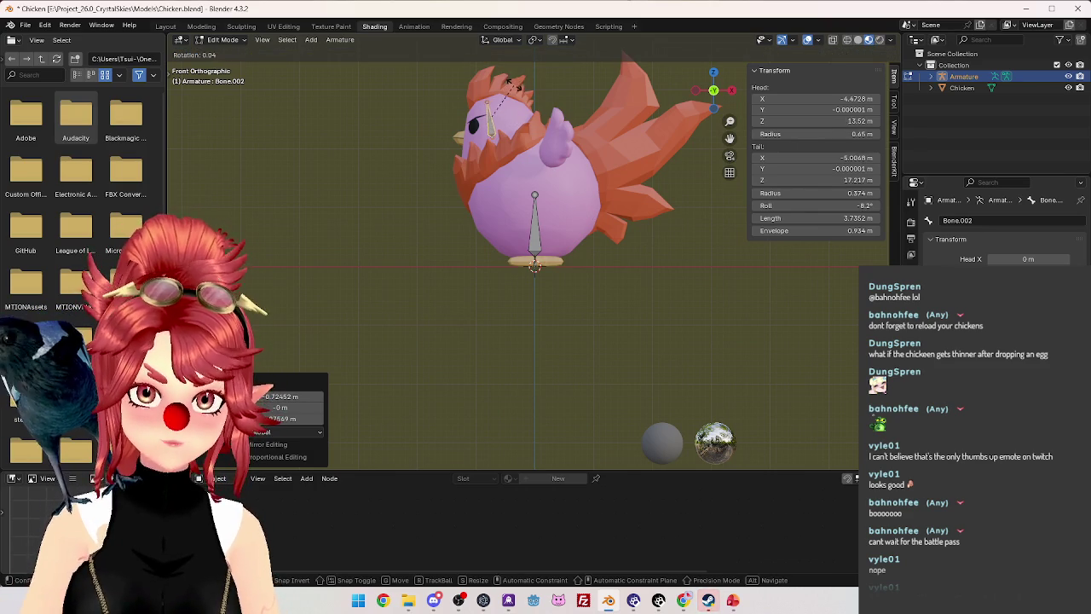
left_click(510, 90)
key("g")
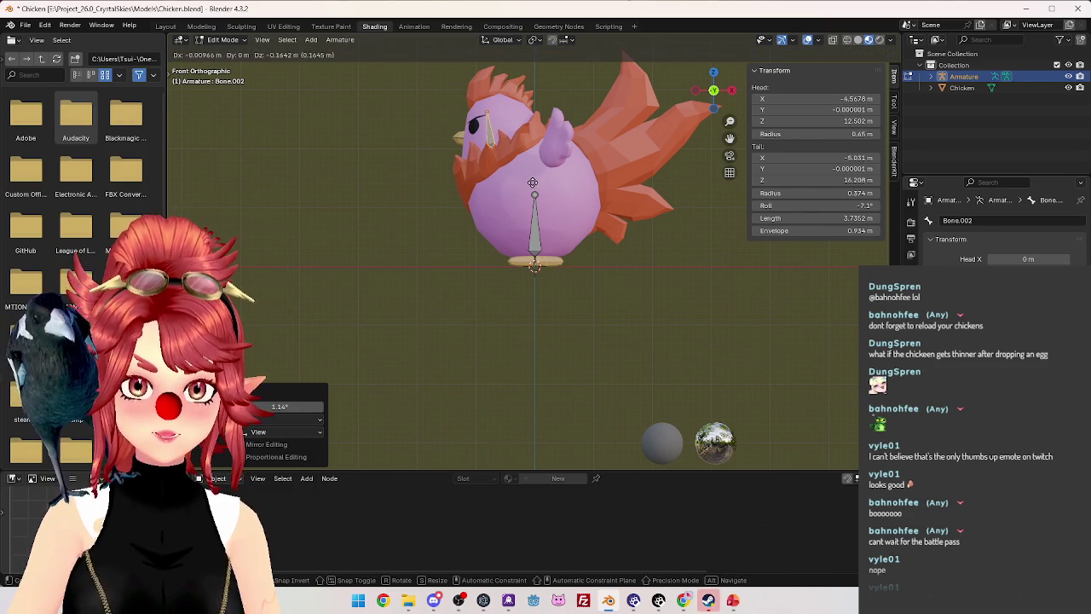
left_click(486, 117)
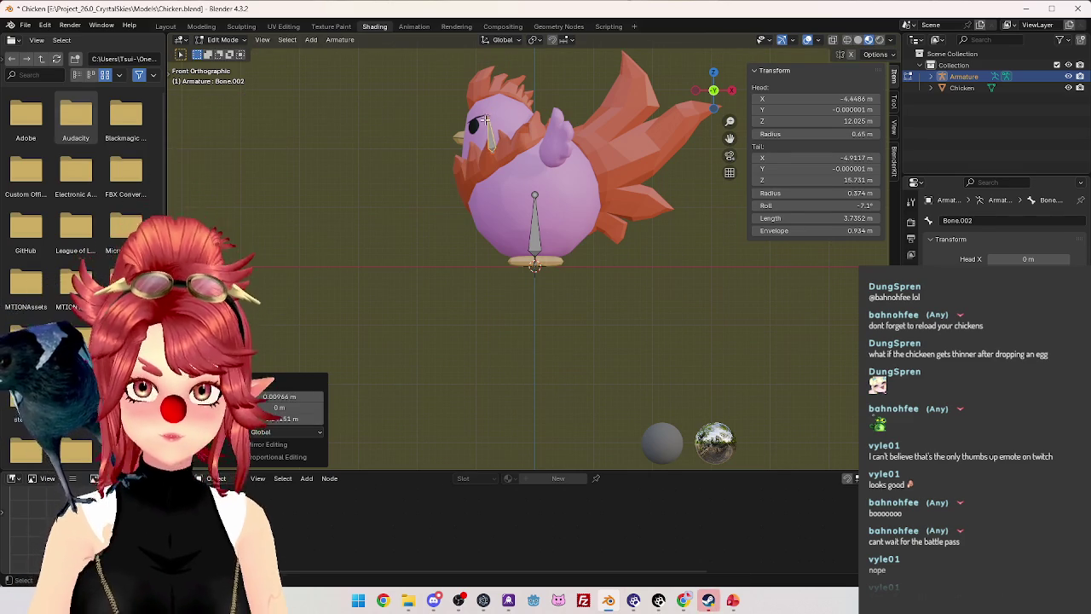
Fine-tune the head bone's tip and base so Bone.002 sits in the head, 5.6142 m long.
key("g")
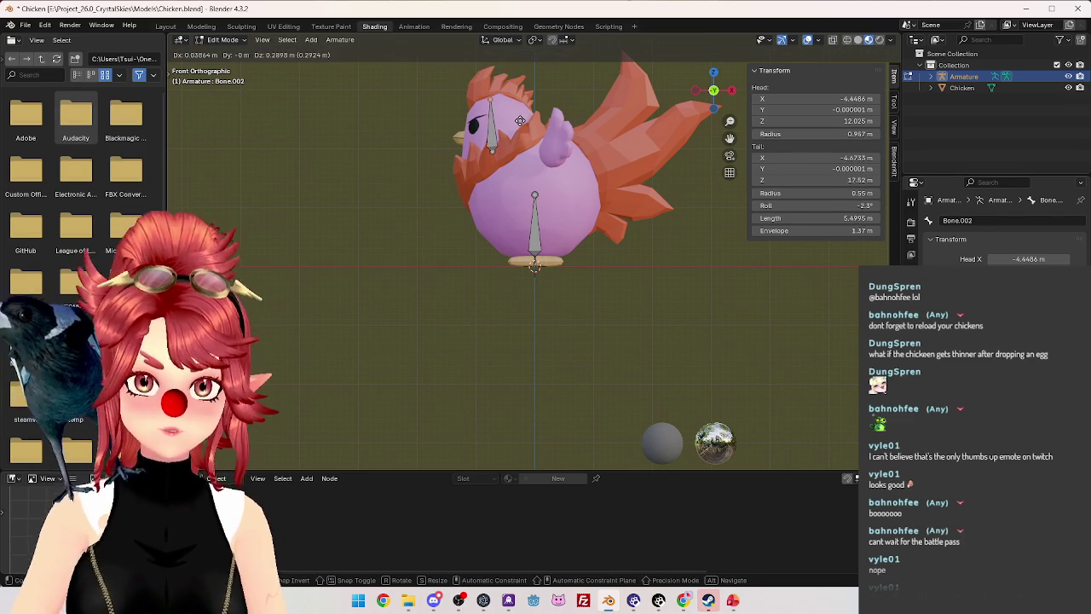
left_click(520, 120)
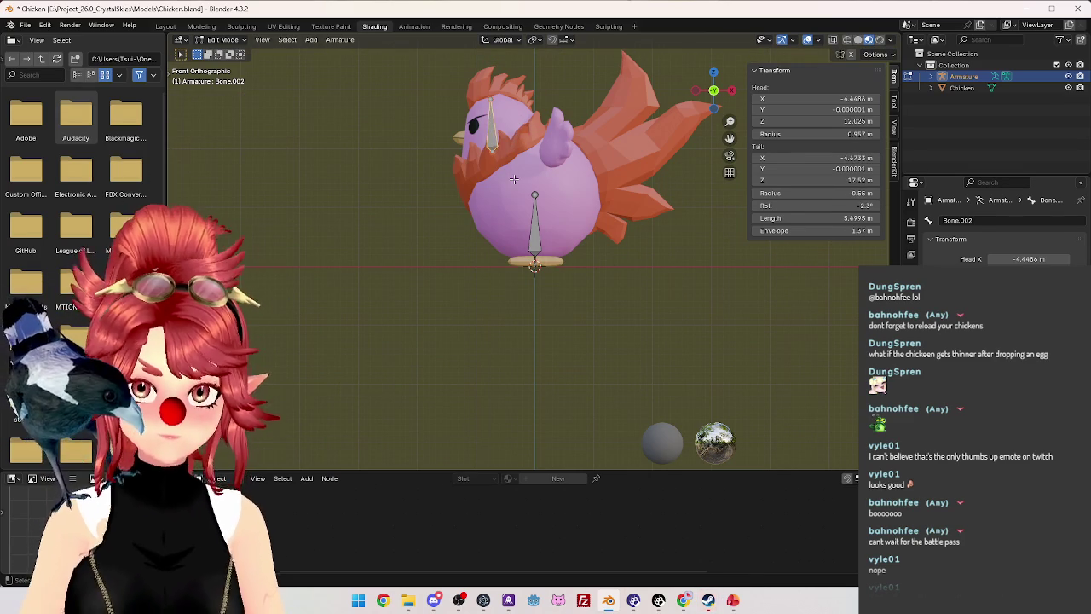
key("g")
left_click(518, 169)
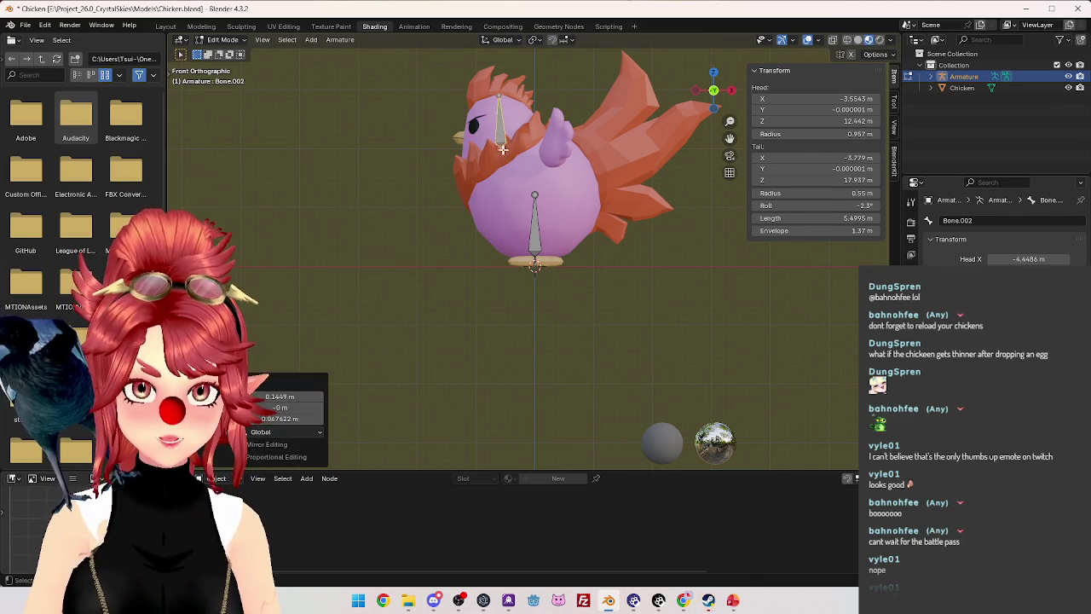
key("g")
left_click(513, 163)
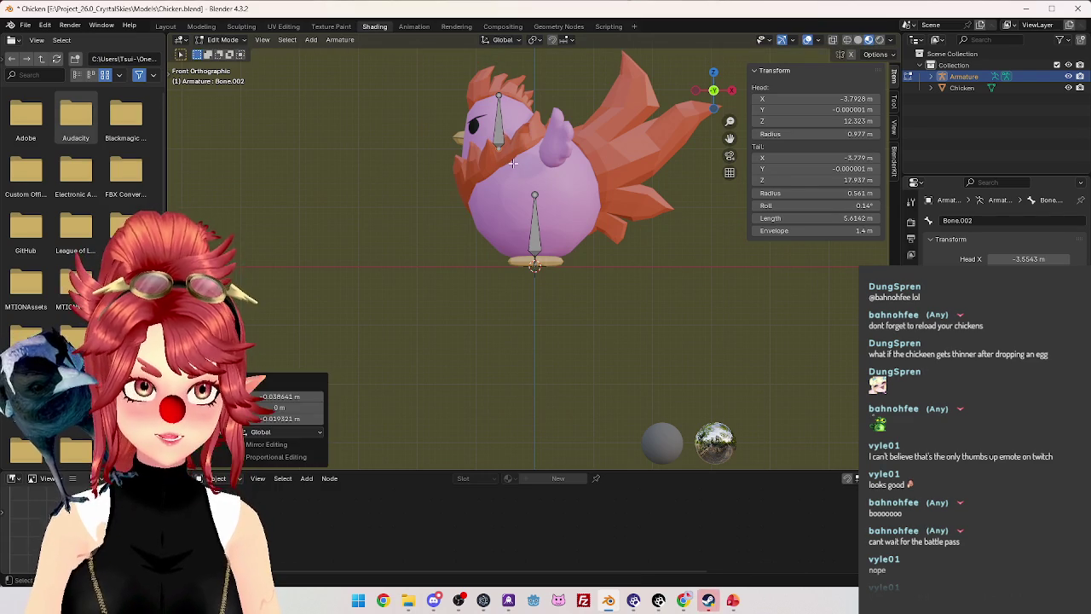
Orbit around the head to check the bones in 3D, then return to front view.
mouse_move(534, 153)
middle_mouse_down()
mouse_move(655, 242)
mouse_move(707, 227)
mouse_move(597, 170)
middle_mouse_up()
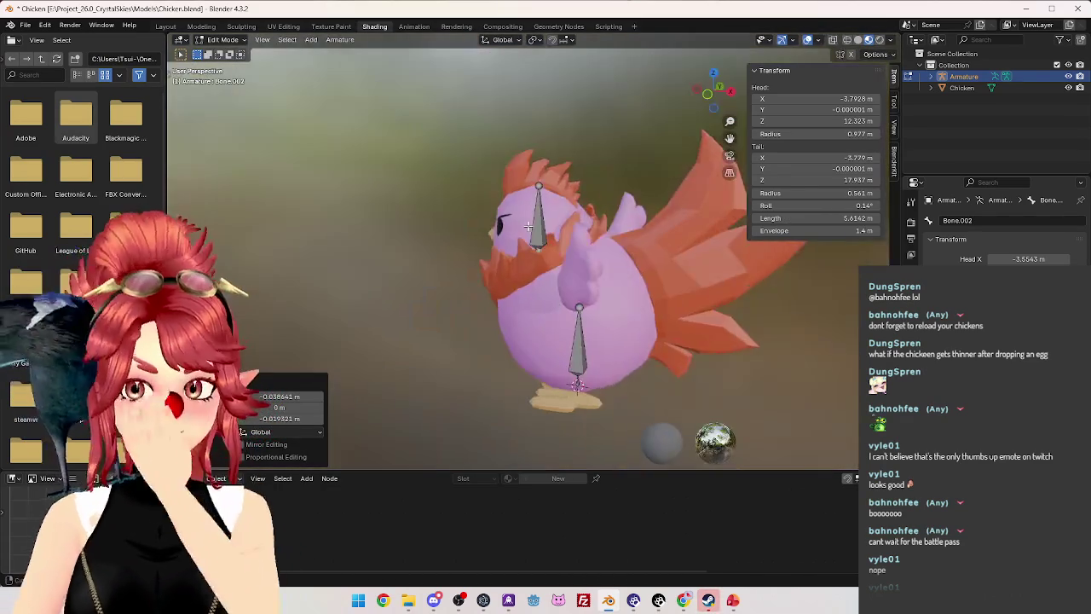
scroll(597, 171, "up", 3)
scroll(542, 138, "up", 2)
mouse_move(543, 138)
middle_mouse_down()
mouse_move(650, 220)
mouse_move(628, 126)
middle_mouse_up()
key("KP_1")
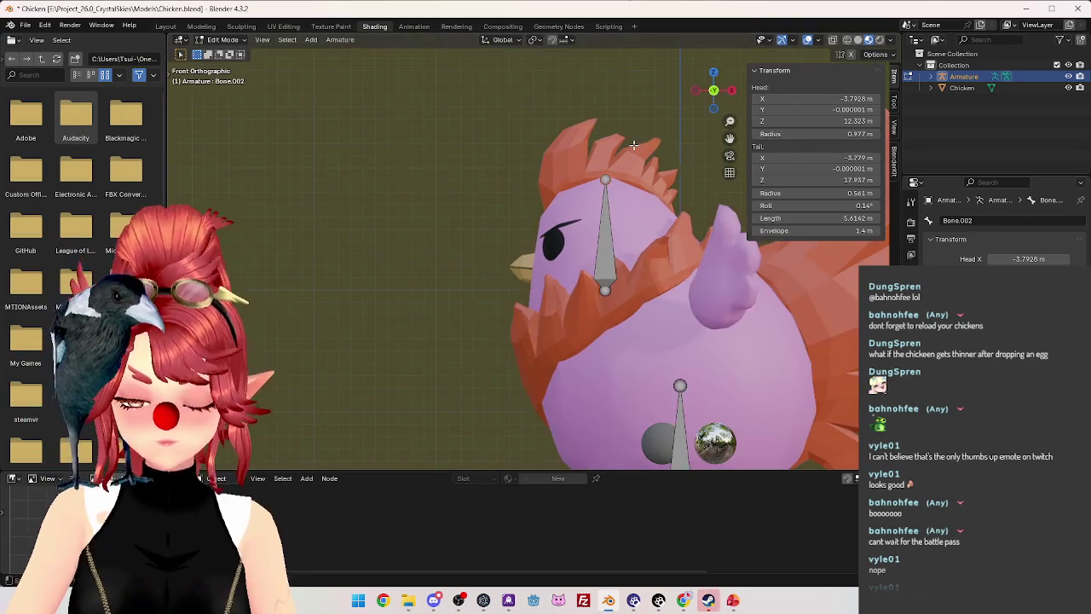
Extrude a comb bone, Bone.003, from the head bone's tip.
key("KP_3")
key("KP_1")
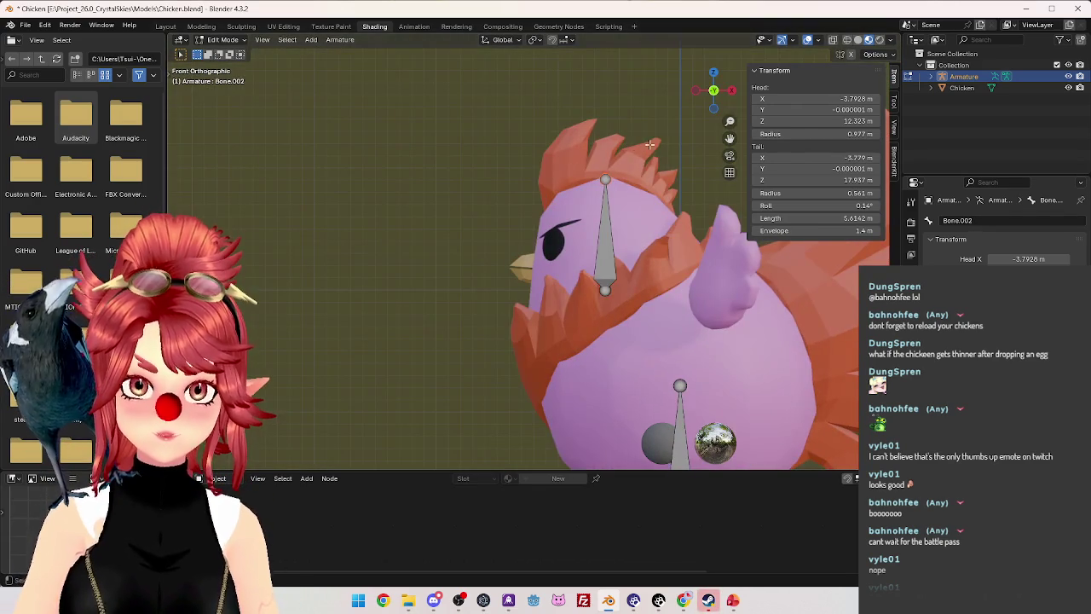
key("e")
left_click(673, 126)
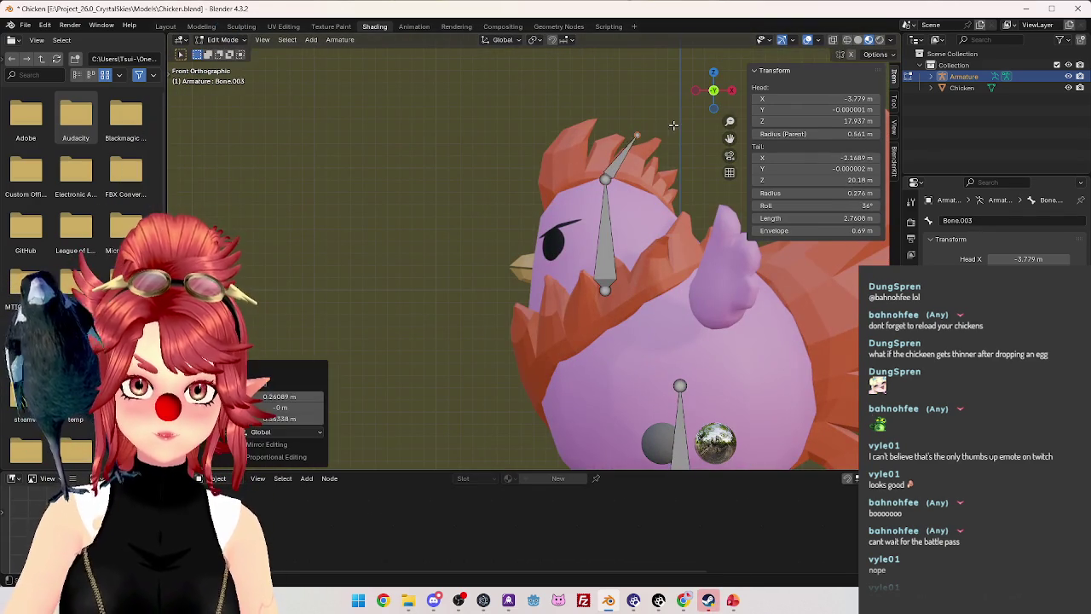
left_click(621, 157)
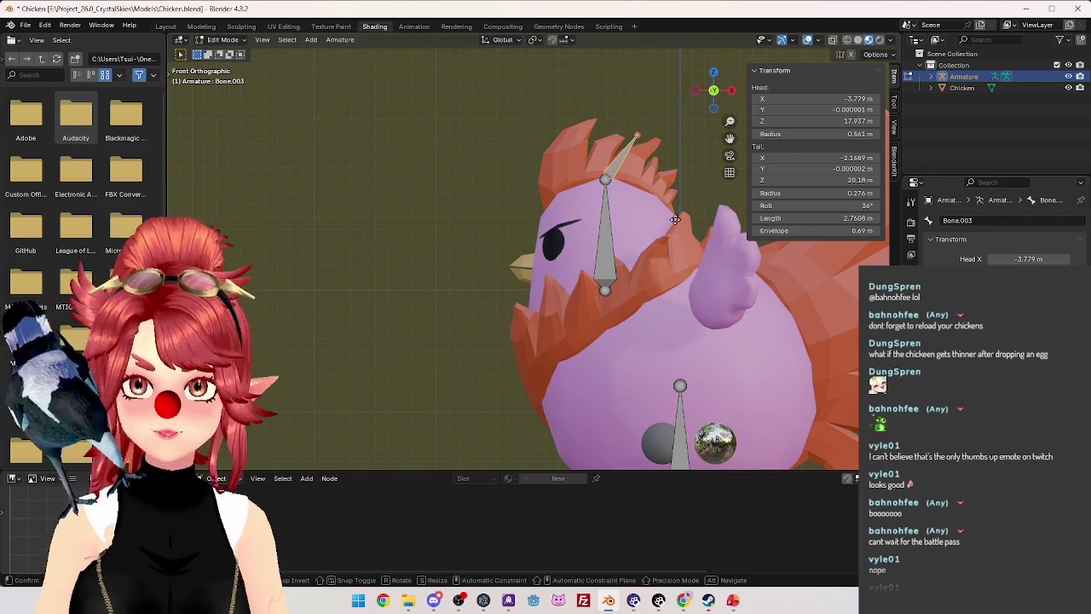
Move the comb bone and its tip toward the front of the comb.
key("g")
left_click(599, 151)
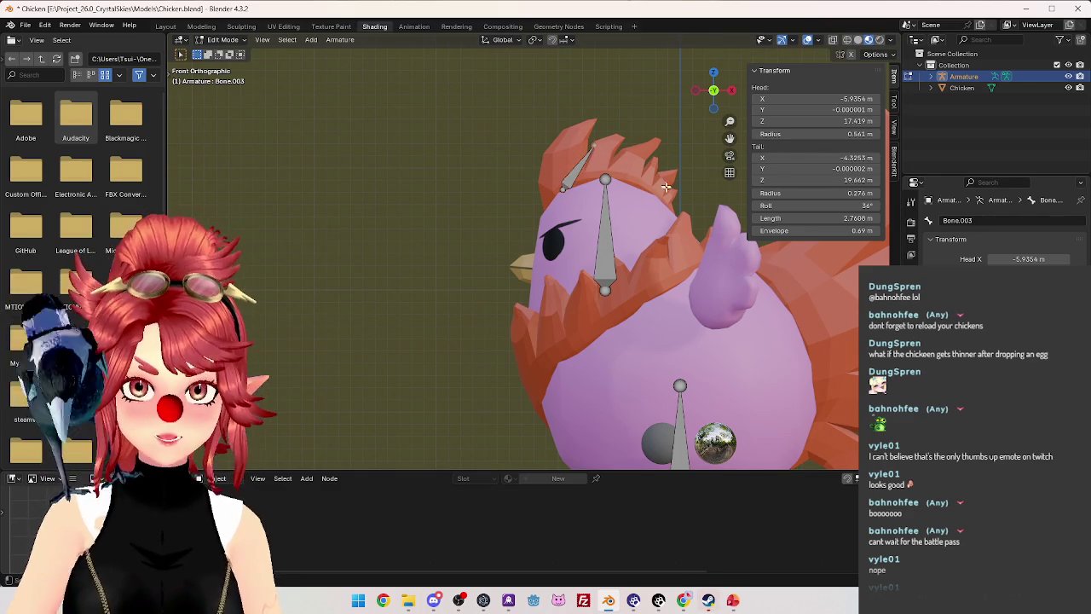
key("g")
left_click(653, 173)
Orbit and zoom around the head to inspect the comb bone from the side.
mouse_move(648, 183)
middle_mouse_down()
mouse_move(645, 137)
mouse_move(641, 170)
mouse_move(380, 210)
mouse_move(550, 204)
mouse_move(562, 224)
mouse_move(594, 214)
mouse_move(536, 220)
mouse_move(599, 175)
middle_mouse_up()
scroll(646, 137, "up", 3)
scroll(641, 176, "down", 3)
mouse_move(540, 198)
middle_mouse_down()
mouse_move(532, 187)
mouse_move(562, 195)
middle_mouse_up()
scroll(531, 188, "up", 3)
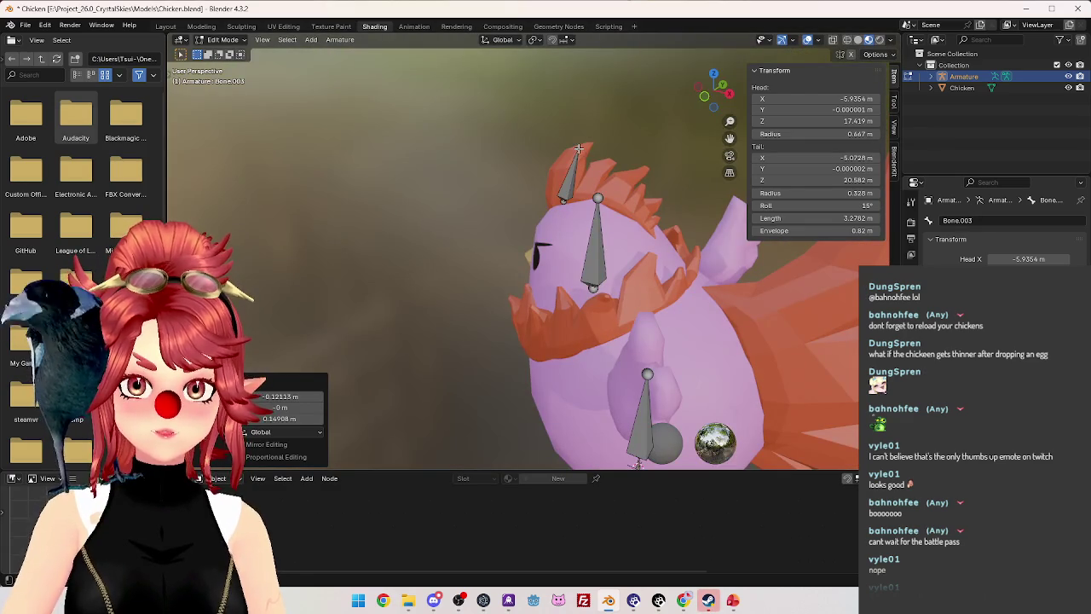
key("KP_1")
scroll(588, 151, "up", 3)
scroll(594, 152, "down", 2)
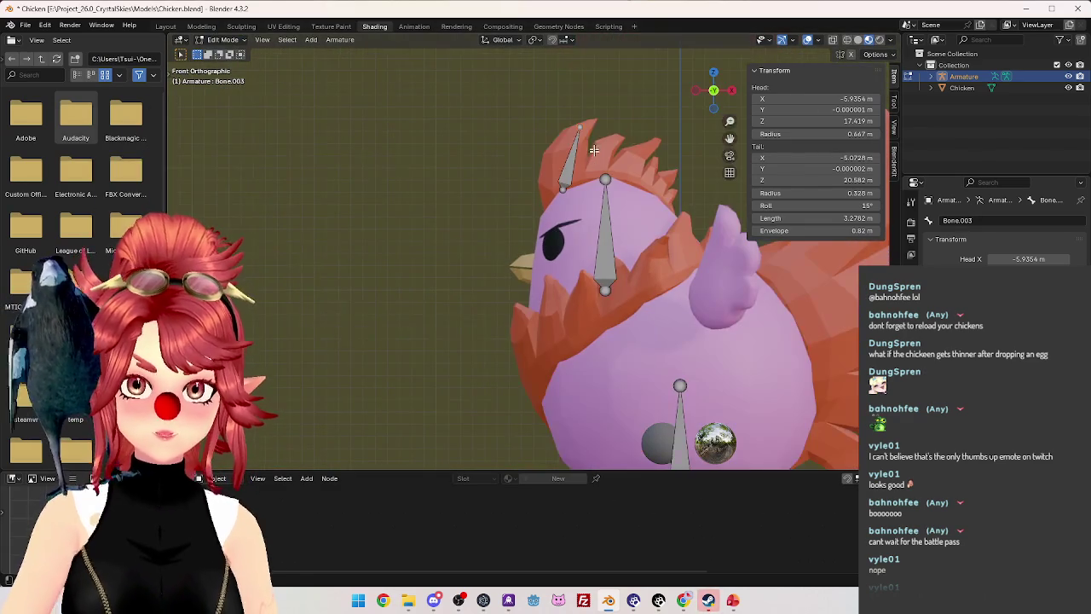
Shorten the comb bone and extrude a second comb bone, Bone.004, from its tip.
key("g")
left_click(581, 145)
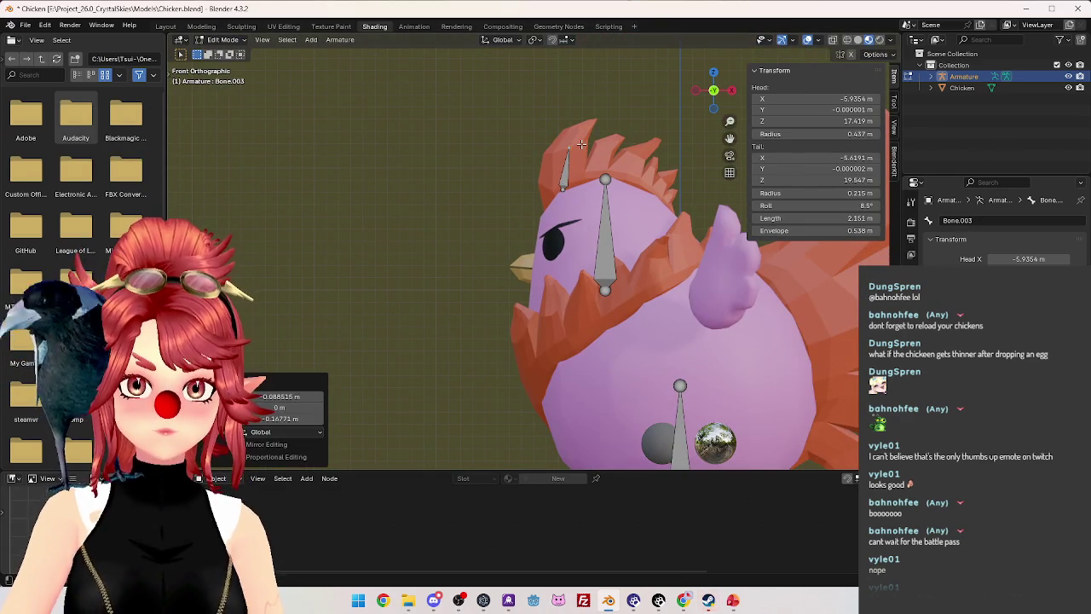
key("e")
left_click(605, 116)
scroll(635, 205, "down", 5)
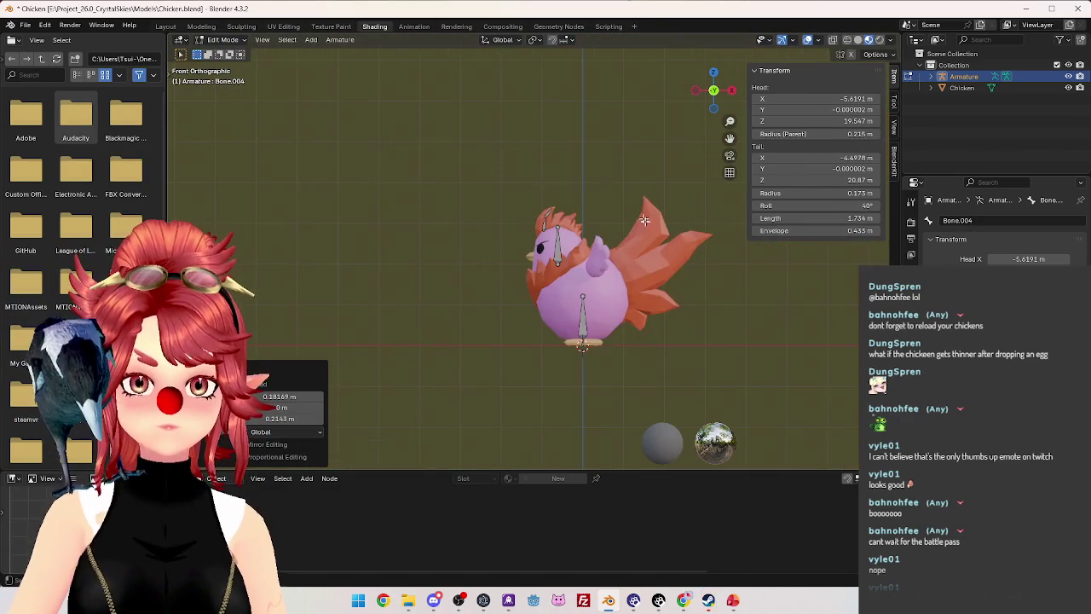
scroll(635, 205, "up", 1)
scroll(619, 266, "up", 1)
scroll(560, 254, "up", 2)
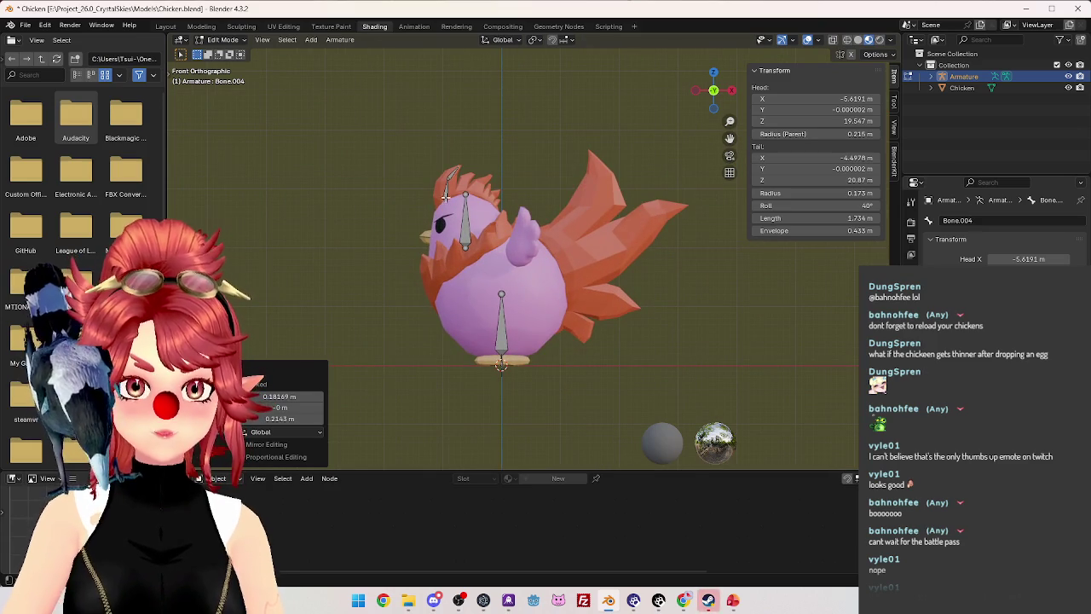
Extrude the first tail bone, Bone.005, and stretch its end along the tail feathers.
key("e")
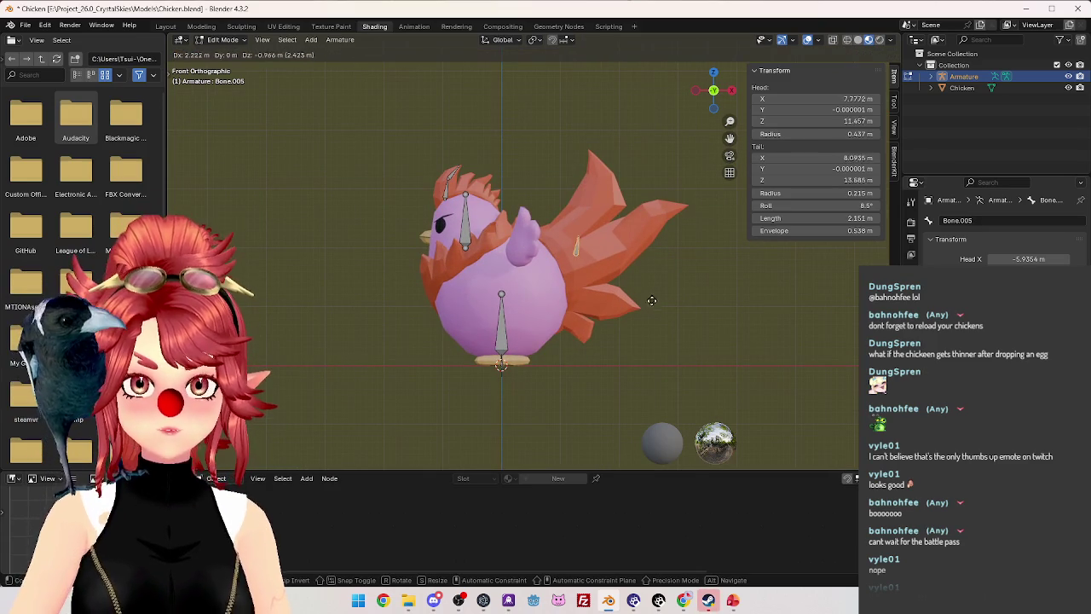
left_click(640, 313)
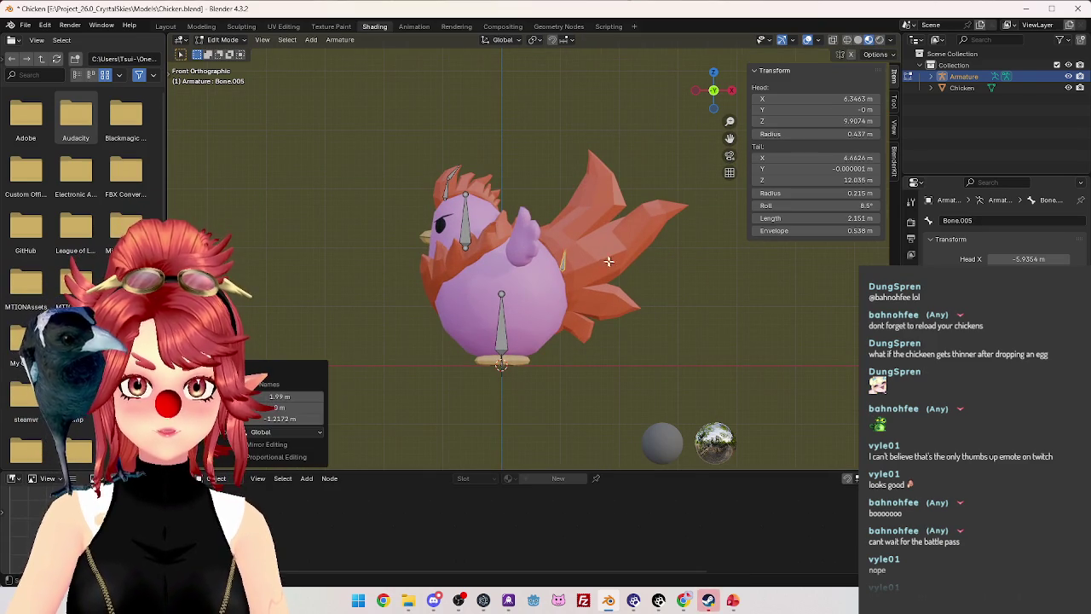
left_click(566, 251)
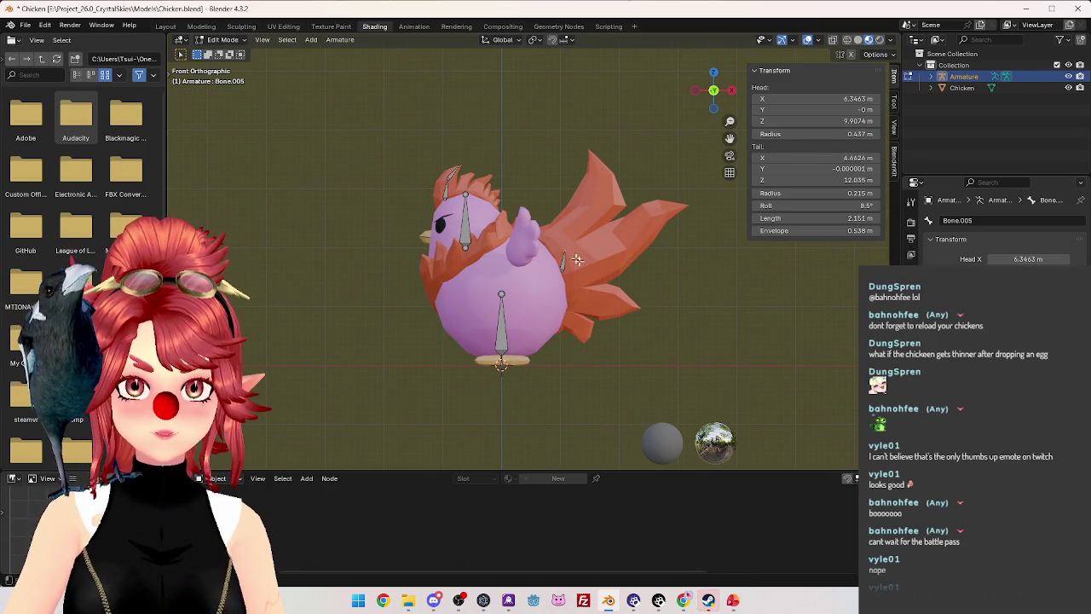
key("g")
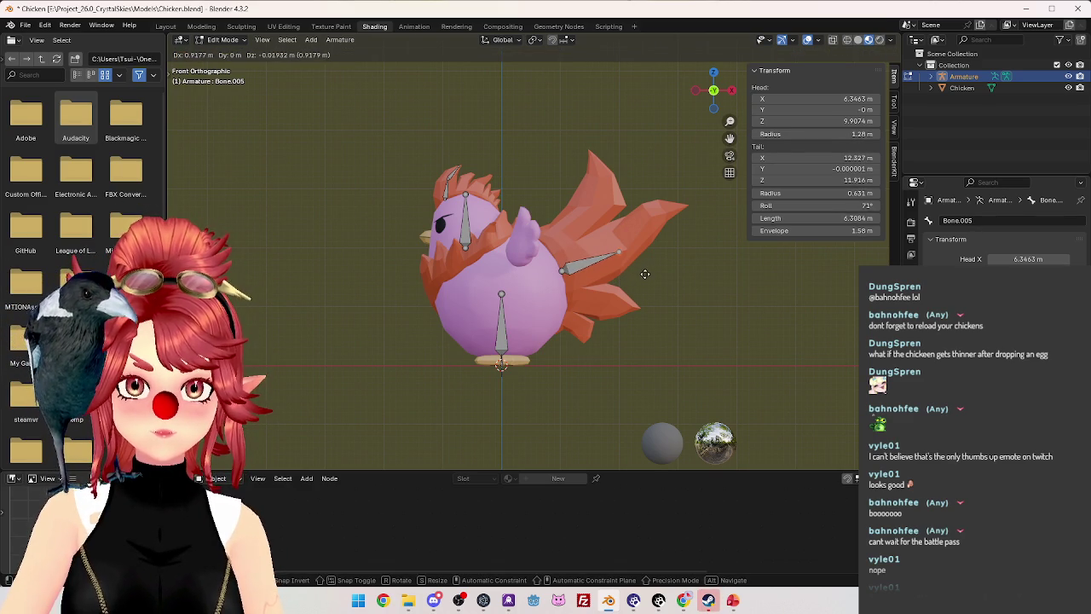
left_click(646, 271)
Extrude a second tail bone, Bone.006, and move it up along the feathers.
key("e")
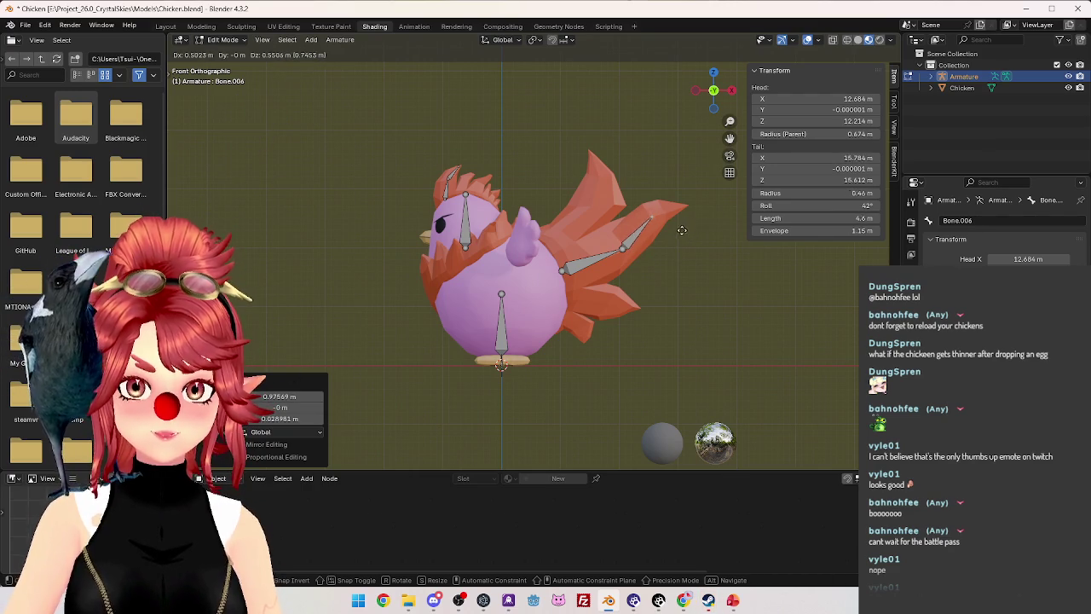
left_click(681, 232)
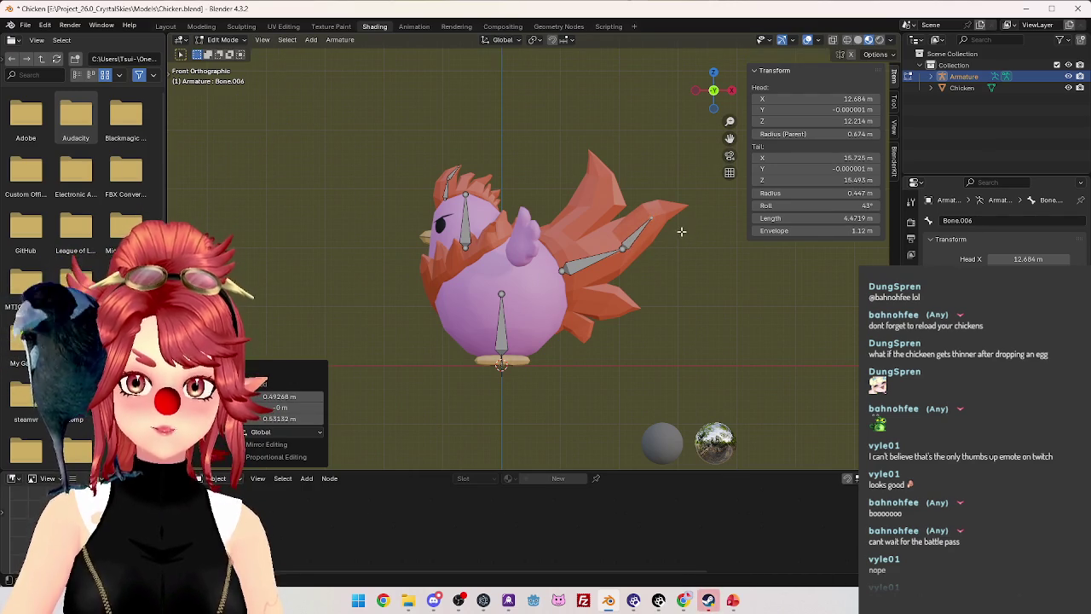
left_click(635, 241)
key("g")
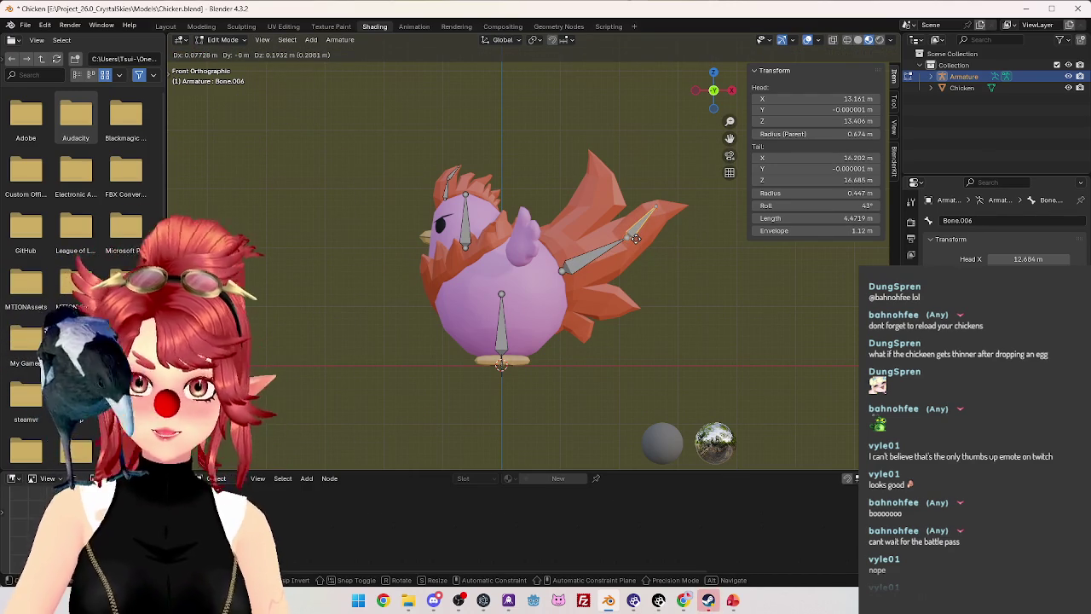
left_click(635, 238)
Reposition the tail chain's base joint and view the rig in perspective.
left_click(561, 271)
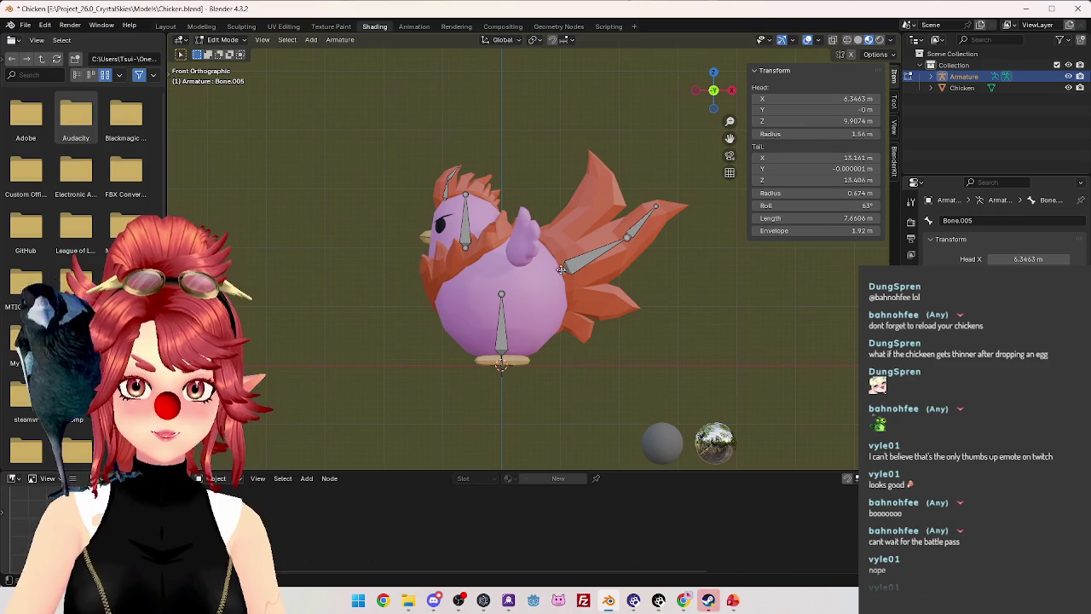
key("g")
left_click(573, 258)
mouse_move(486, 218)
middle_mouse_down()
mouse_move(607, 253)
mouse_move(504, 297)
middle_mouse_up()
scroll(608, 252, "up", 3)
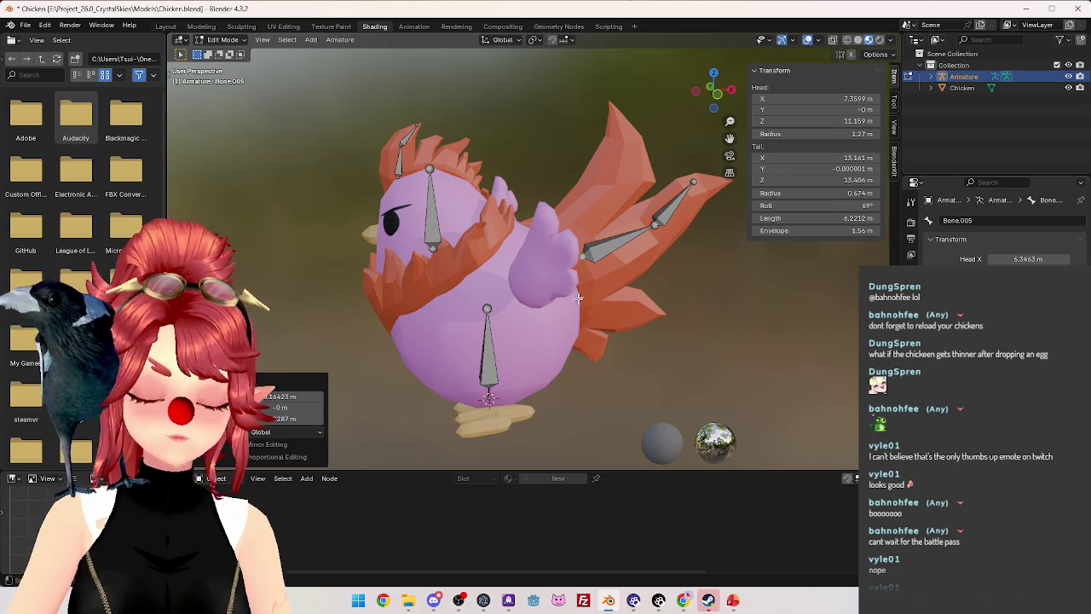
Expand the armature's bone hierarchy in the Outliner and rename the first bone Root.
left_click(431, 205)
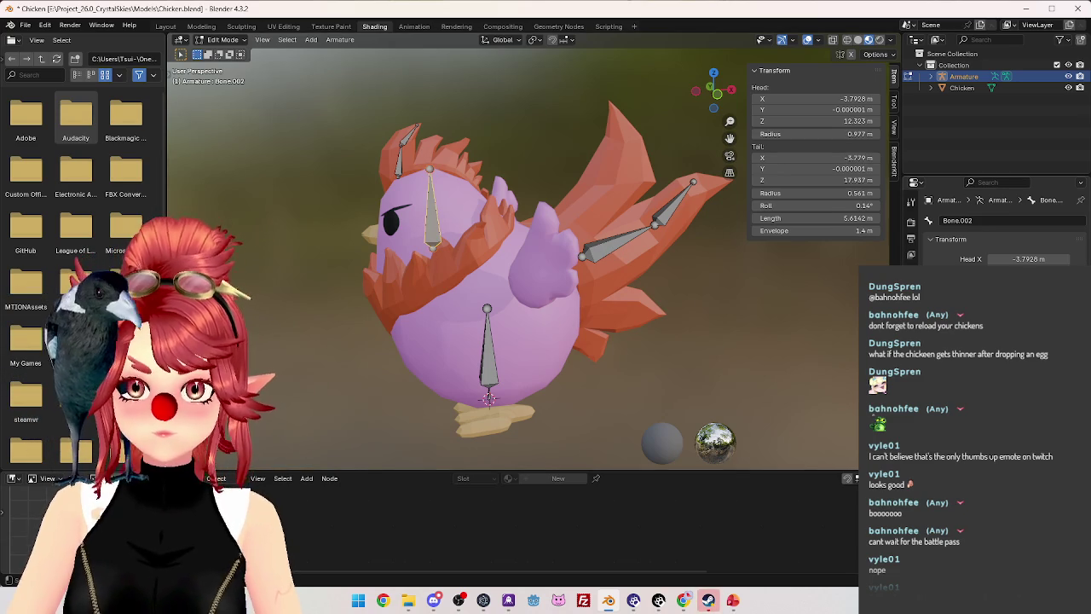
left_click(488, 374)
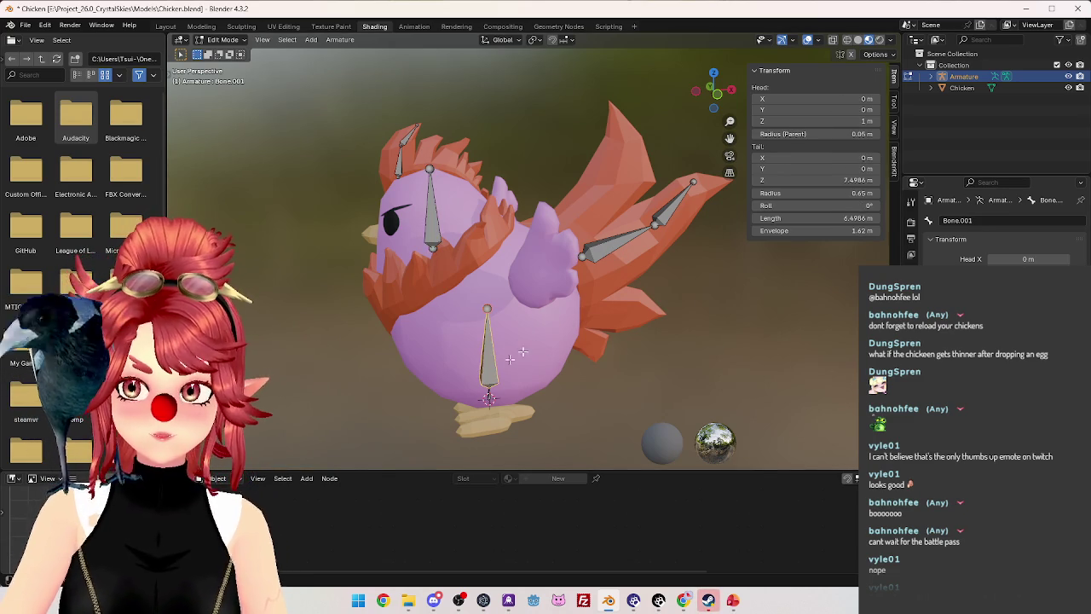
left_click(488, 398)
left_click(931, 76)
left_click(943, 99)
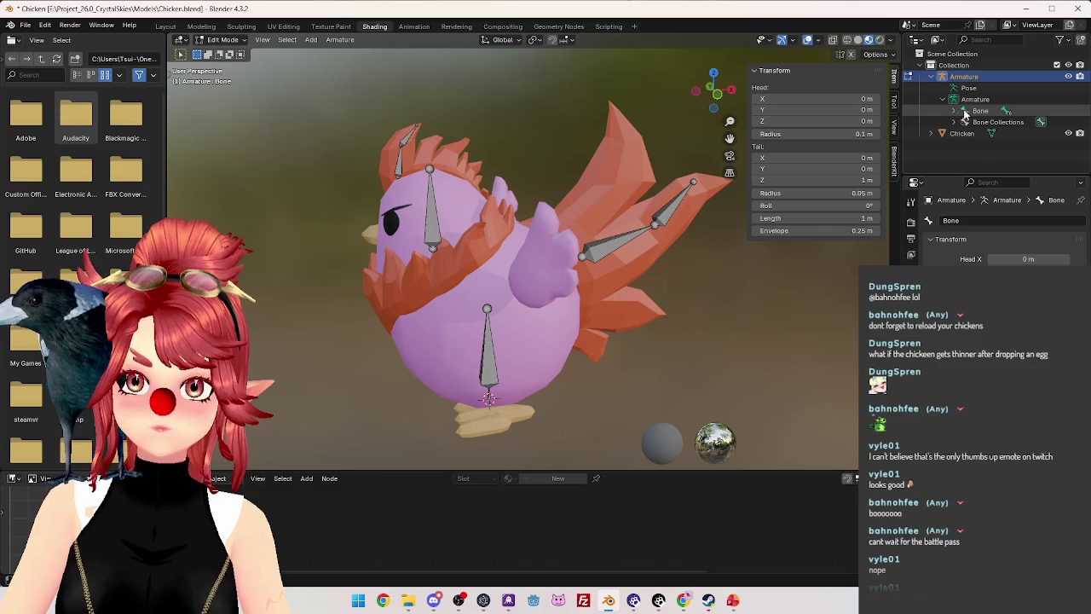
double_click(981, 111)
type("Root")
key("Return")
Rename the next two nested bones Body and Head.
middle_click_drag(596, 380, 588, 391)
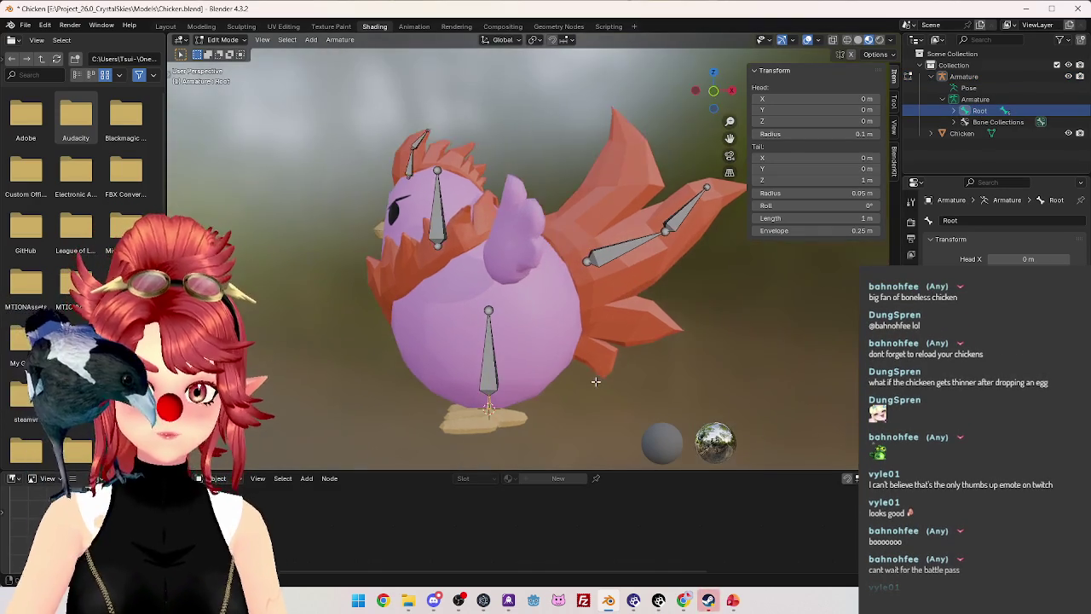
key("e")
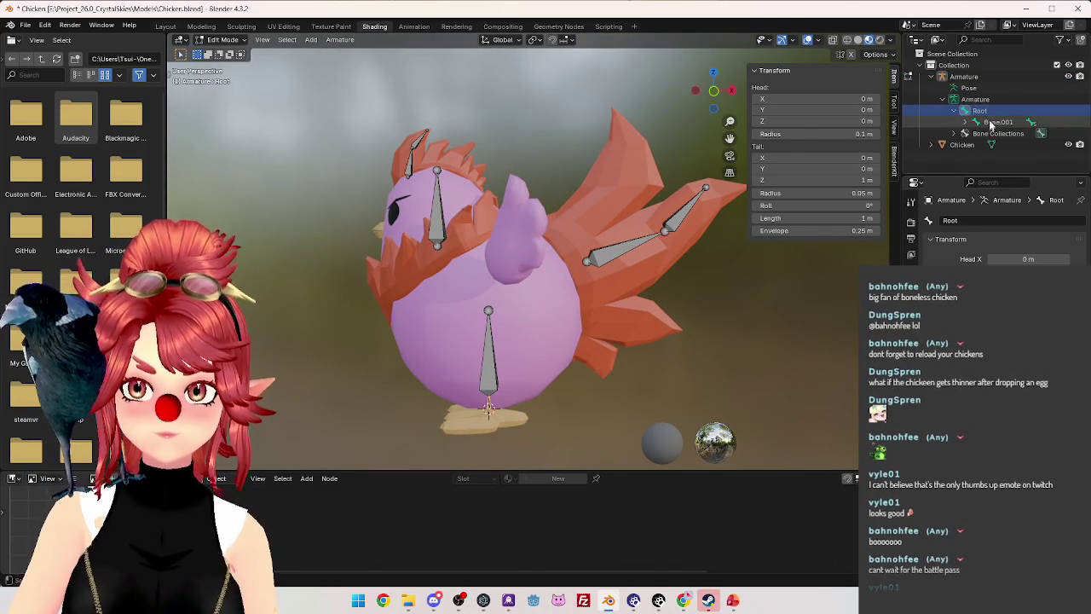
left_click(502, 379)
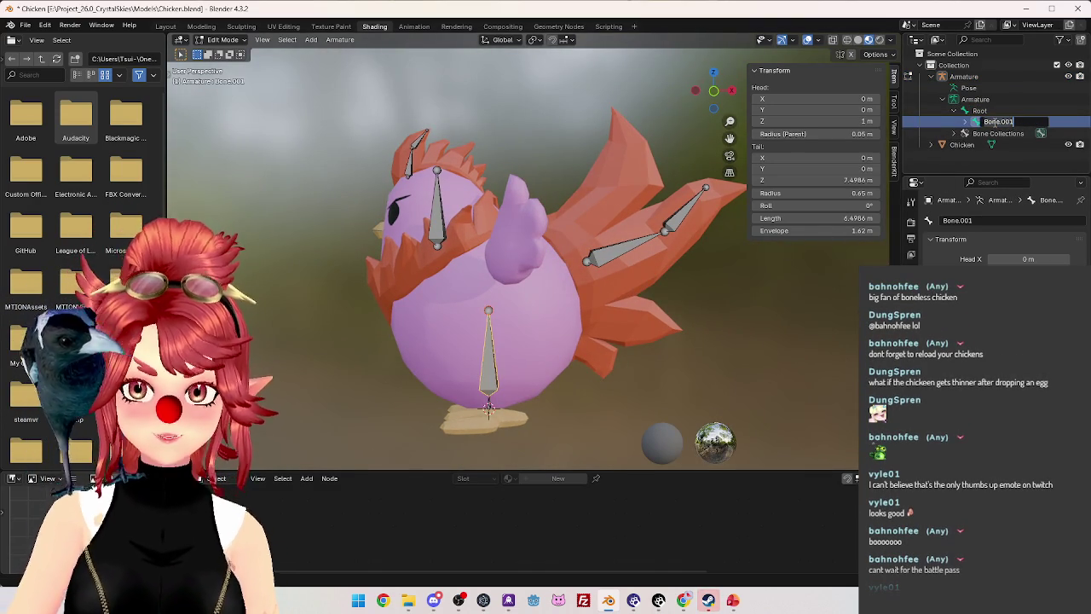
type("Body")
key("Return")
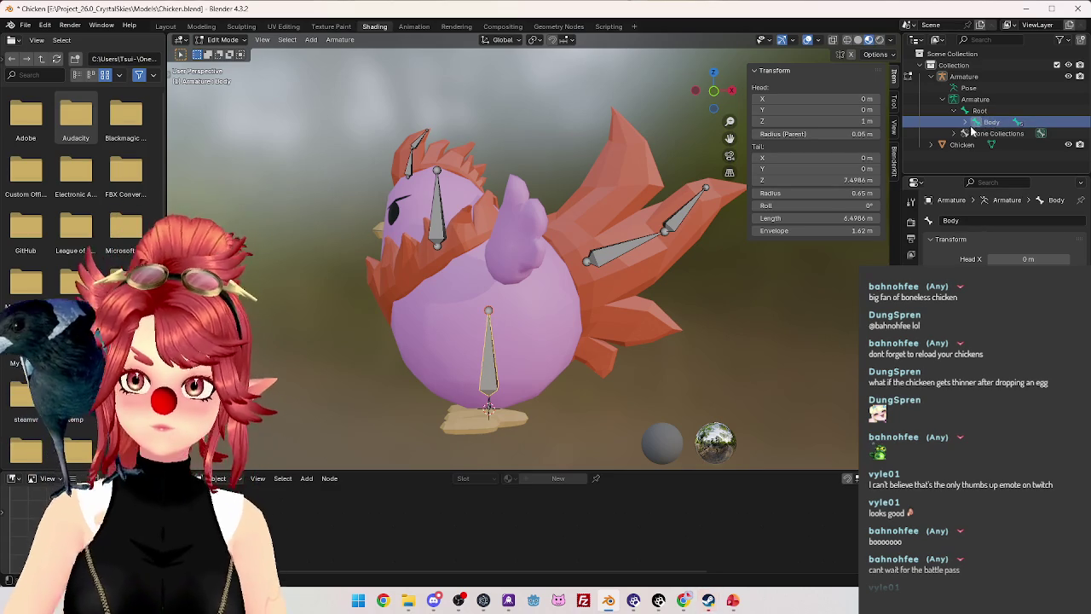
left_click(966, 122)
left_click(1011, 134)
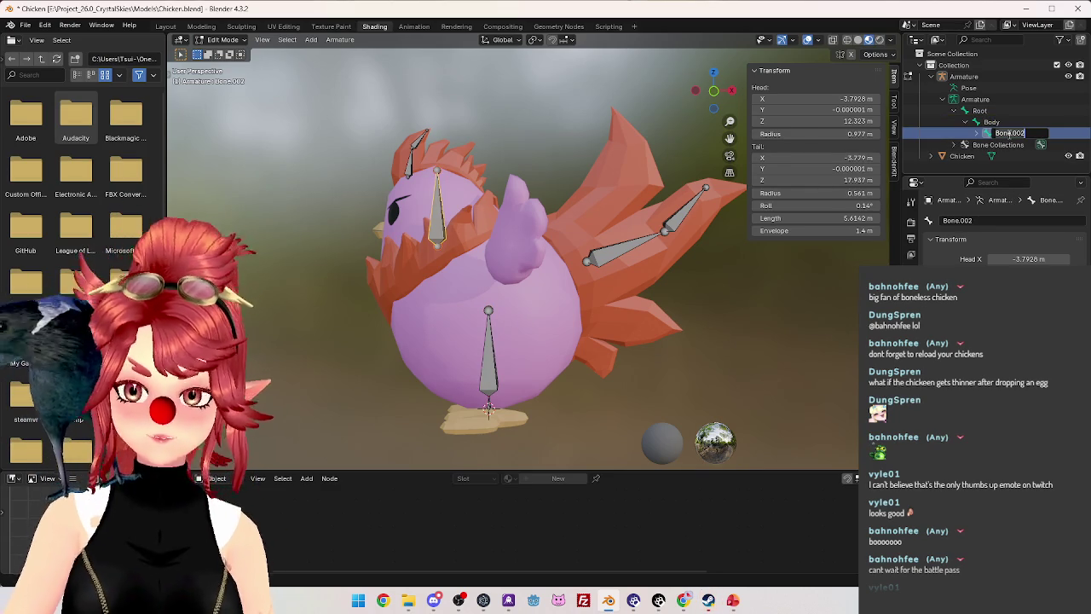
type("Head")
key("Return")
Rename the two comb bones under Head to Comb.001 and Comb.002.
left_click(975, 134)
scroll(981, 135, "down", 1)
double_click(1014, 135)
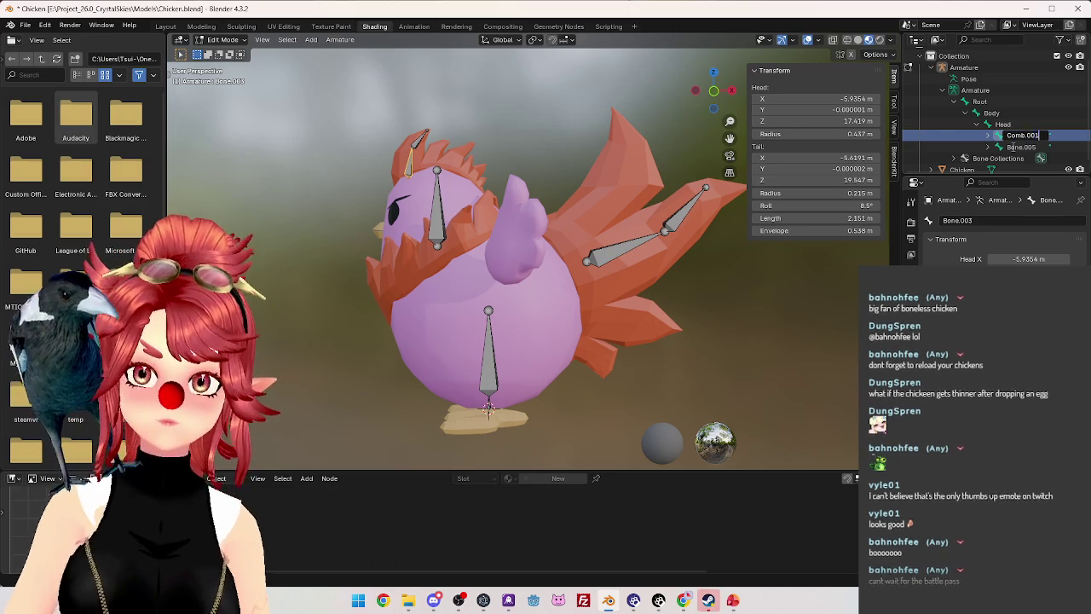
key("Return")
left_click(989, 137)
scroll(1014, 141, "down", 1)
double_click(1029, 136)
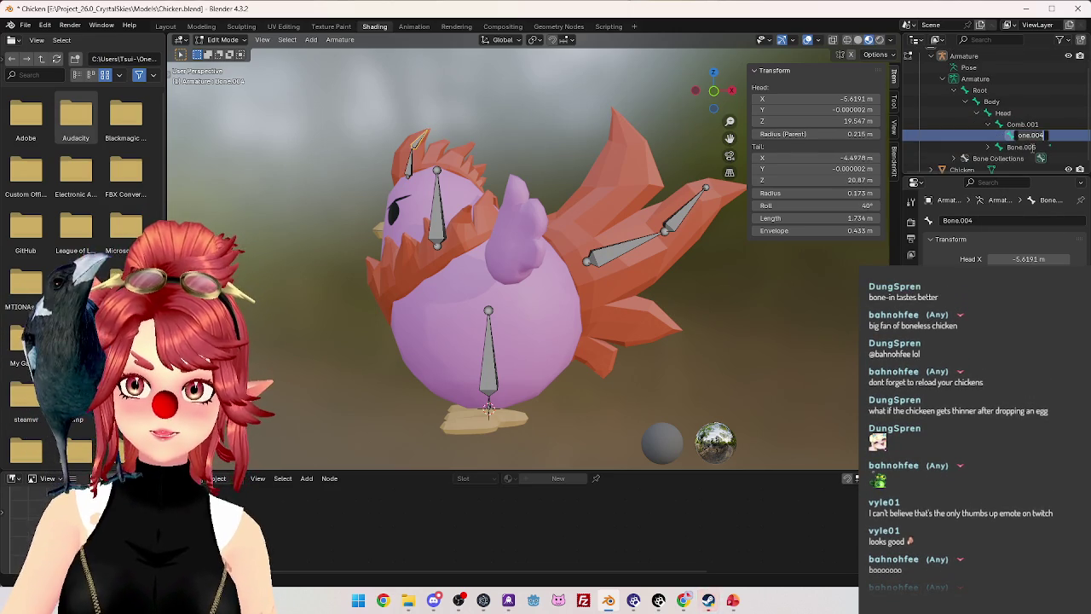
type("Comb.0")
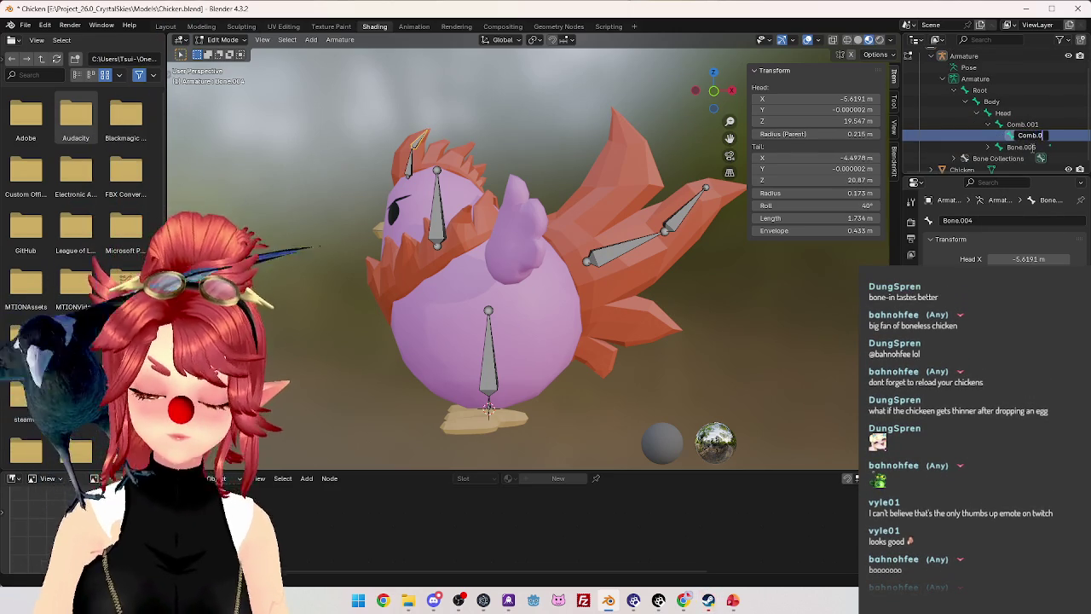
key("Return")
Rename the two tail bones Tail.001 and Tail.002.
left_click(1023, 148)
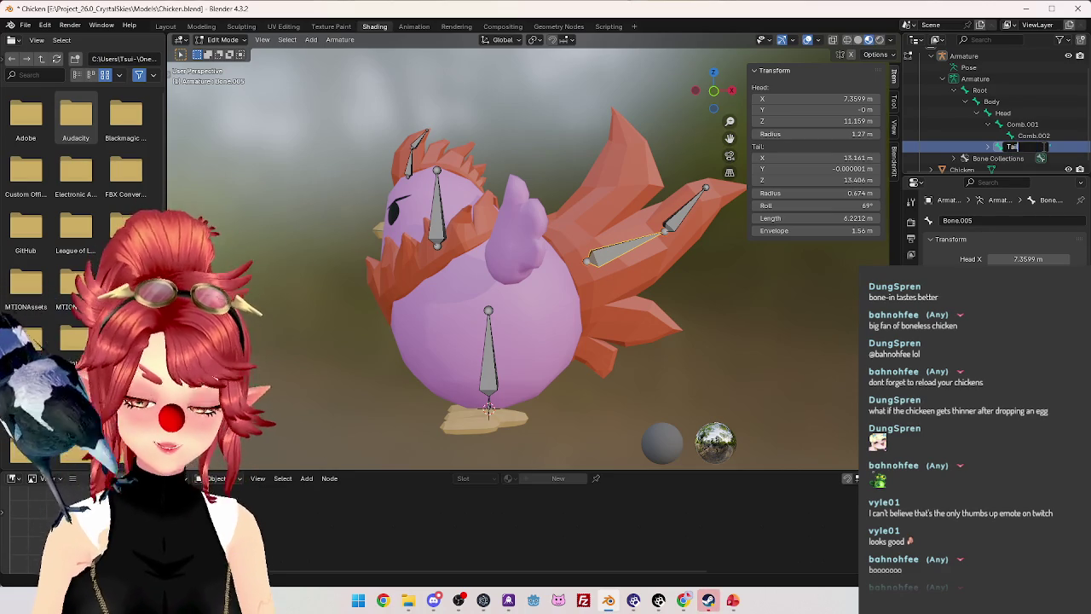
type("Tail")
key("Return")
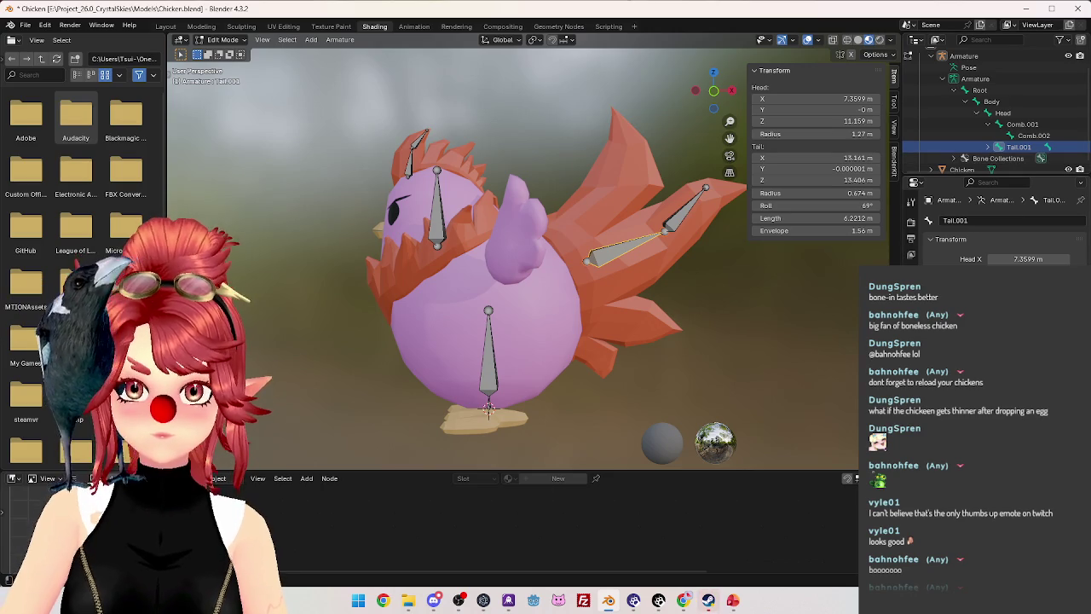
left_click(989, 147)
double_click(1021, 157)
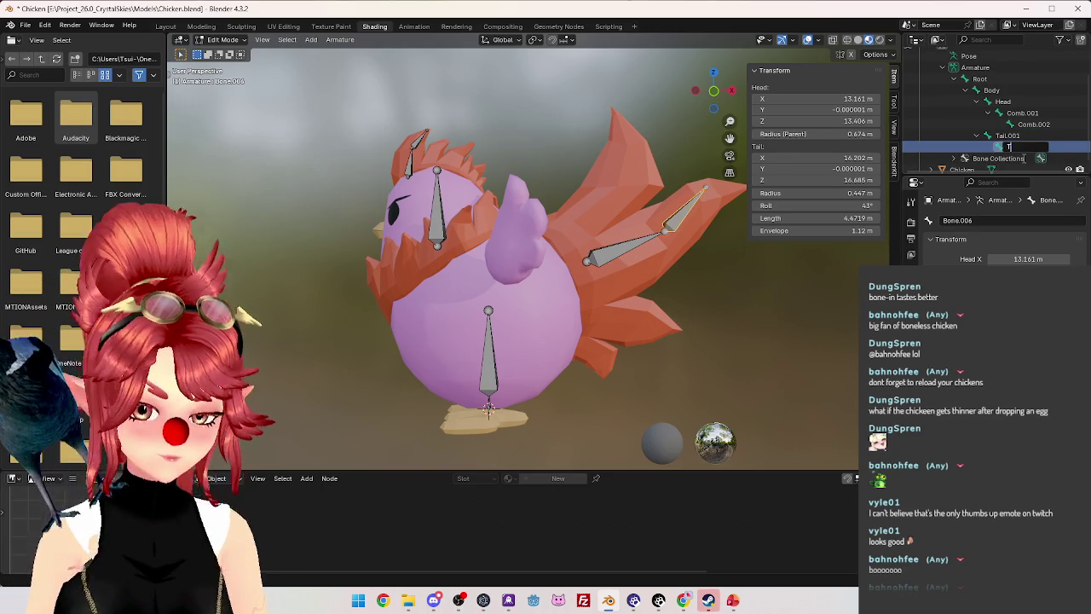
type("Tail.002")
key("Return")
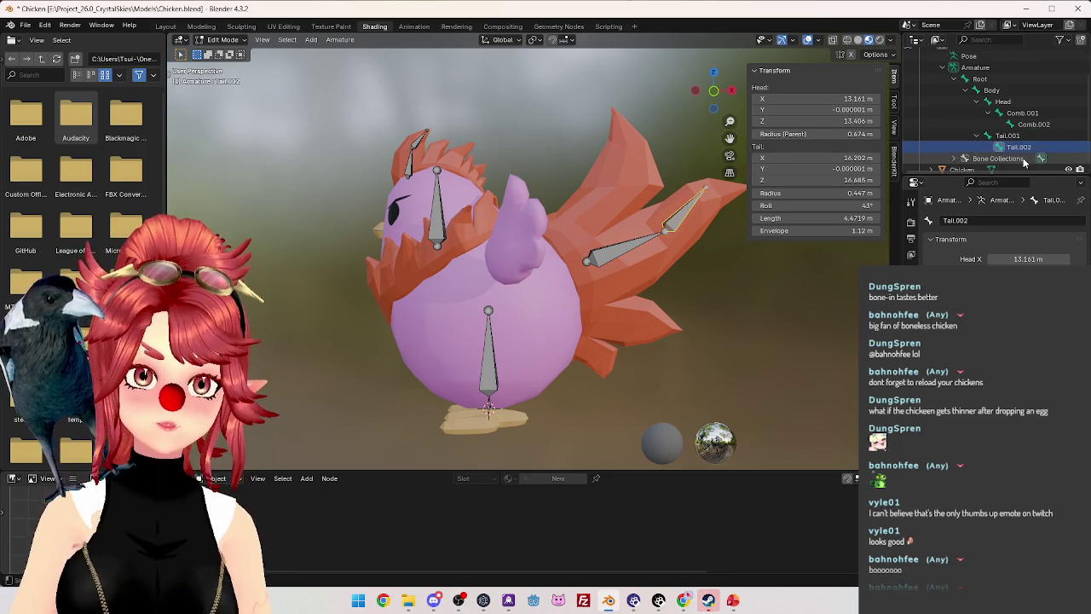
scroll(506, 313, "down", 2)
scroll(507, 313, "down", 2)
middle_click_drag(546, 317, 575, 275)
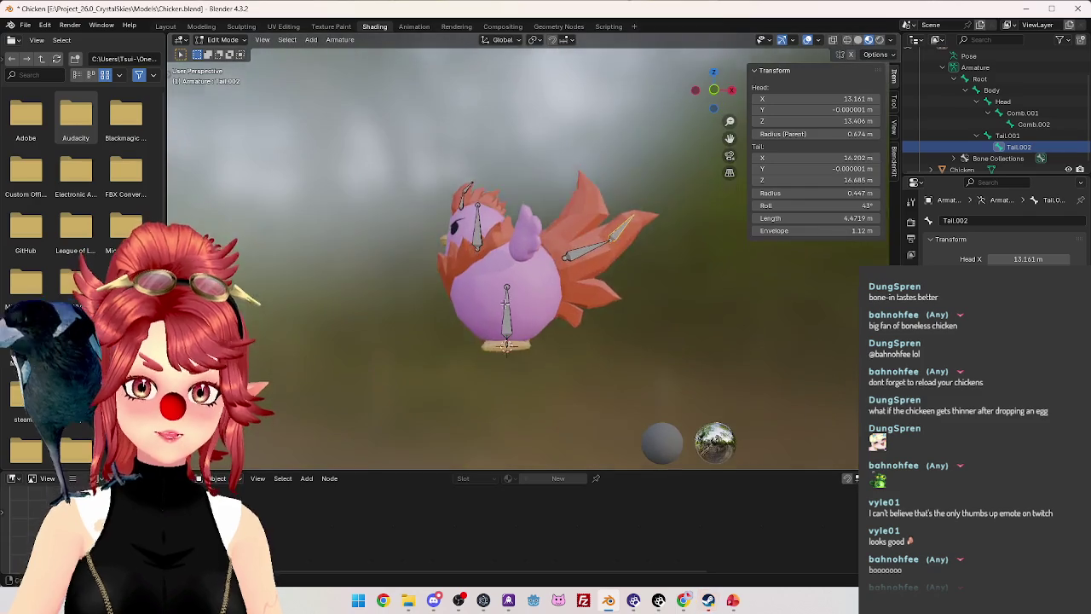
In front view, duplicate the Head bone and place the copy near the feet.
scroll(576, 275, "up", 3)
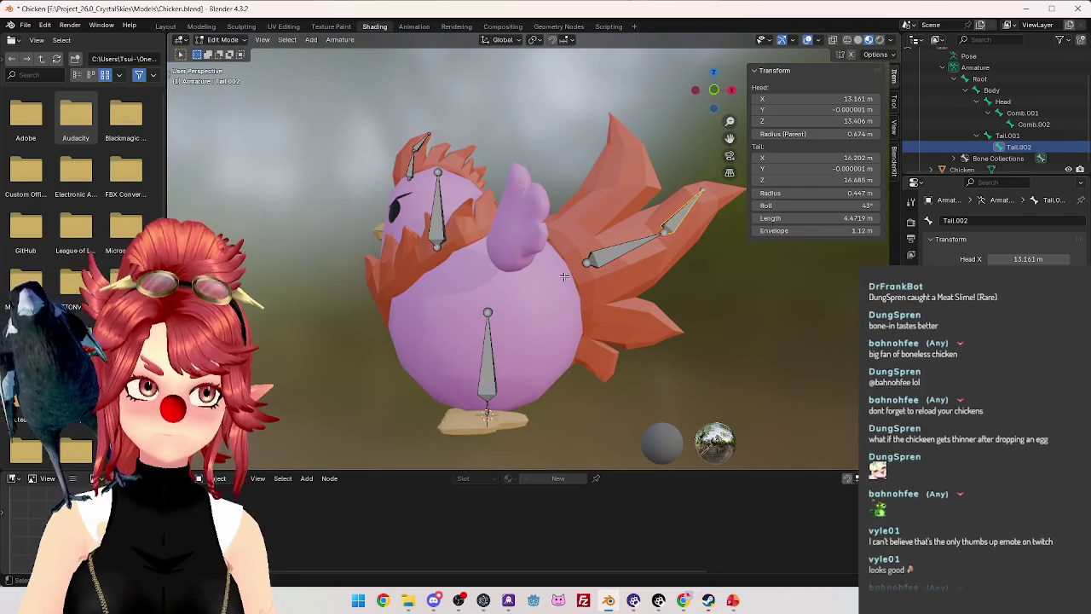
left_click(435, 235)
mouse_move(436, 235)
middle_mouse_down()
mouse_move(484, 298)
mouse_move(469, 283)
middle_mouse_up()
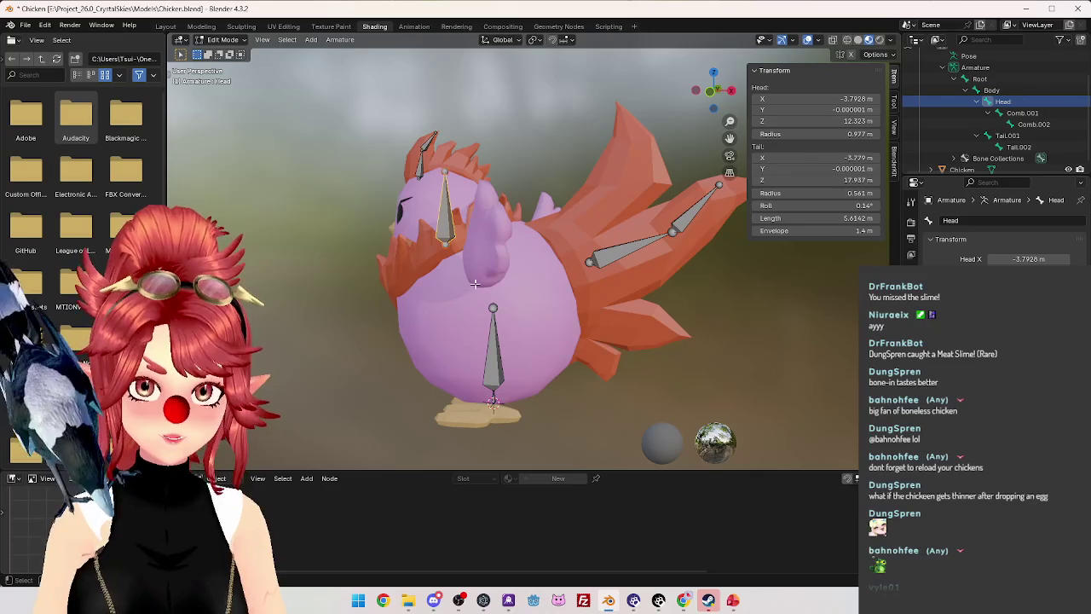
key("KP_1")
key("shift+d")
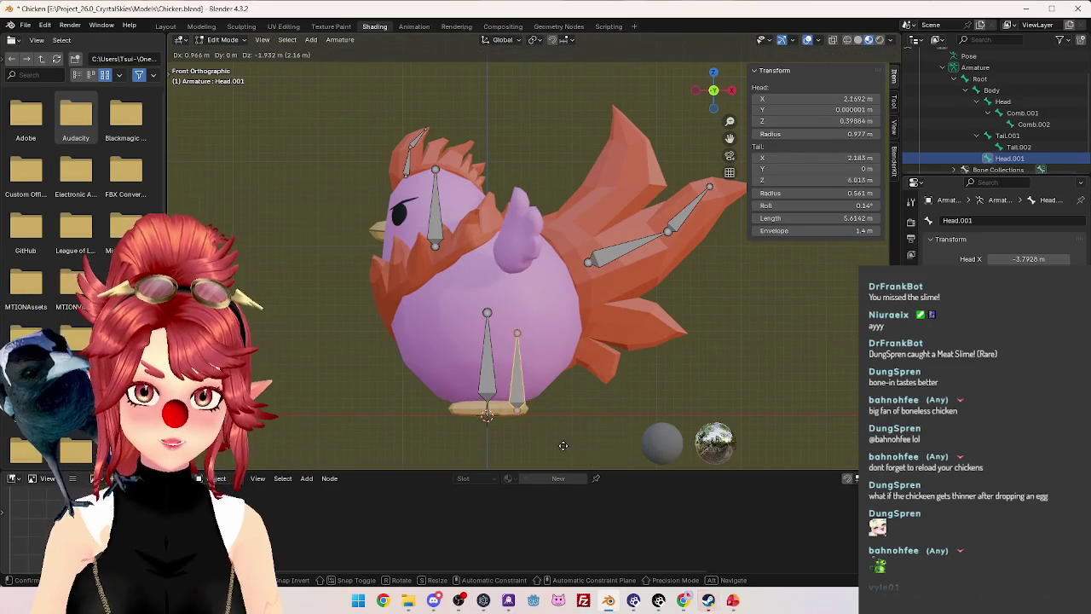
left_click(561, 445)
left_click(514, 330)
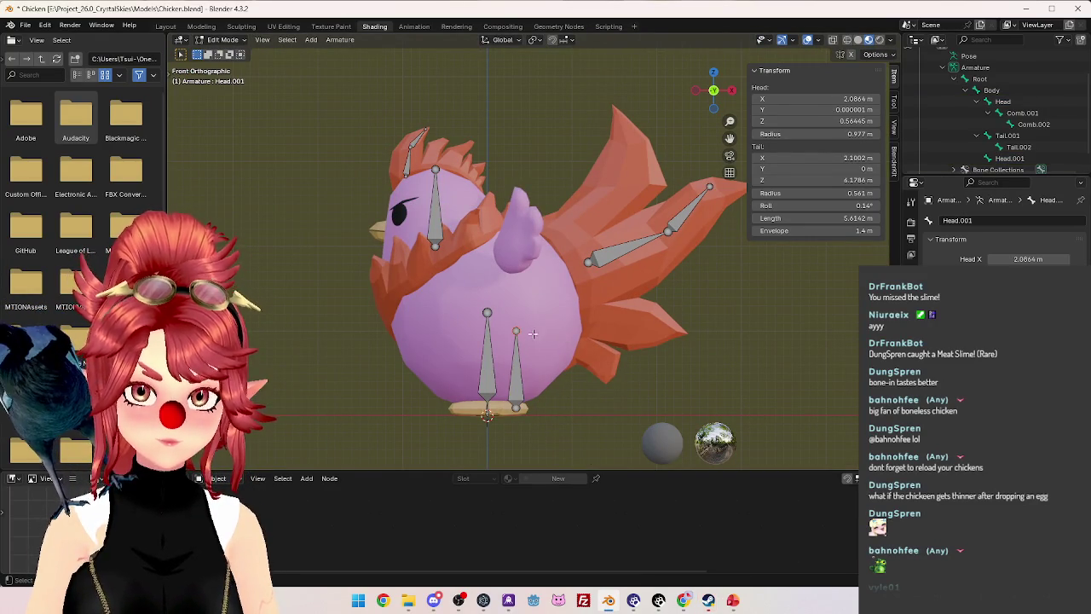
Lay the copied bone horizontal, shrink it to 0.6, and move it to the feet.
key("r")
left_click(451, 408)
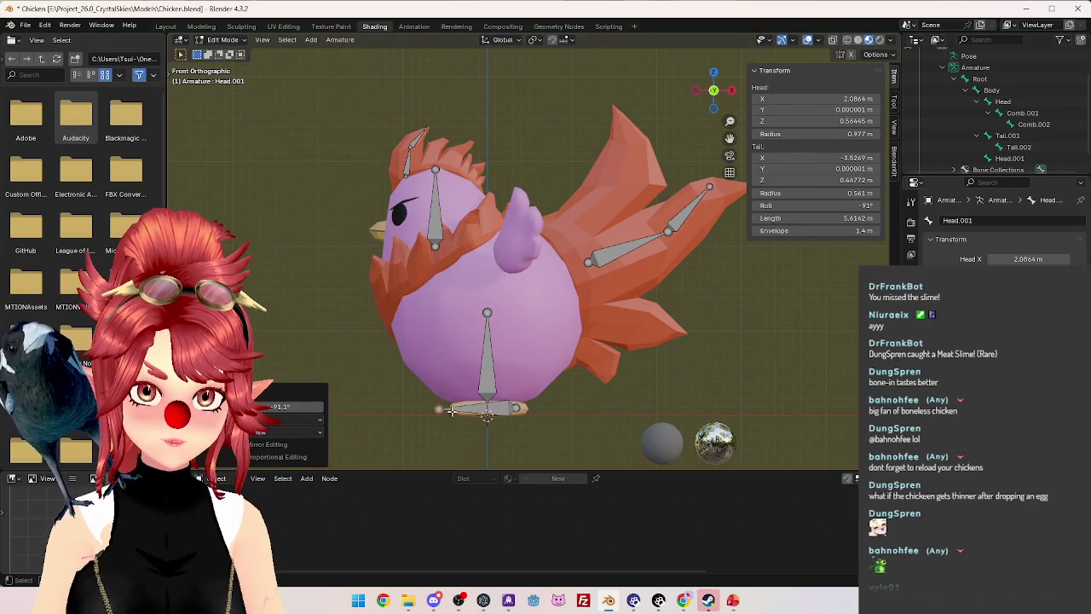
key("r")
left_click(435, 419)
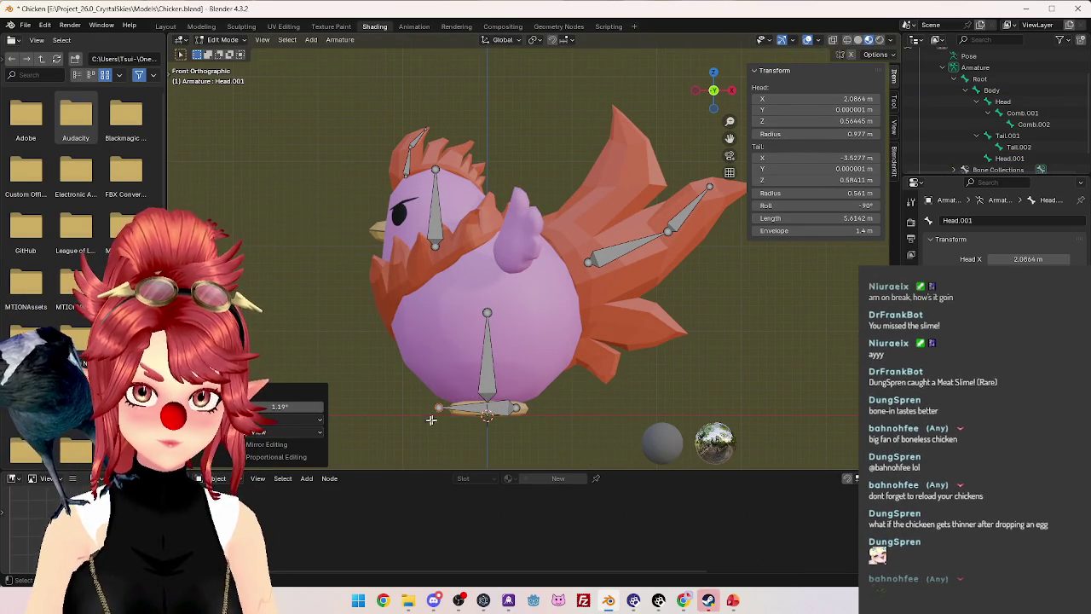
left_click(508, 414)
key("s")
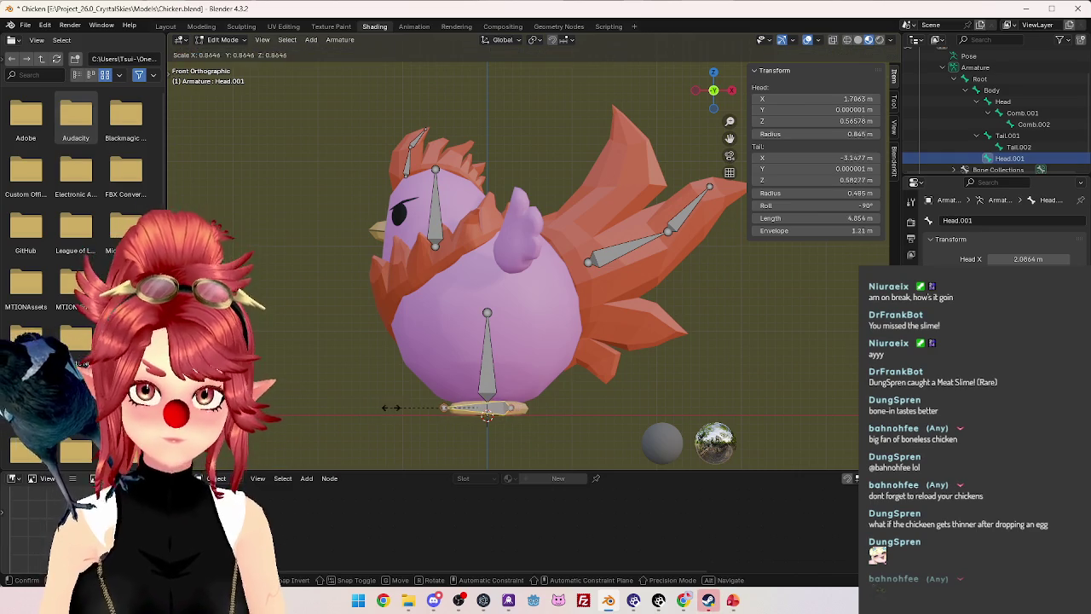
left_click(417, 408)
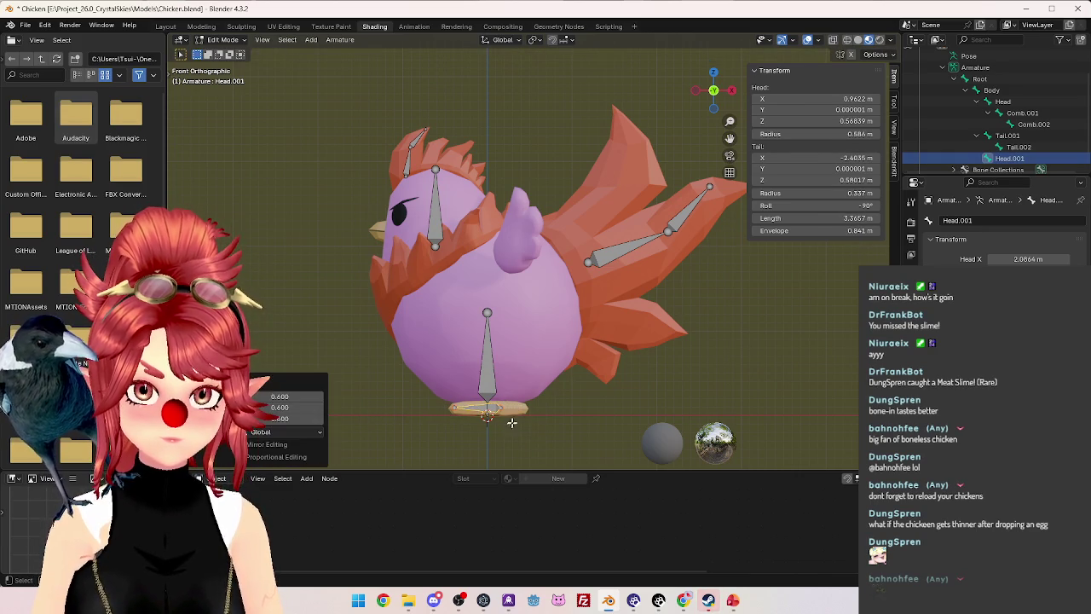
left_click(493, 409)
key("g")
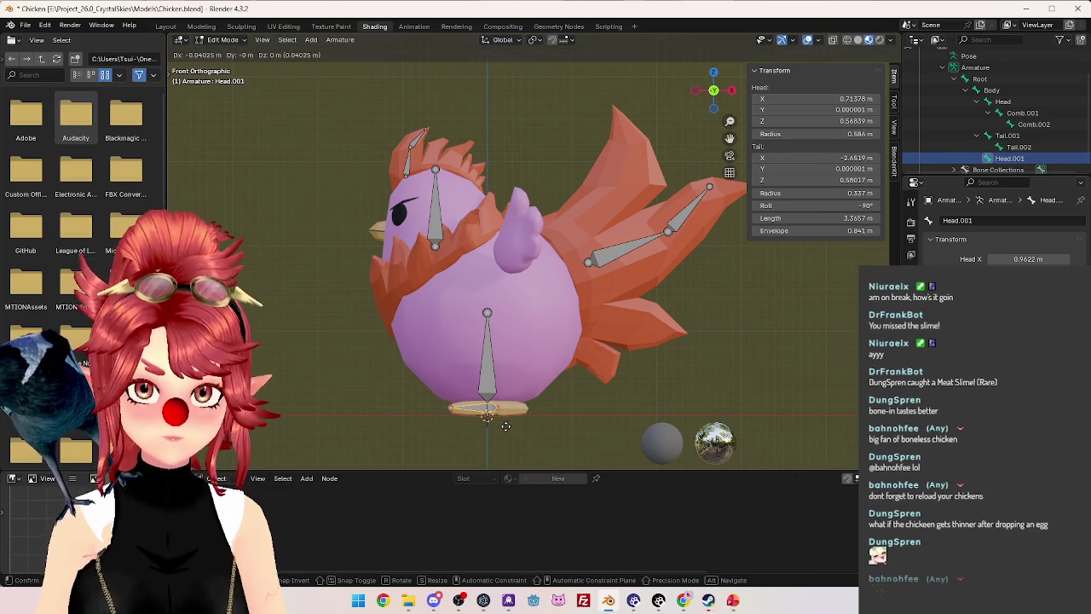
left_click(504, 426)
mouse_move(505, 426)
middle_mouse_down()
mouse_move(493, 412)
mouse_move(622, 238)
middle_mouse_up()
From the bottom orthographic view, move the bone onto one foot and rename it Foot.L.
scroll(621, 238, "up", 3)
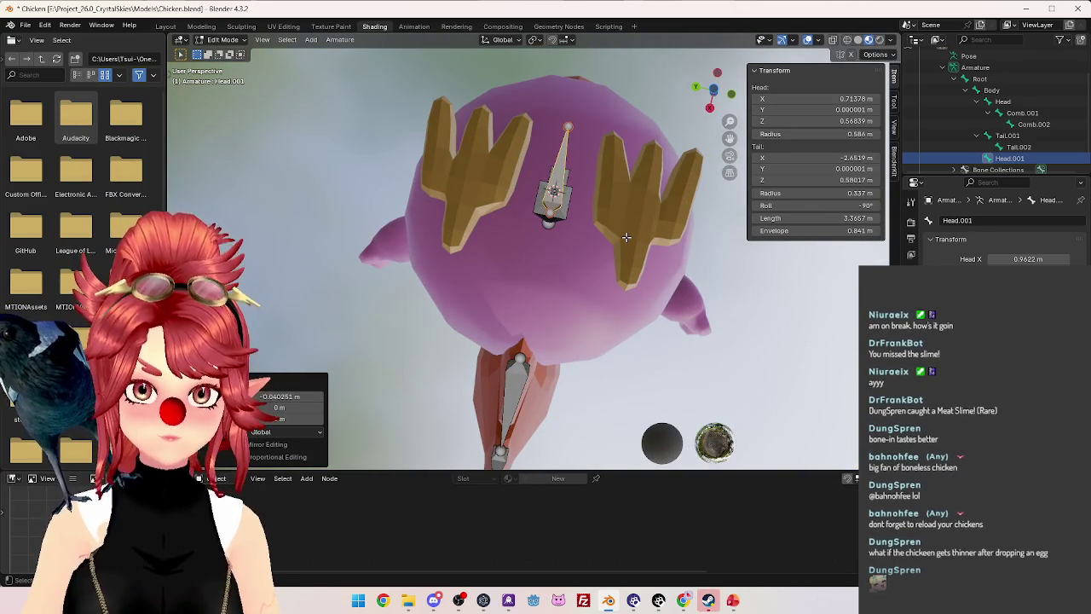
scroll(626, 237, "down", 1)
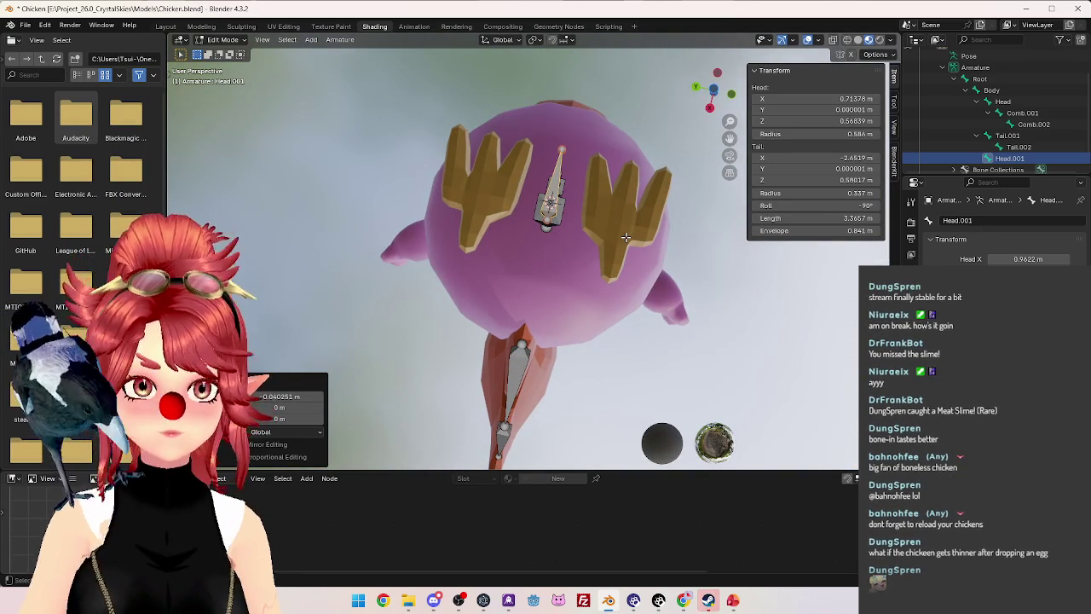
left_click(710, 106)
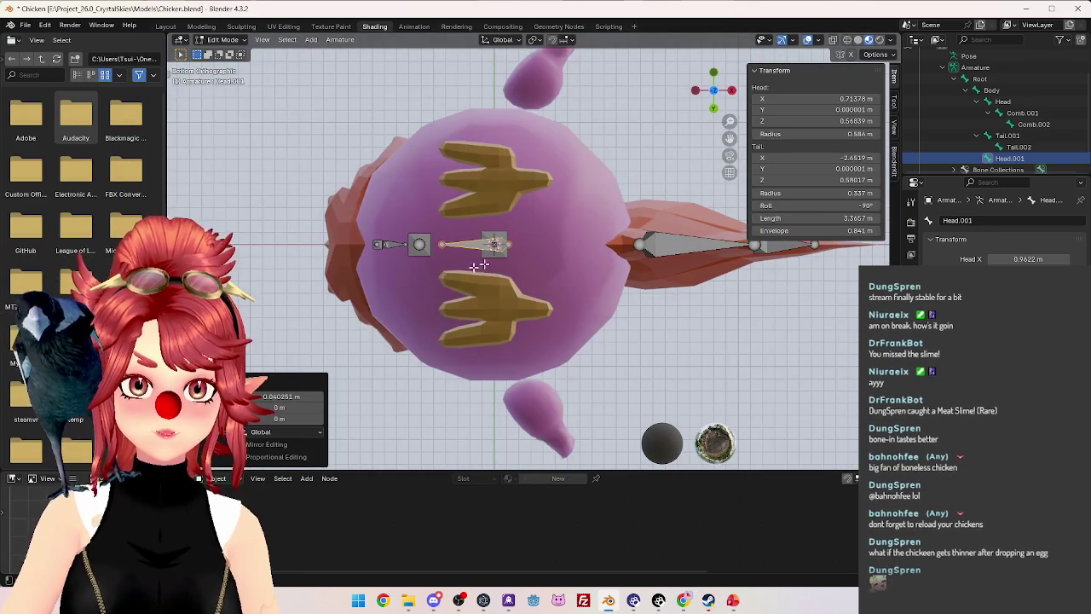
key("g")
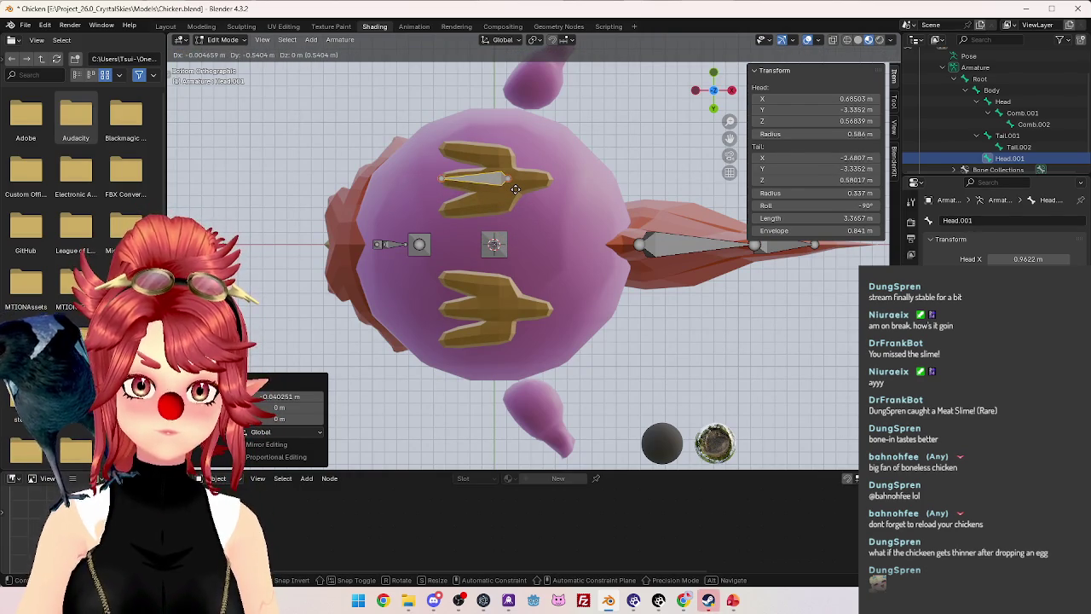
left_click(515, 188)
double_click(1010, 158)
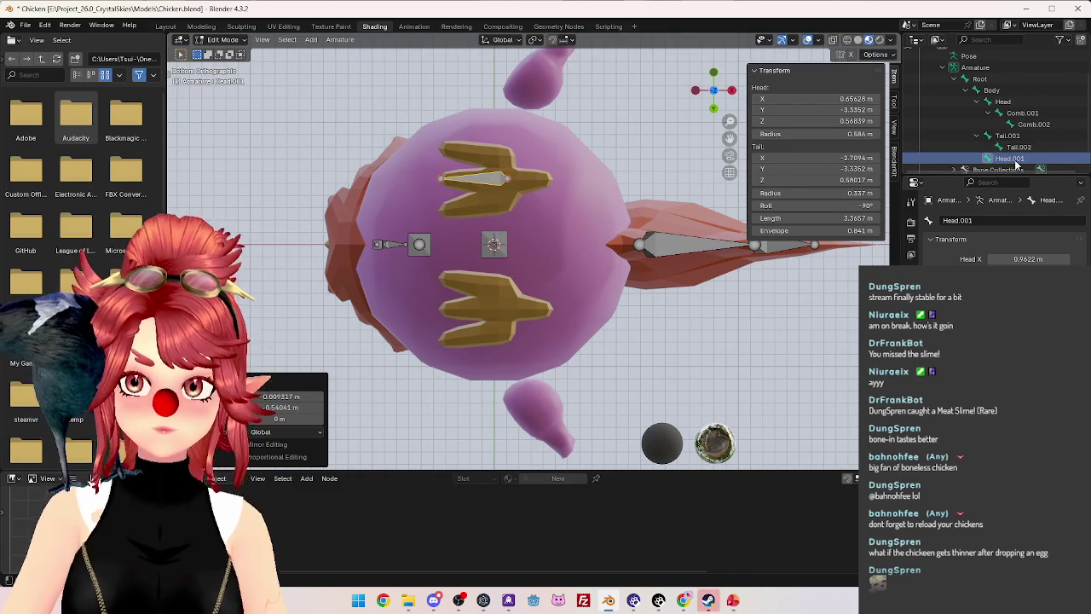
scroll(1016, 160, "down", 1)
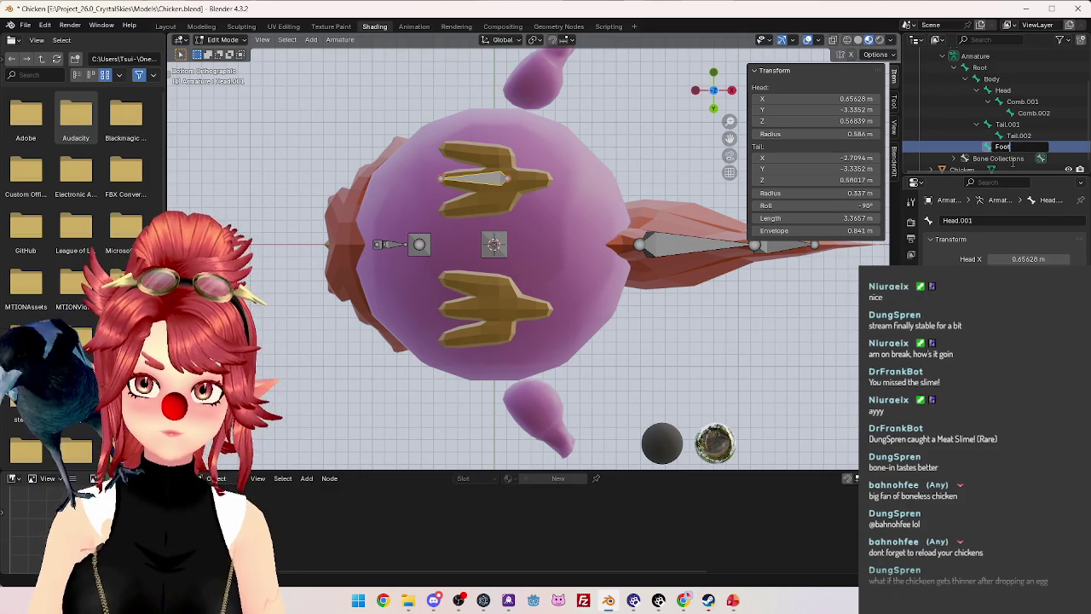
type("Foot")
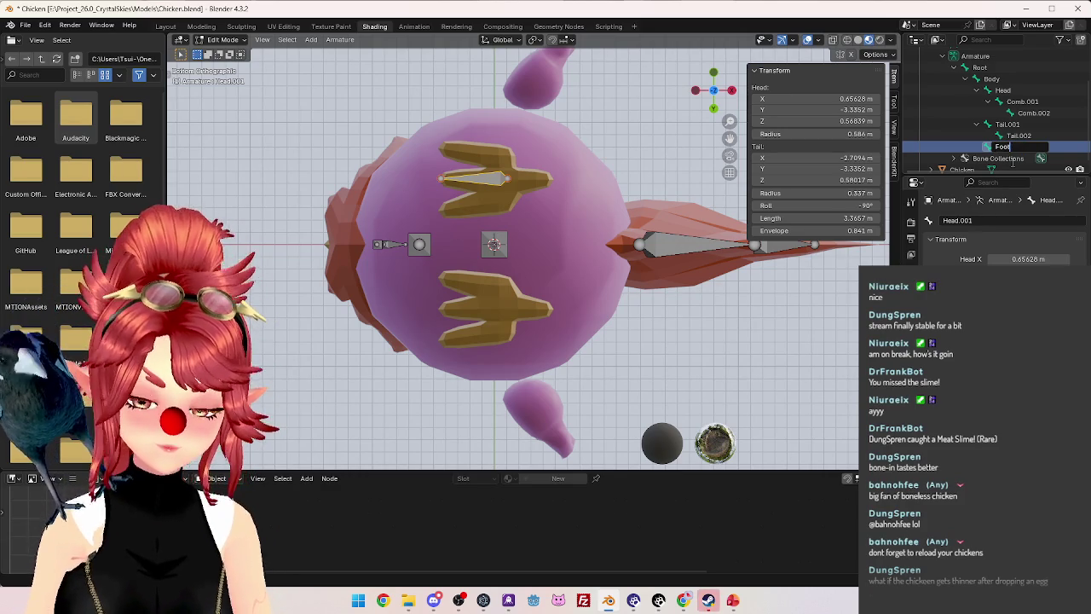
type(".L")
key("Return")
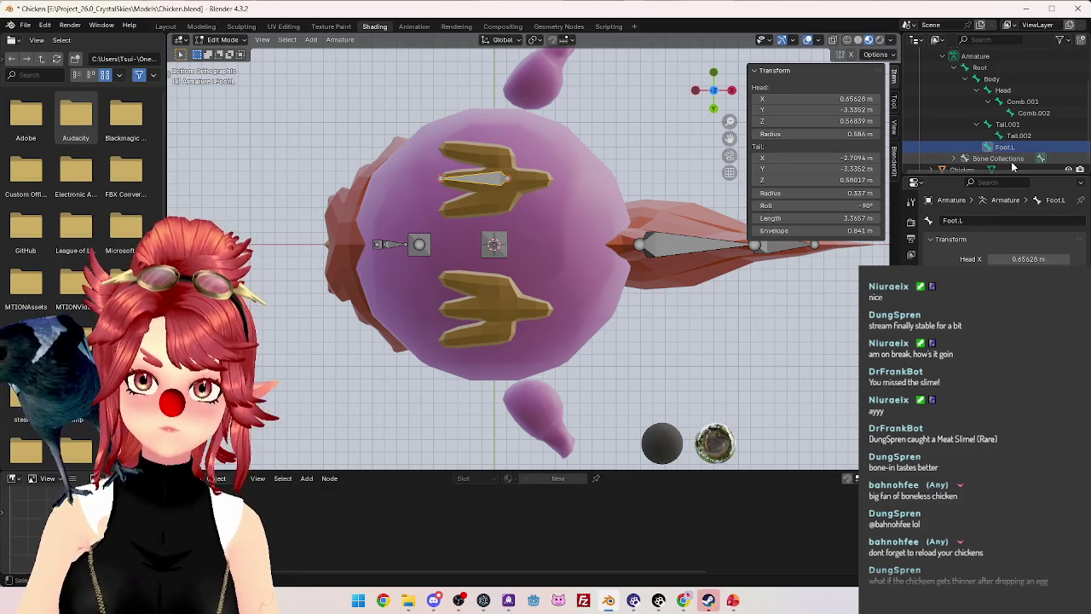
Duplicate the Foot.L bone and rotate the copy in top view.
key("KP_5")
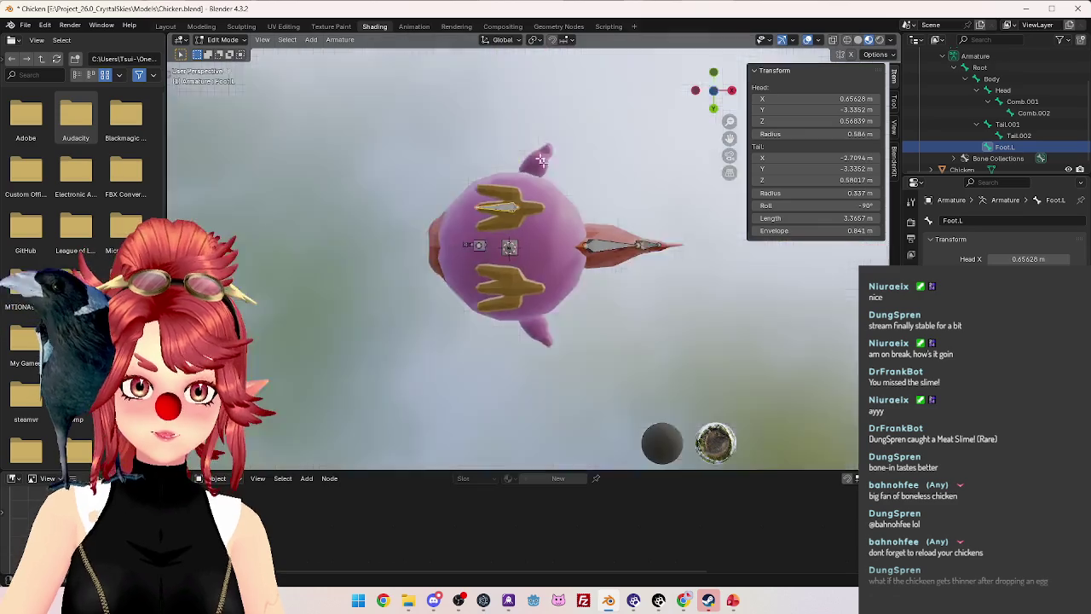
middle_click_drag(534, 147, 586, 276)
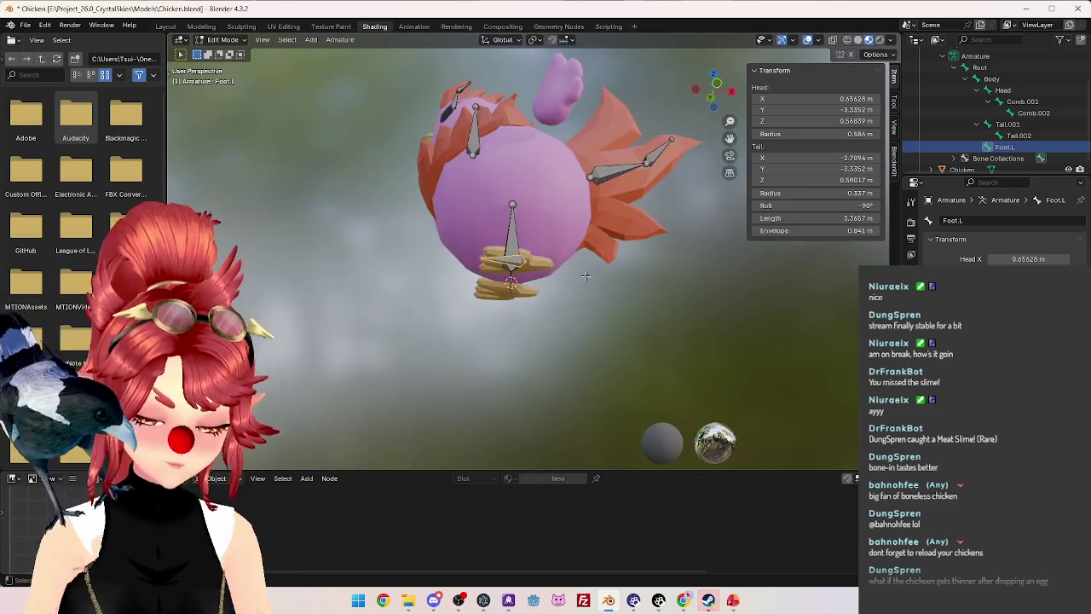
key("shift+d")
left_click(577, 138)
mouse_move(577, 138)
middle_mouse_down()
mouse_move(630, 211)
mouse_move(614, 302)
middle_mouse_up()
key("KP_7")
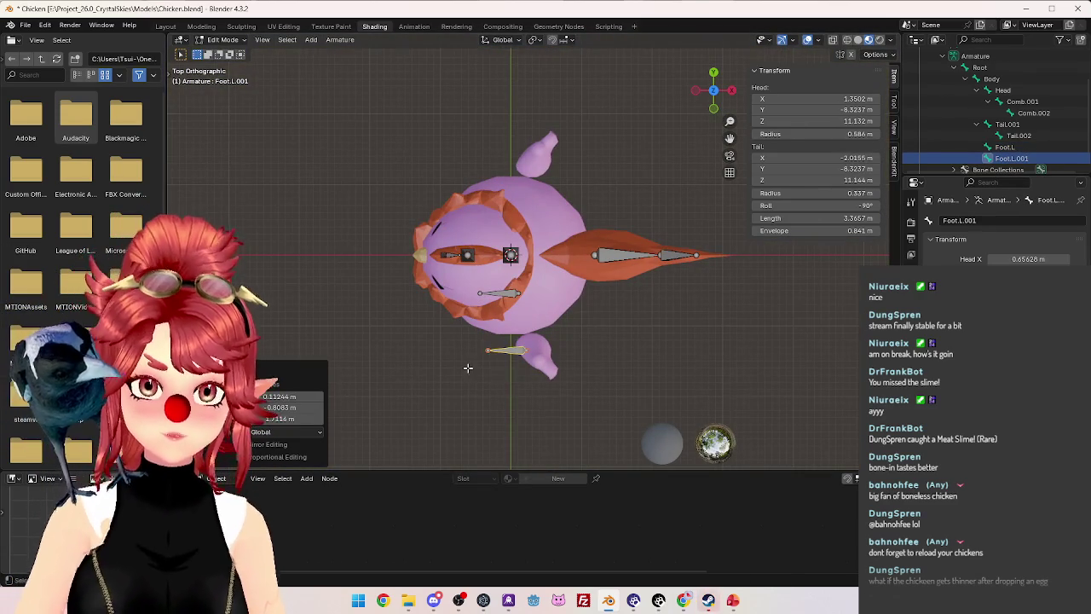
key("r")
left_click(562, 381)
Move the copied bone onto the wing and rotate it to follow the wing.
middle_click_drag(562, 380, 607, 296)
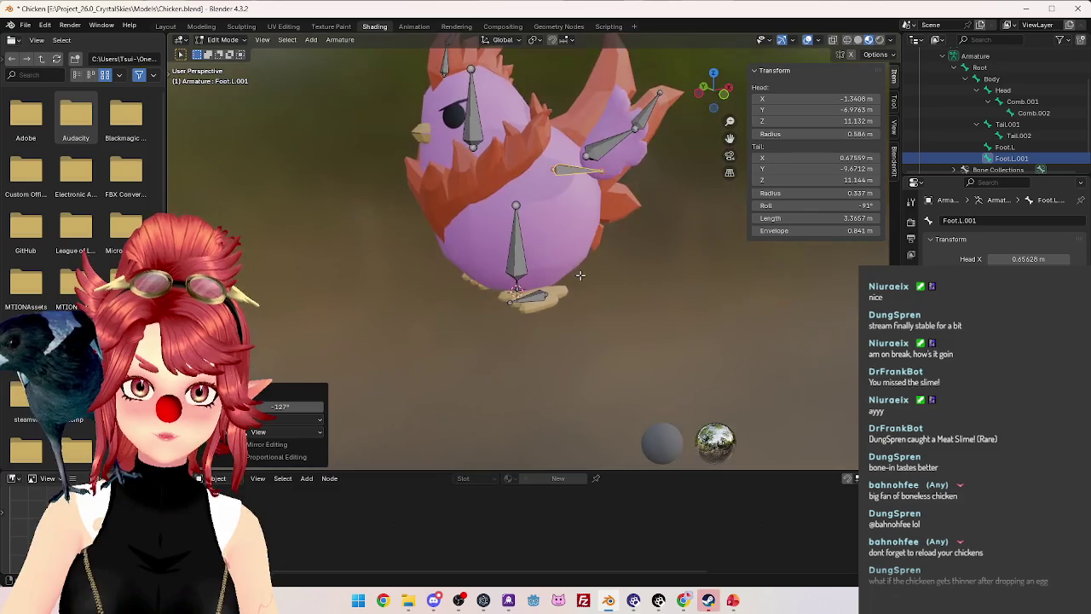
key("KP_7")
key("g")
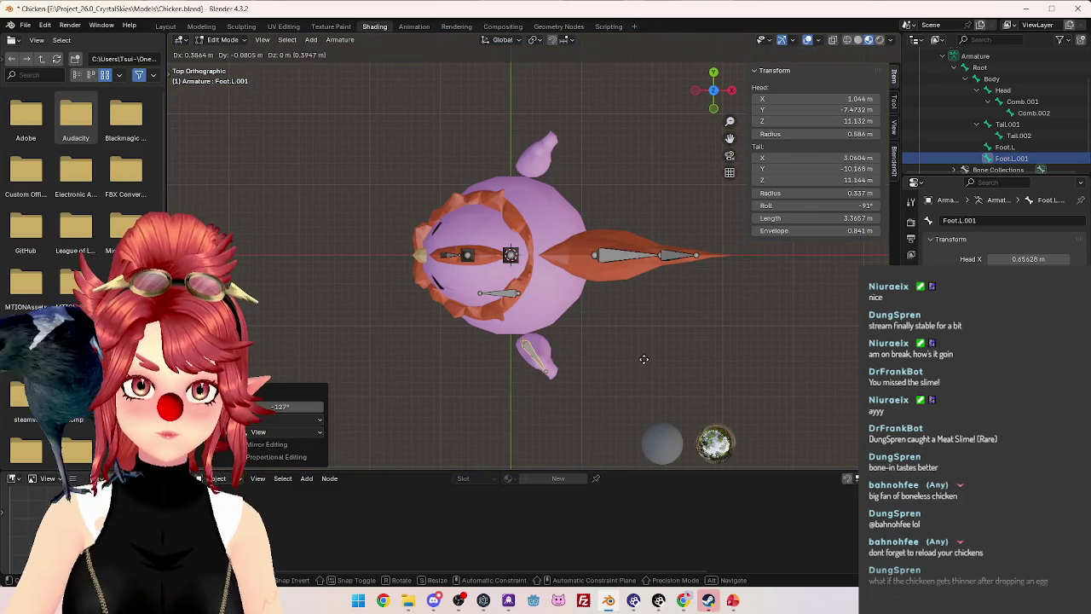
left_click(646, 358)
middle_click_drag(585, 370, 665, 251)
key("KP_1")
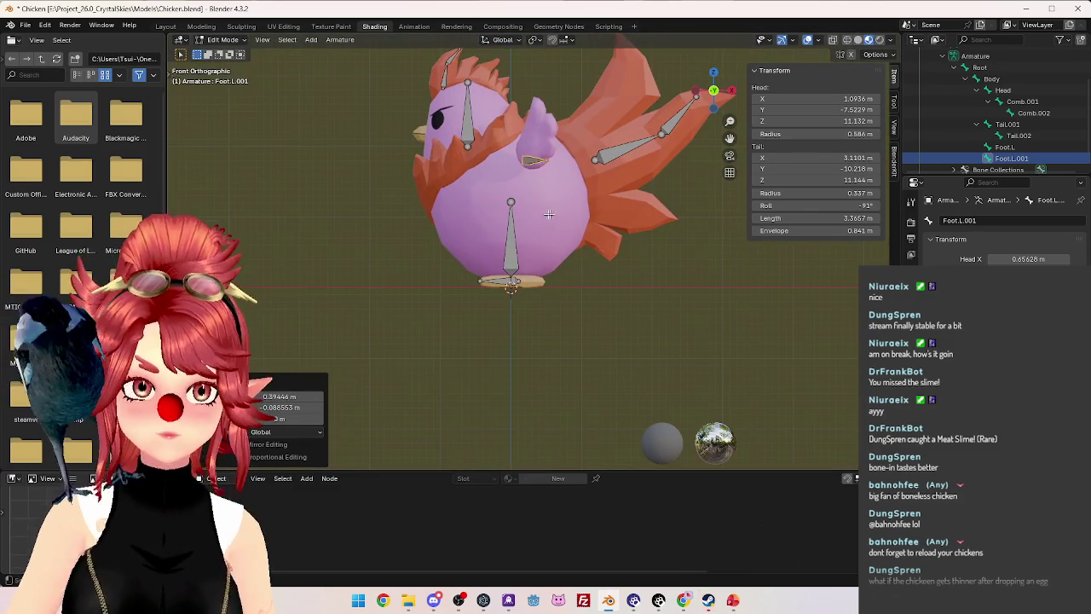
left_click(693, 90)
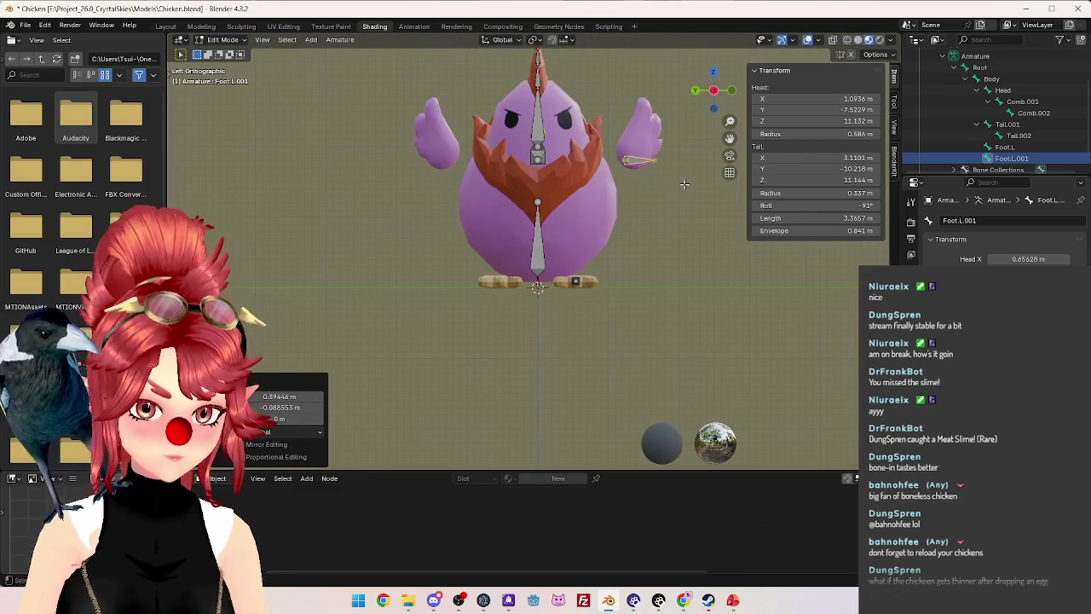
key("r")
left_click(679, 145)
key("g")
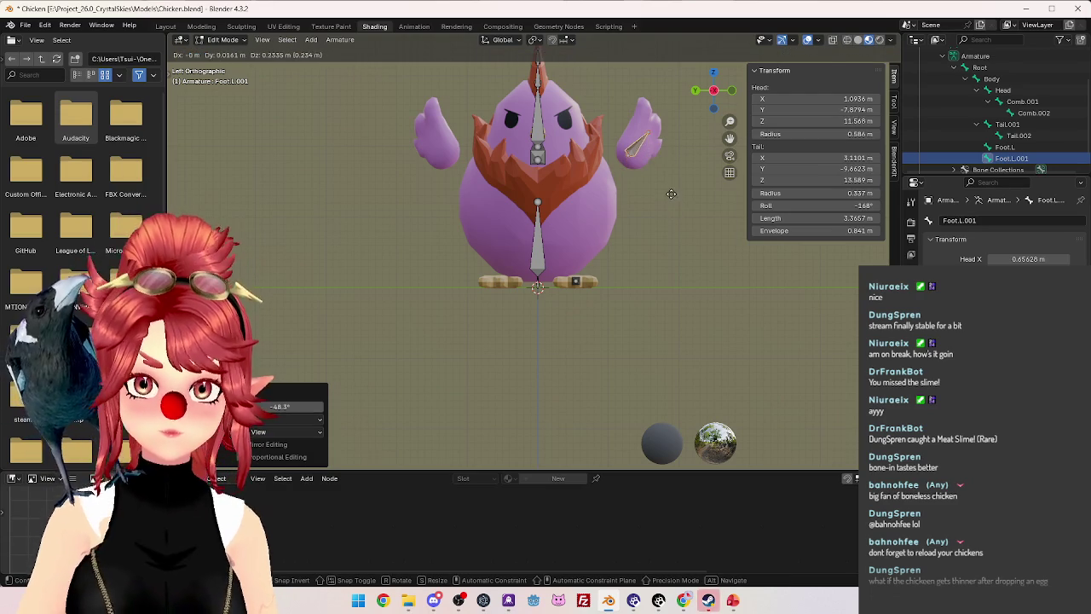
left_click(671, 193)
Fine-tune the wing bone's rotation from above and rename it Wing.L.
key("KP_7")
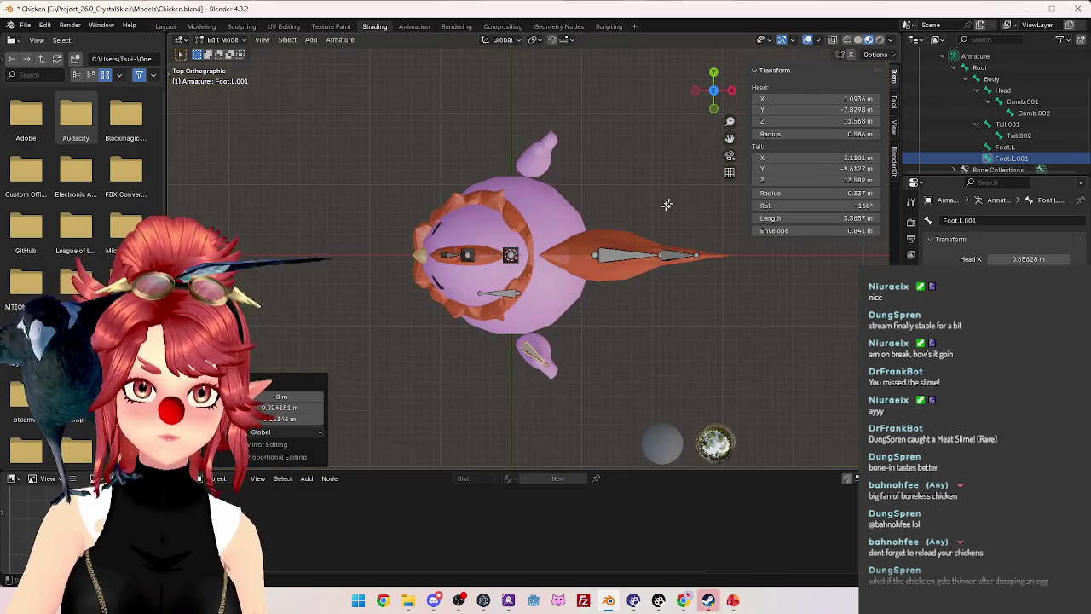
mouse_move(560, 300)
middle_mouse_down()
mouse_move(604, 238)
mouse_move(634, 406)
middle_mouse_up()
key("KP_7")
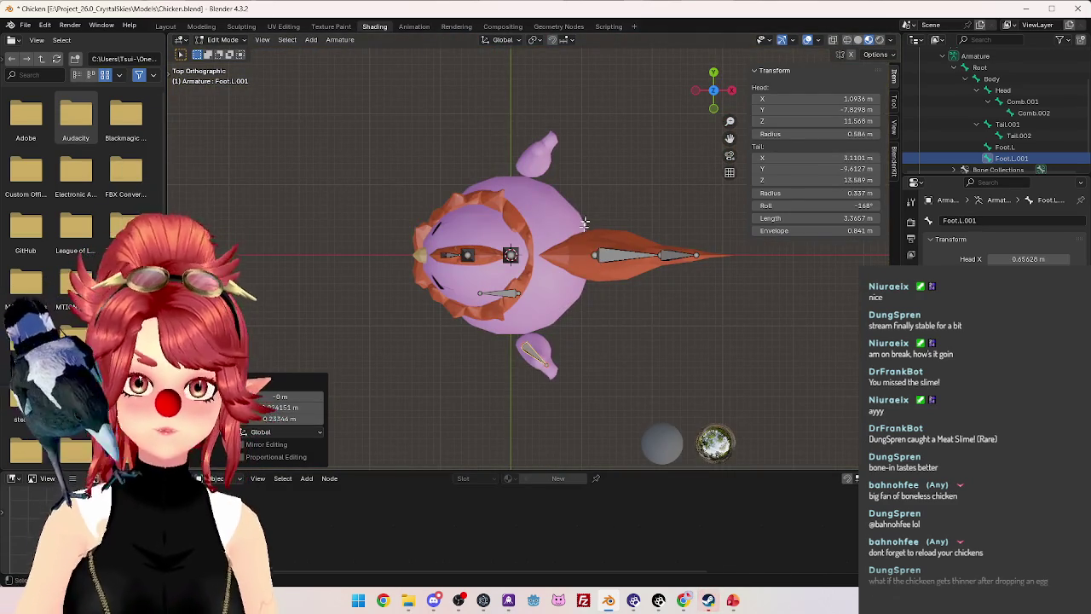
key("r")
left_click(626, 410)
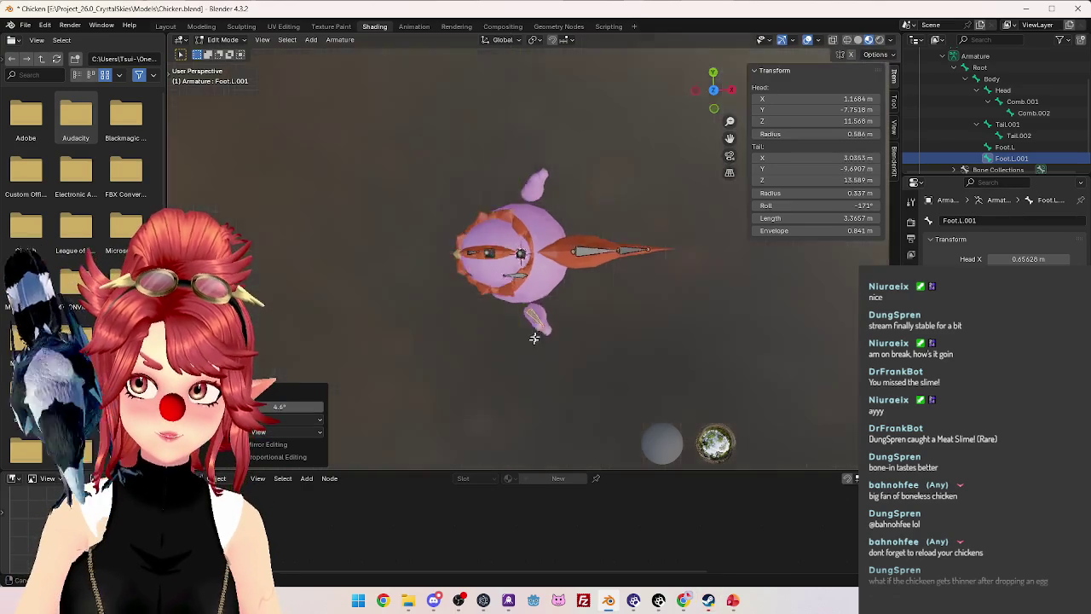
middle_click_drag(626, 410, 576, 260)
scroll(1015, 145, "down", 1)
double_click(1015, 147)
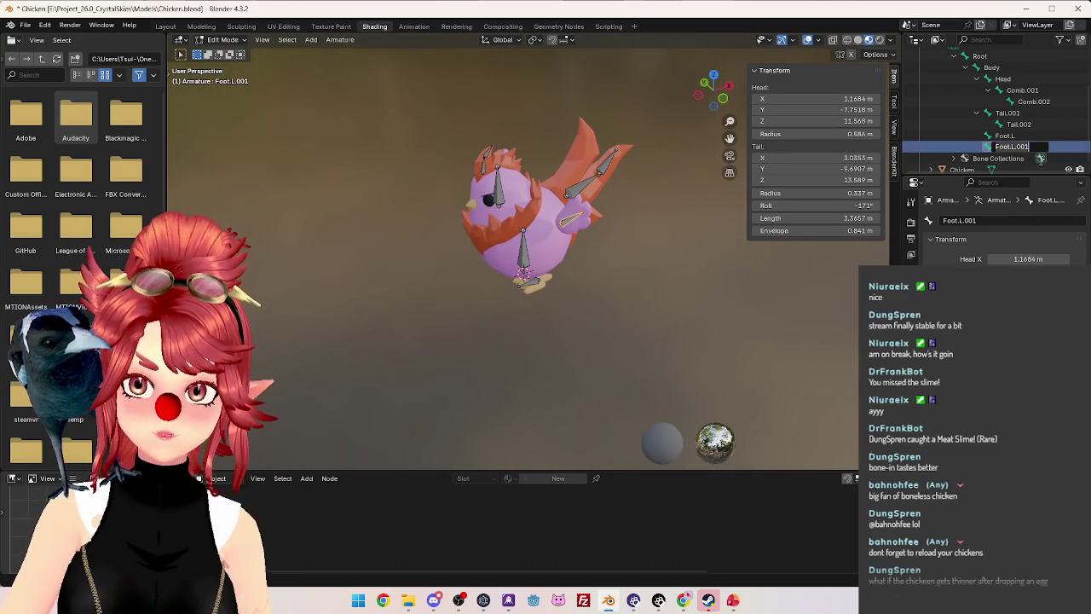
type("Wing.L")
key("Return")
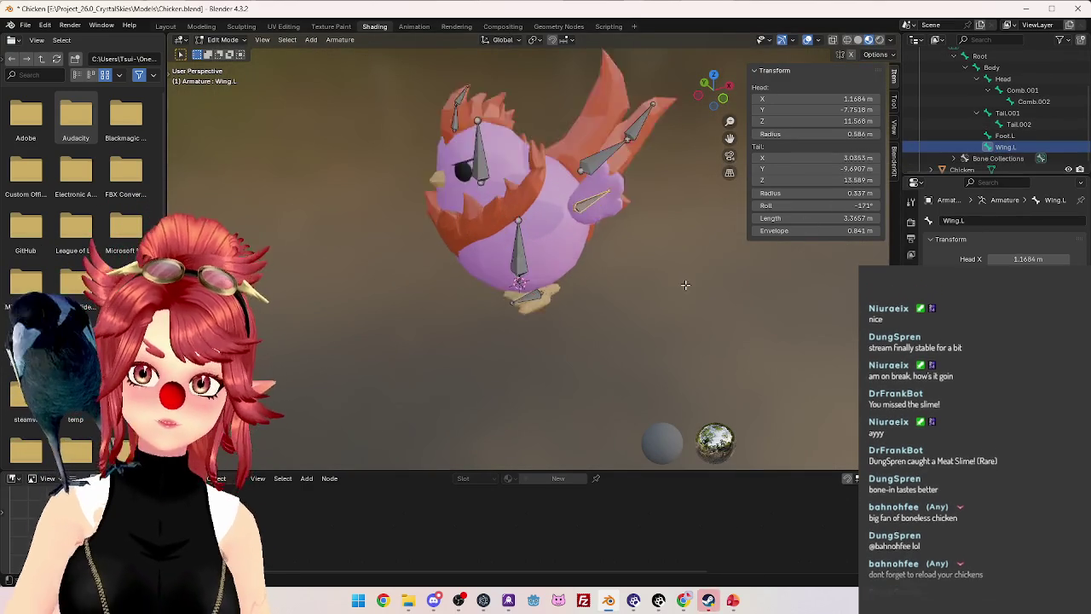
Select the Foot.L bone and return the armature to Object Mode.
scroll(691, 269, "up", 3)
scroll(692, 273, "down", 3)
mouse_move(691, 272)
middle_mouse_down()
mouse_move(594, 266)
mouse_move(683, 280)
mouse_move(665, 267)
mouse_move(677, 261)
middle_mouse_up()
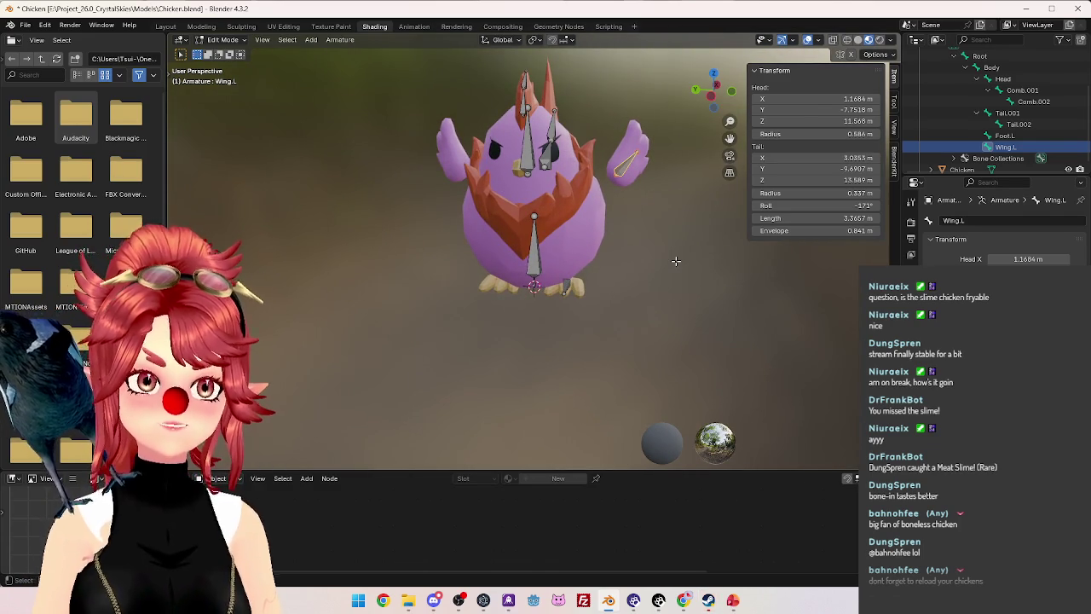
left_click(568, 286)
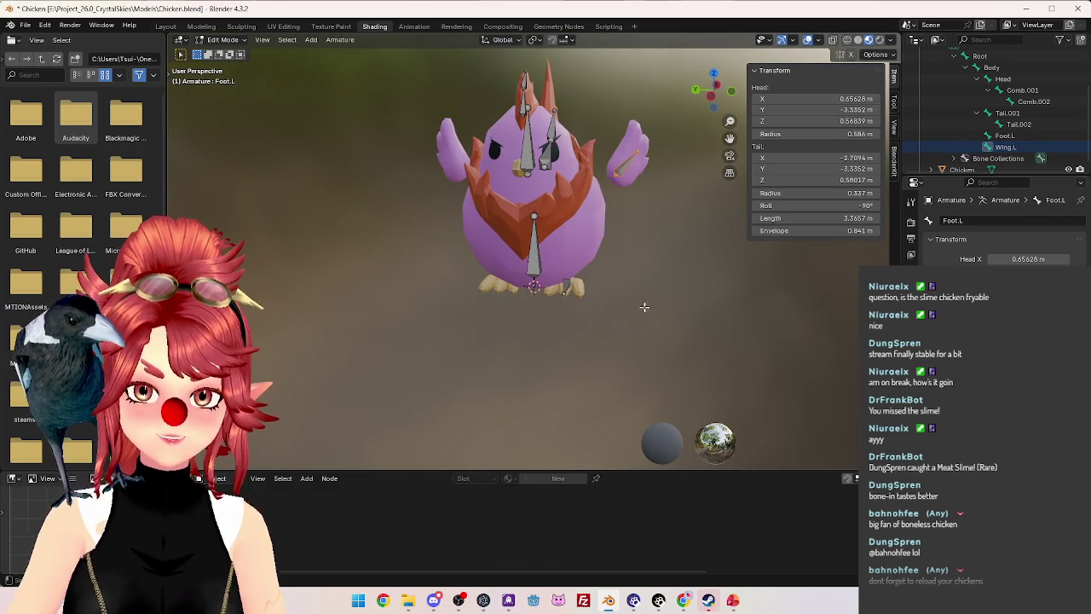
key("Tab")
scroll(631, 209, "down", 1)
scroll(626, 256, "up", 3)
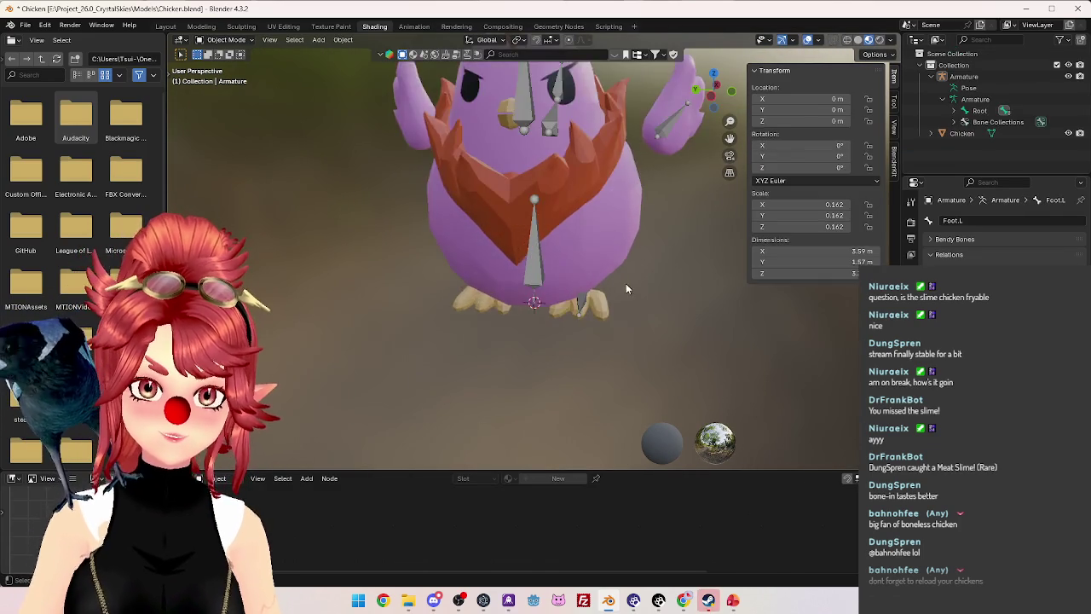
Orbit around the chicken and switch the armature into Edit Mode.
scroll(597, 284, "up", 2)
scroll(582, 280, "down", 3)
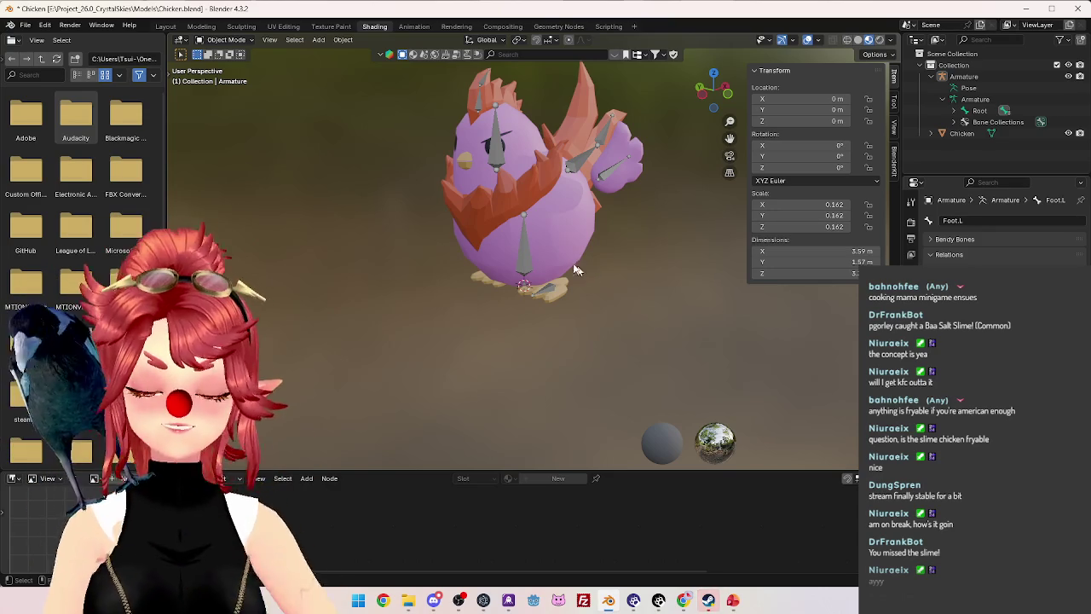
mouse_move(675, 194)
middle_mouse_down()
mouse_move(542, 205)
mouse_move(681, 184)
mouse_move(652, 220)
middle_mouse_up()
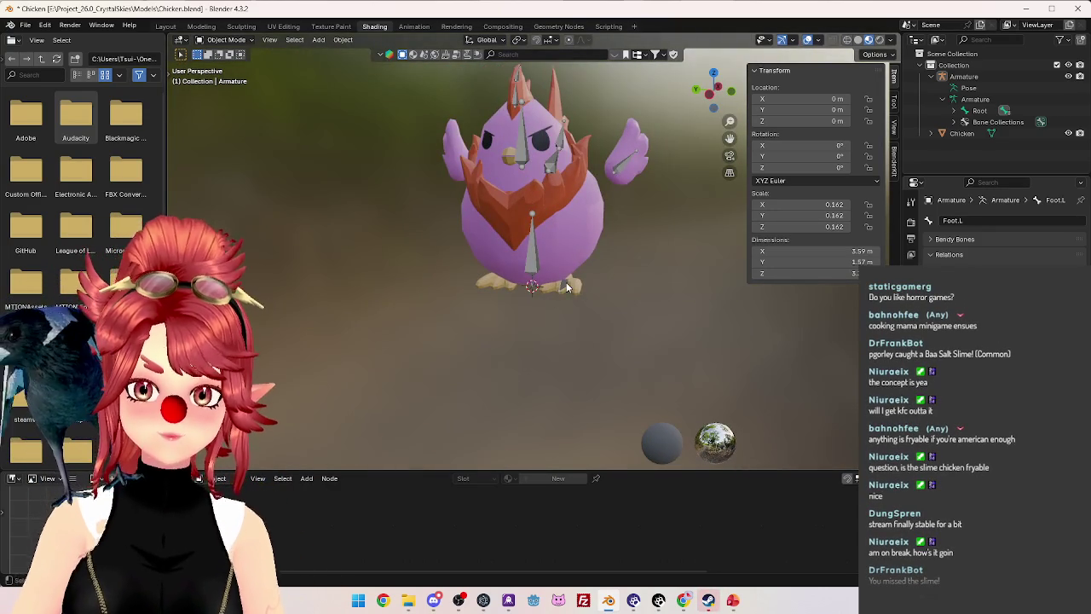
key("Tab")
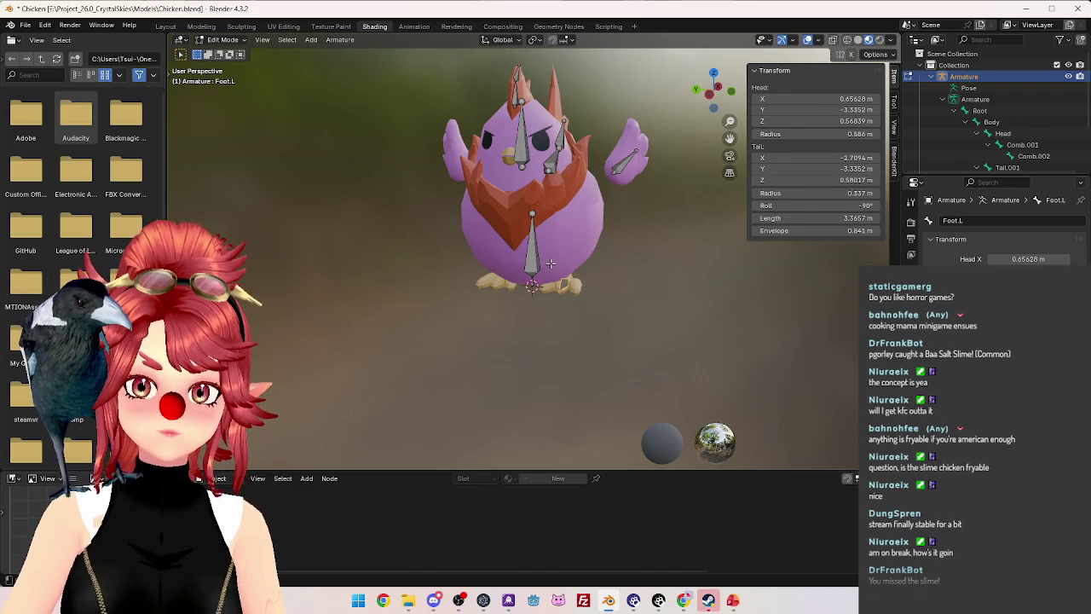
Try Symmetrize on the foot bone, inspect the mirror, then undo it.
right_click(620, 242)
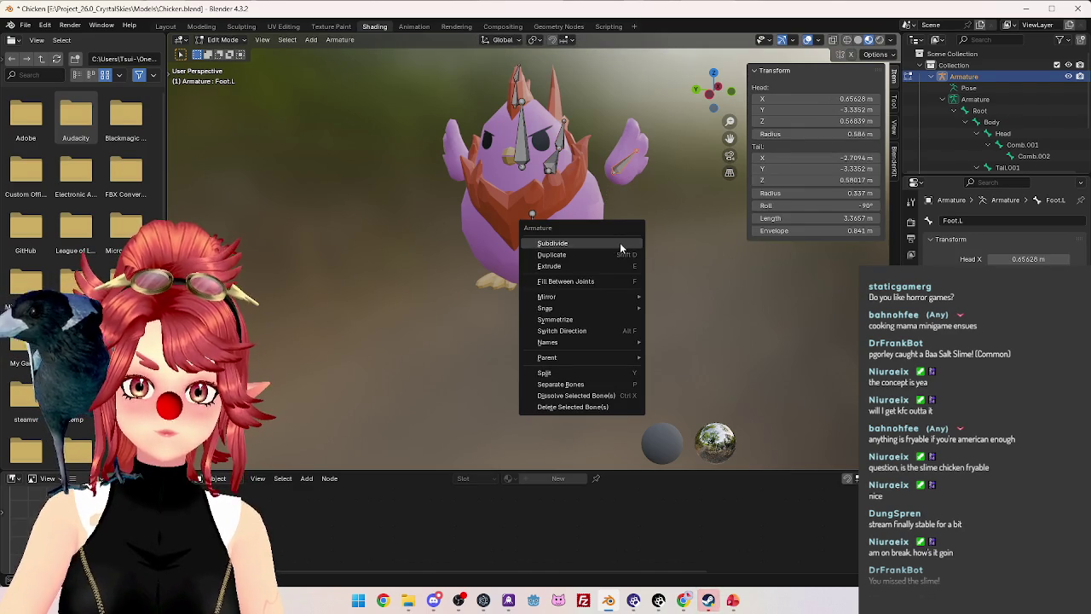
left_click(593, 322)
middle_click_drag(592, 321, 582, 290)
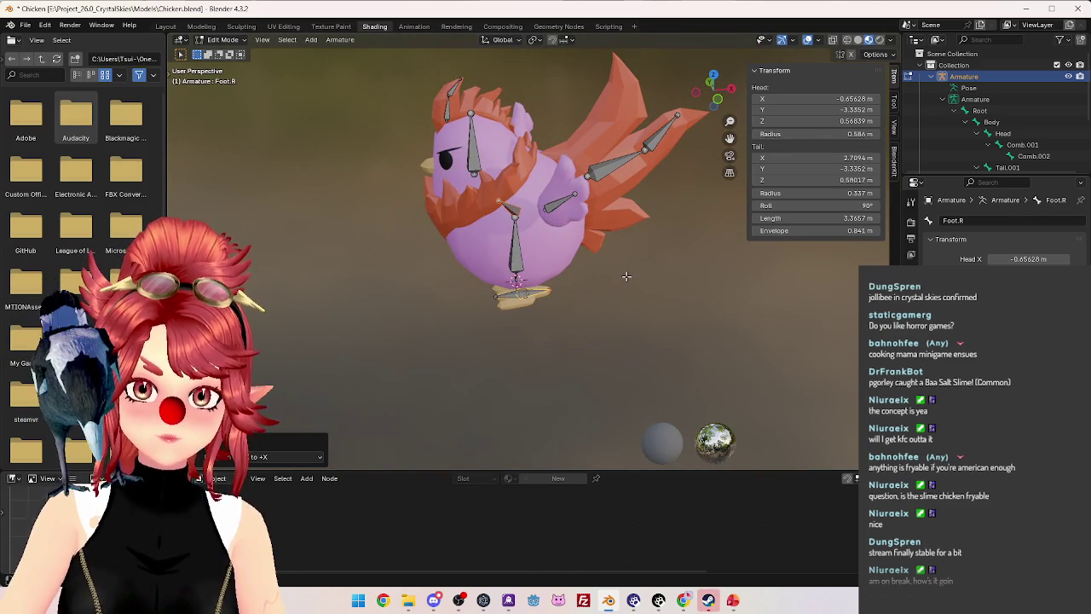
key("ctrl+z")
middle_click_drag(623, 276, 670, 263)
right_click(668, 251)
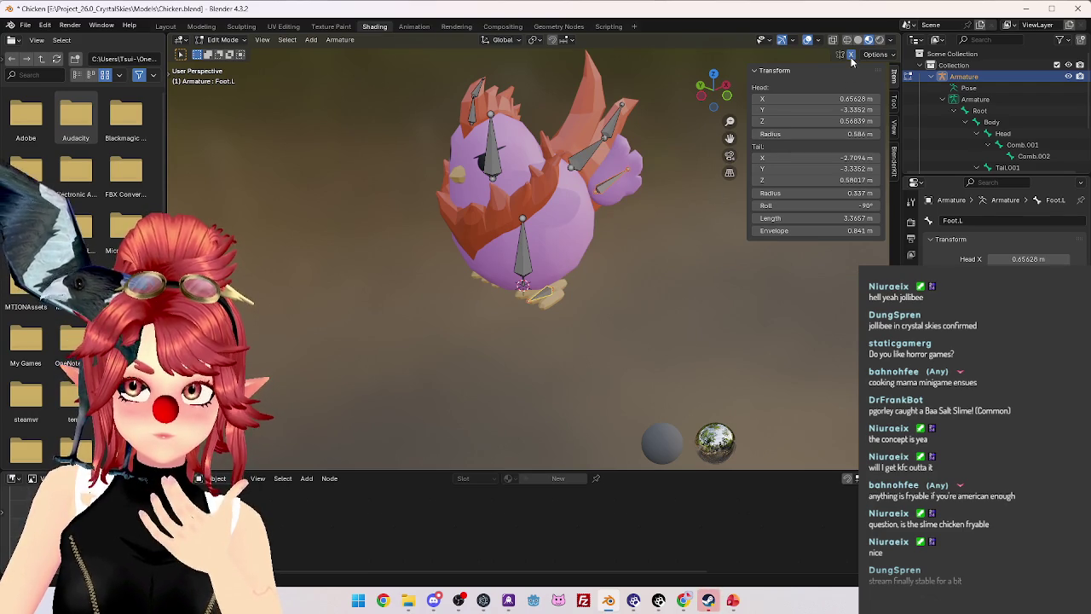
mouse_move(663, 187)
middle_mouse_down()
mouse_move(631, 233)
mouse_move(626, 221)
mouse_move(694, 218)
middle_mouse_up()
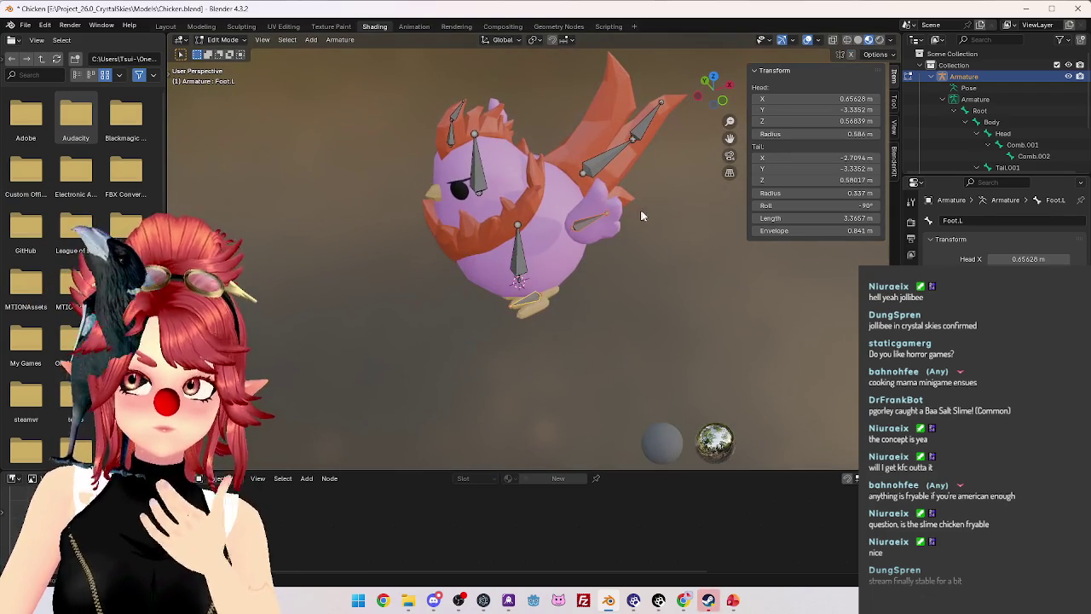
scroll(668, 254, "down", 2)
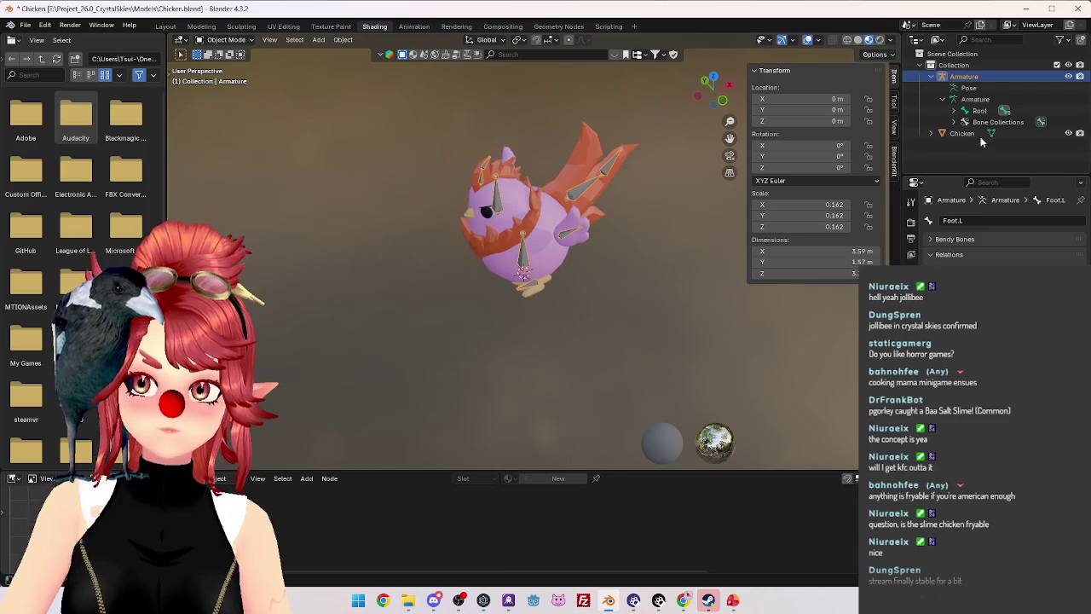
Rotate the Chicken mesh 90° around Z and apply all transforms.
left_click(962, 133)
key("KP_7")
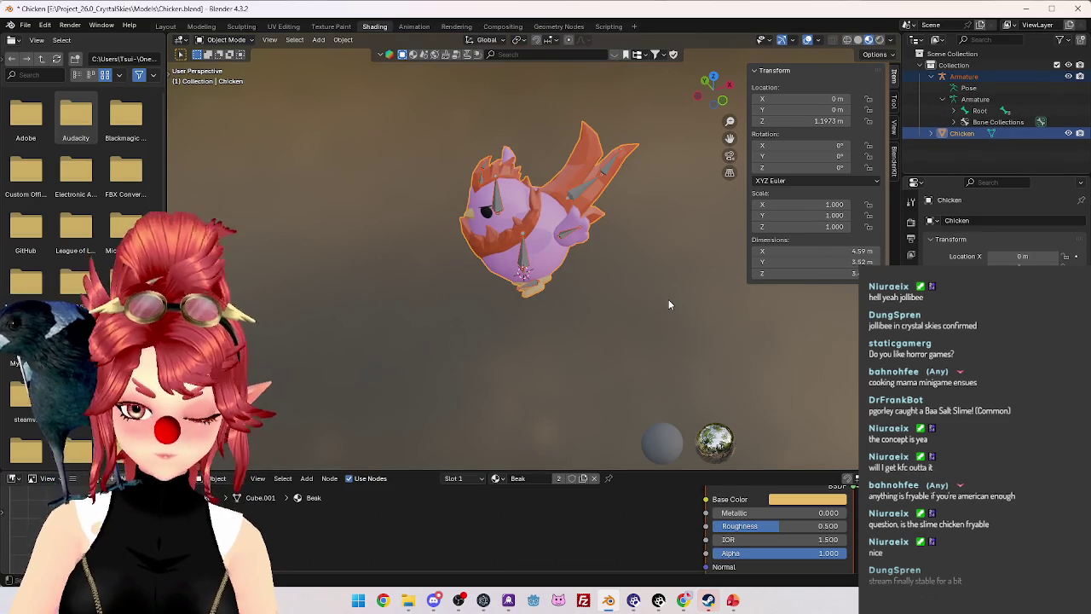
key("r")
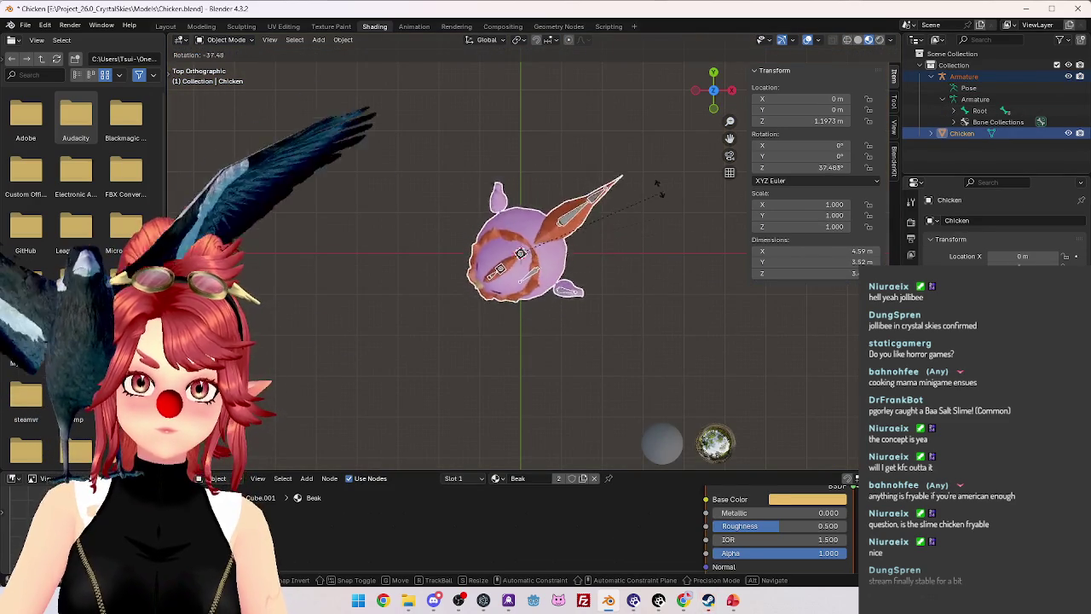
type("90")
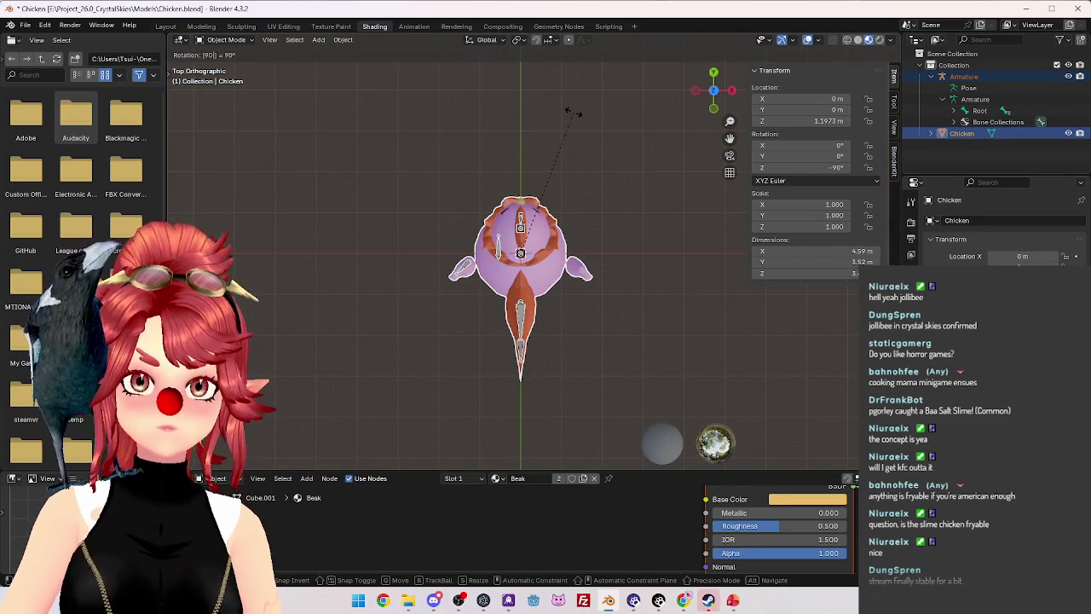
key("Return")
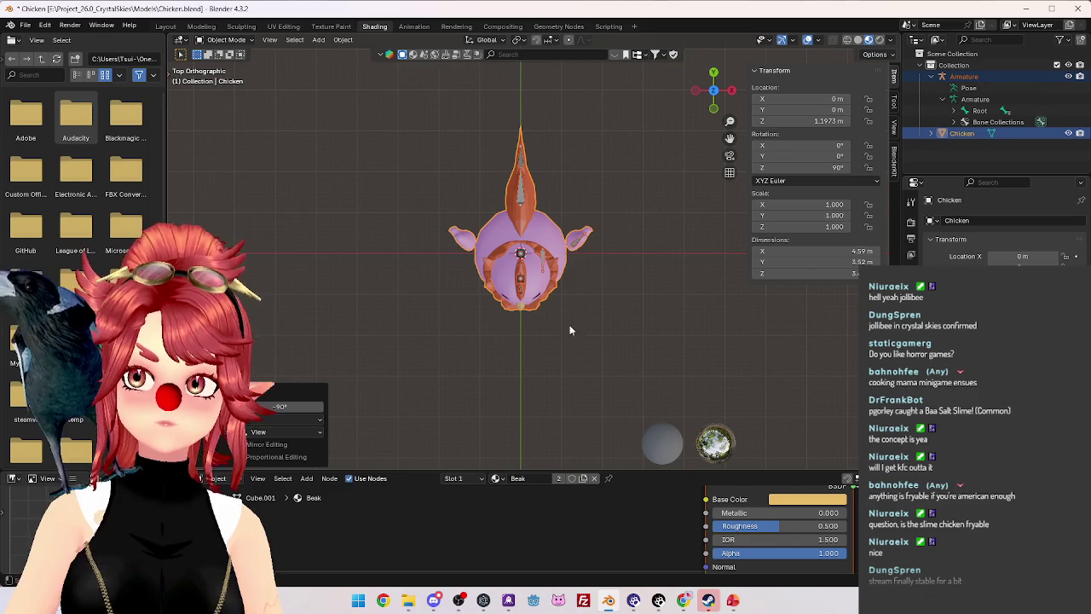
mouse_move(627, 273)
middle_mouse_down()
mouse_move(632, 195)
mouse_move(633, 249)
middle_mouse_up()
key("ctrl+a")
left_click(632, 196)
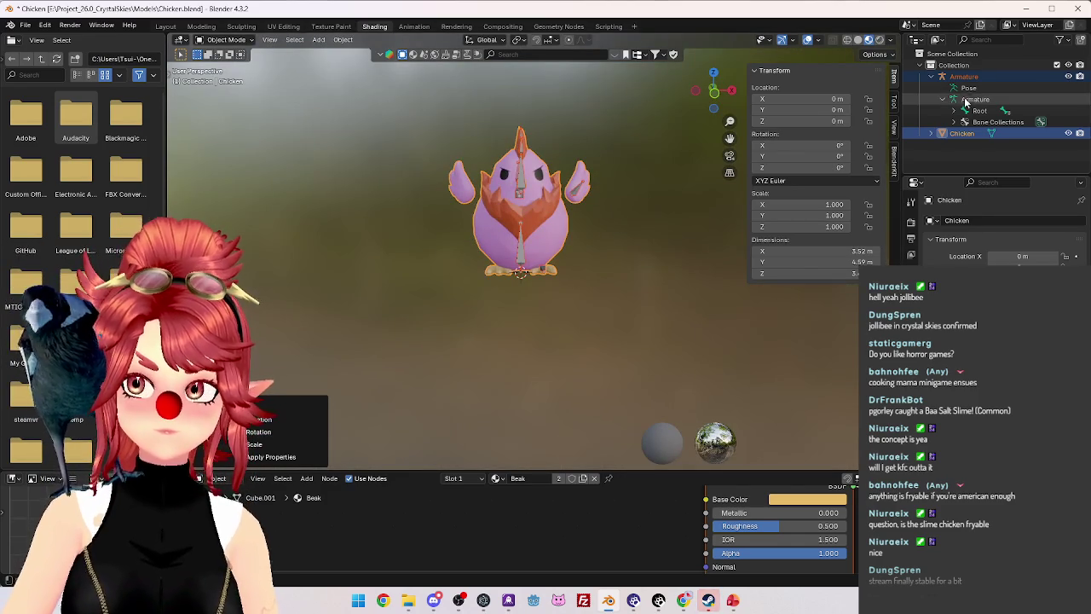
Symmetrize the armature in Edit Mode to create mirrored Foot.R and Wing.R bones.
left_click(976, 99)
key("Tab")
right_click(619, 268)
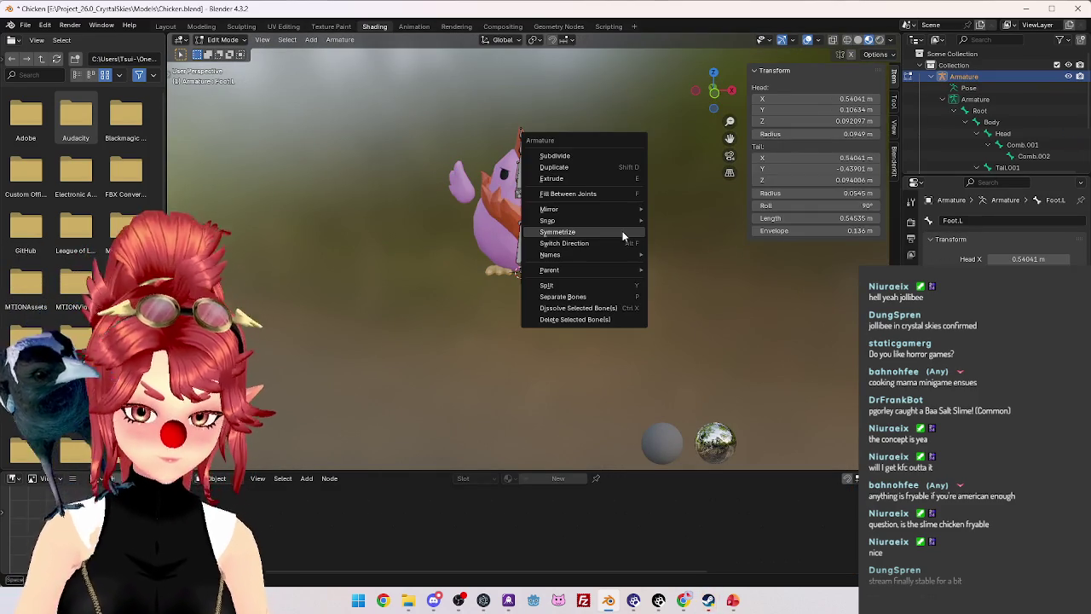
left_click(623, 233)
middle_click_drag(469, 352, 482, 382)
scroll(998, 120, "down", 4)
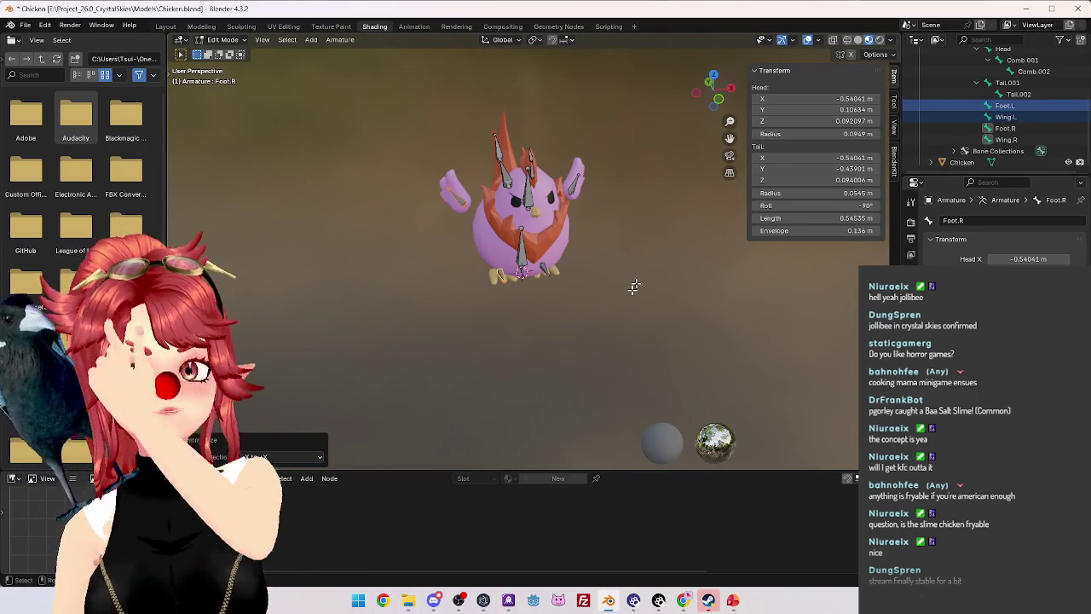
mouse_move(634, 285)
middle_mouse_down()
mouse_move(575, 318)
mouse_move(661, 277)
mouse_move(402, 287)
mouse_move(548, 284)
middle_mouse_up()
scroll(661, 276, "up", 5)
scroll(401, 287, "down", 5)
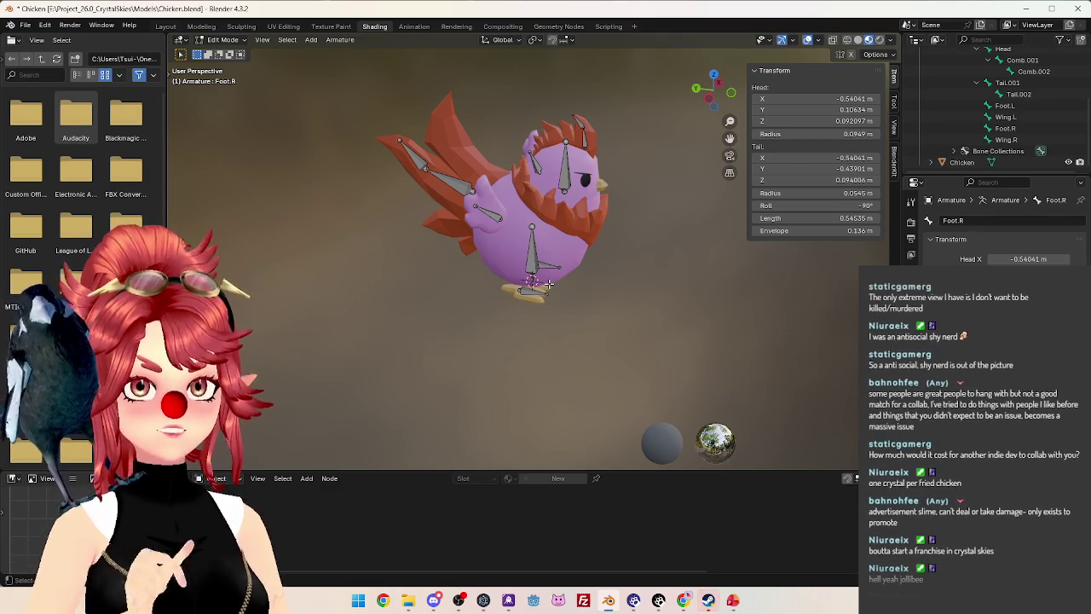
middle_click_drag(549, 283, 548, 284)
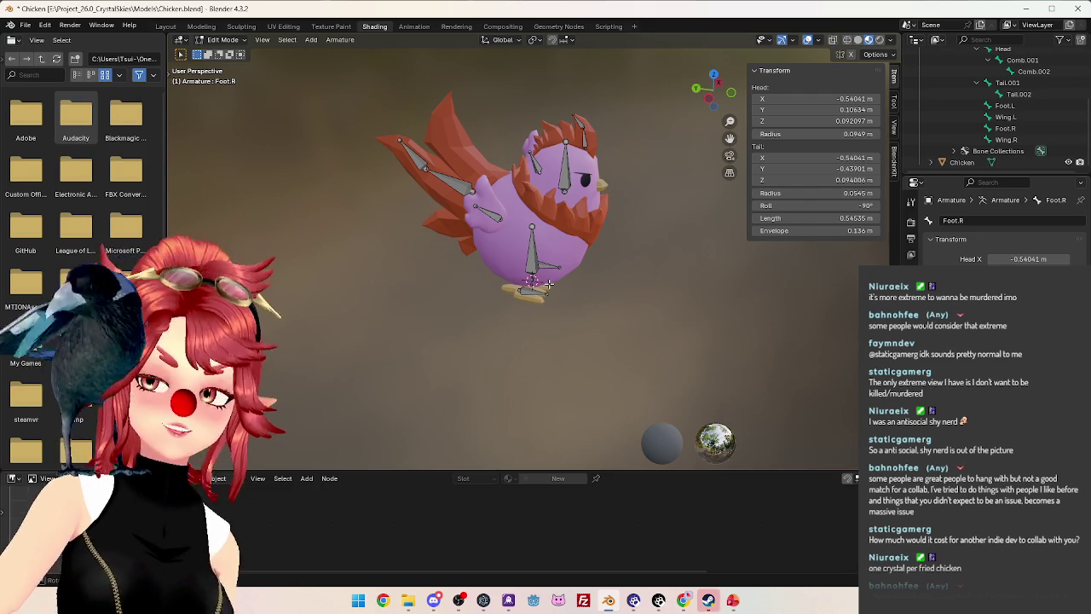
mouse_move(617, 286)
middle_mouse_down()
mouse_move(525, 333)
mouse_move(472, 314)
middle_mouse_up()
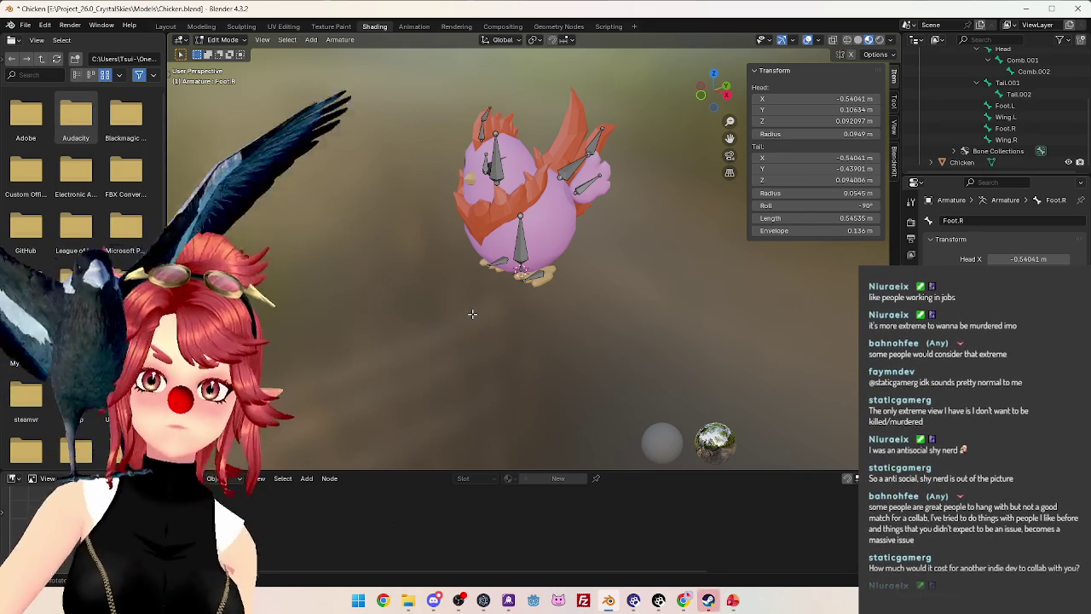
Duplicate the Head bone, then shrink the copy and move it down to the chicken's scarf.
scroll(472, 314, "up", 4)
mouse_move(474, 312)
middle_mouse_down()
mouse_move(518, 301)
mouse_move(452, 178)
middle_mouse_up()
left_click(489, 133)
key("KP_3")
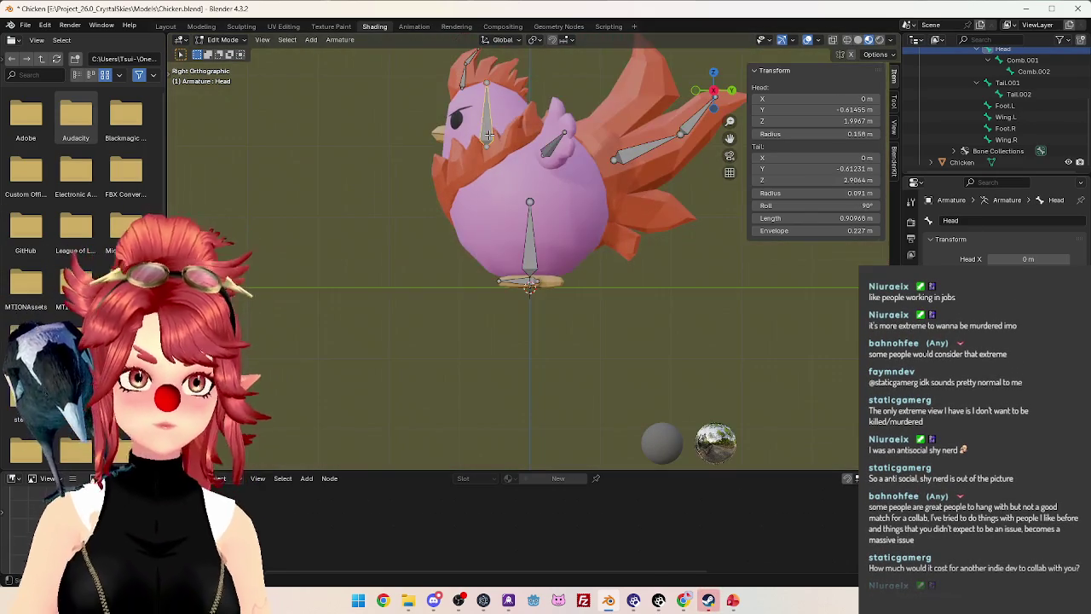
key("shift+d")
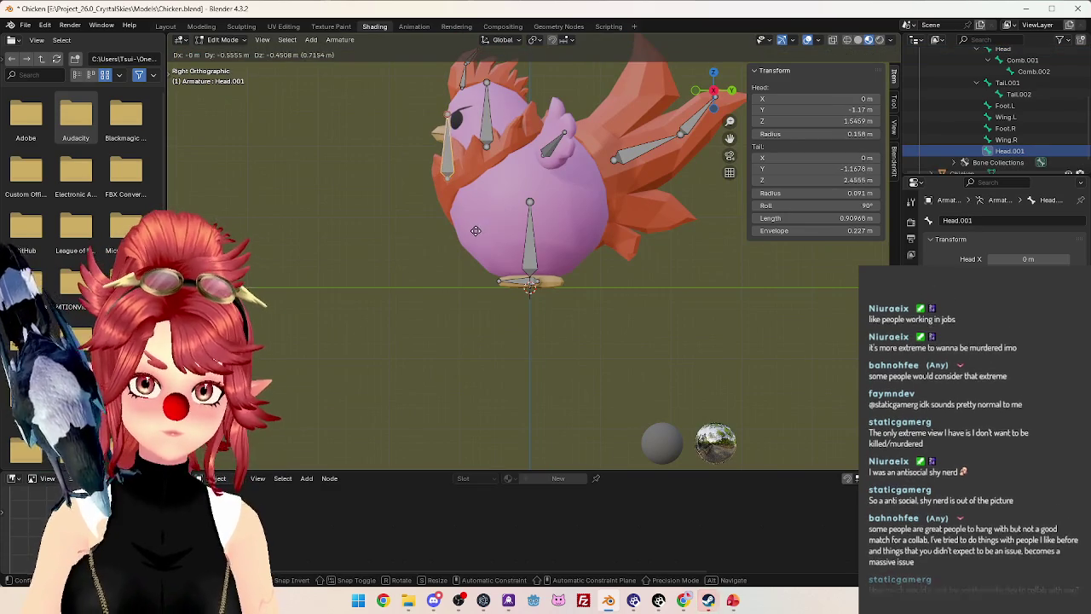
left_click(463, 94)
key("s")
left_click(456, 120)
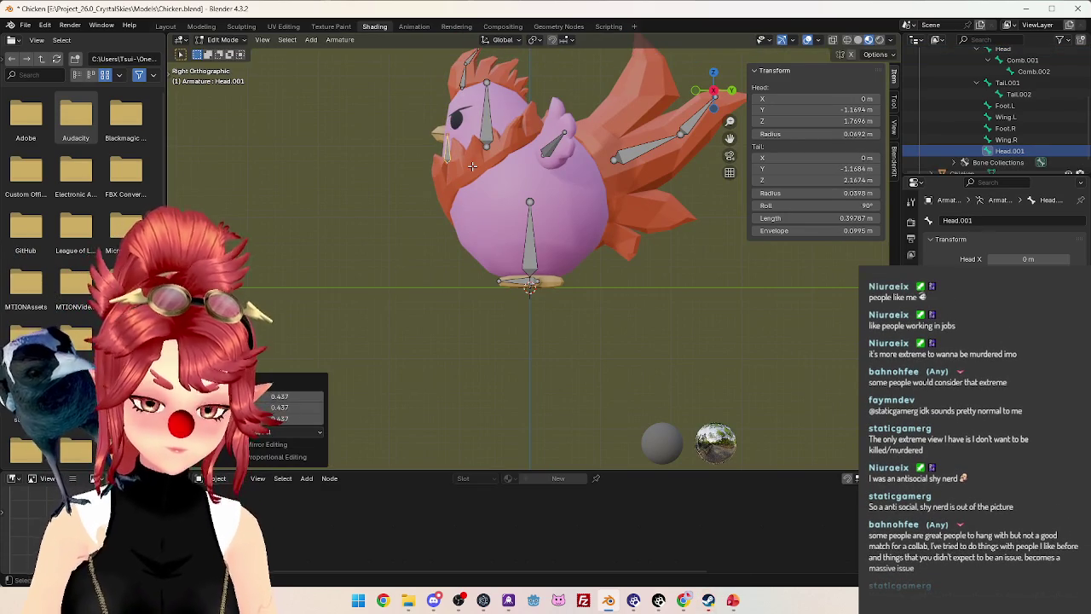
key("g")
left_click(469, 185)
In front view, rename the duplicated Head.001 bone to Scarf in the Outliner.
middle_click_drag(468, 185, 577, 202)
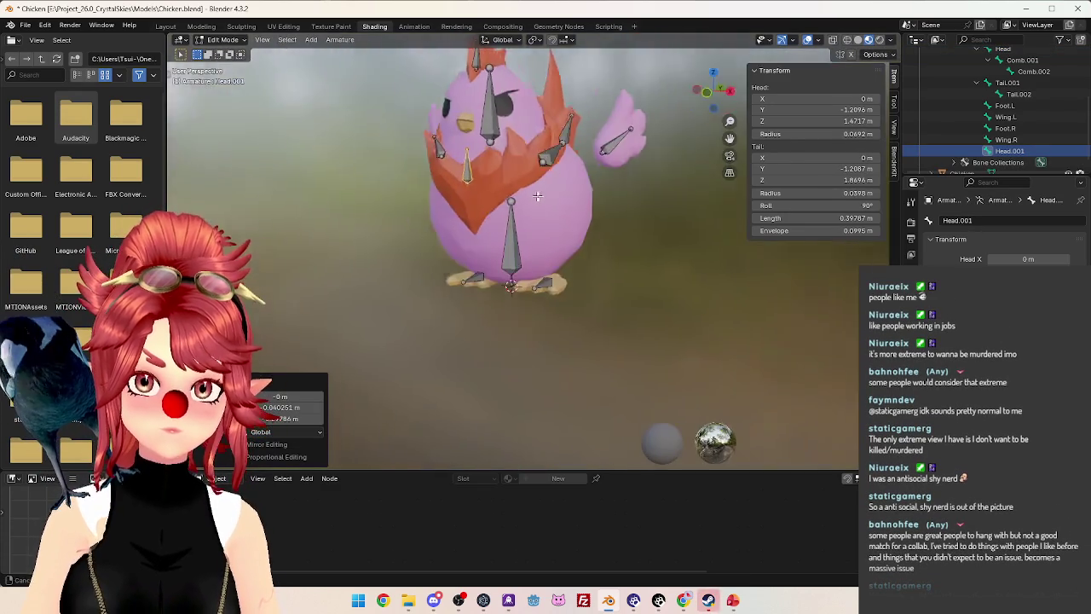
key("KP_1")
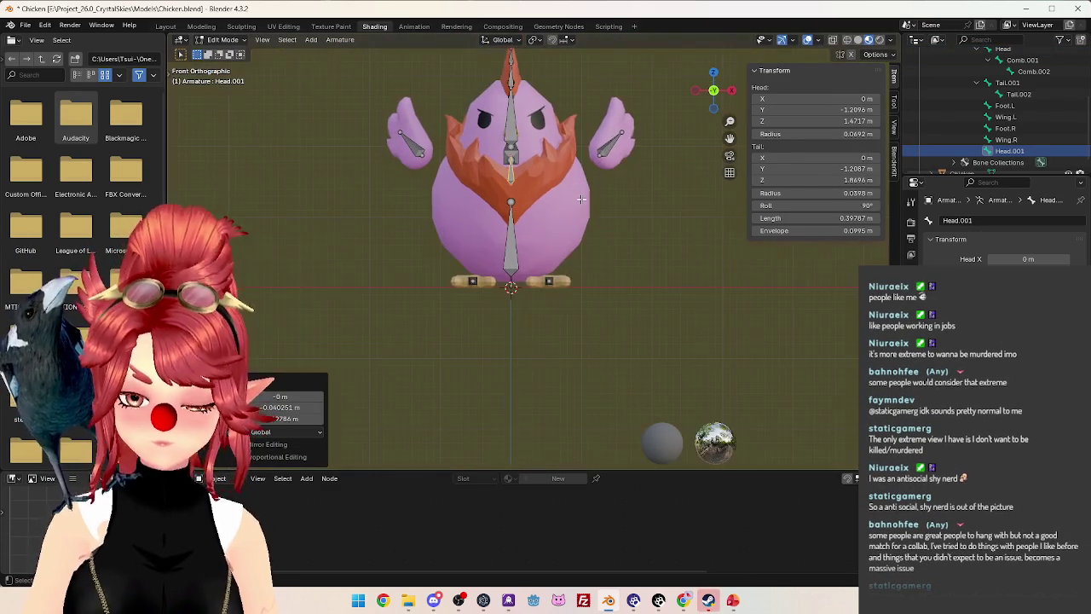
double_click(1014, 148)
type("Scarf")
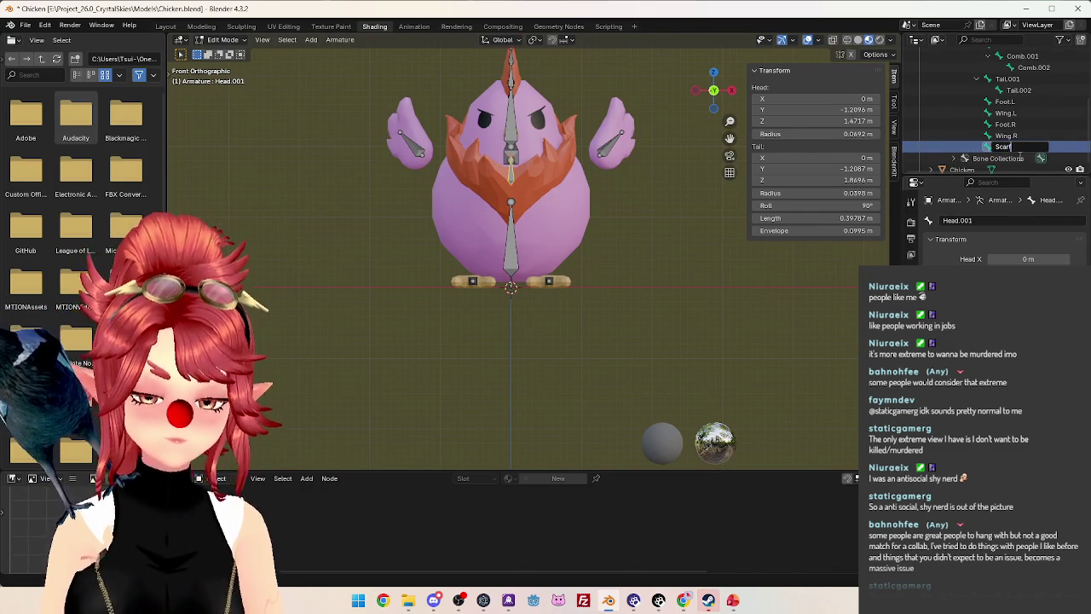
key("Return")
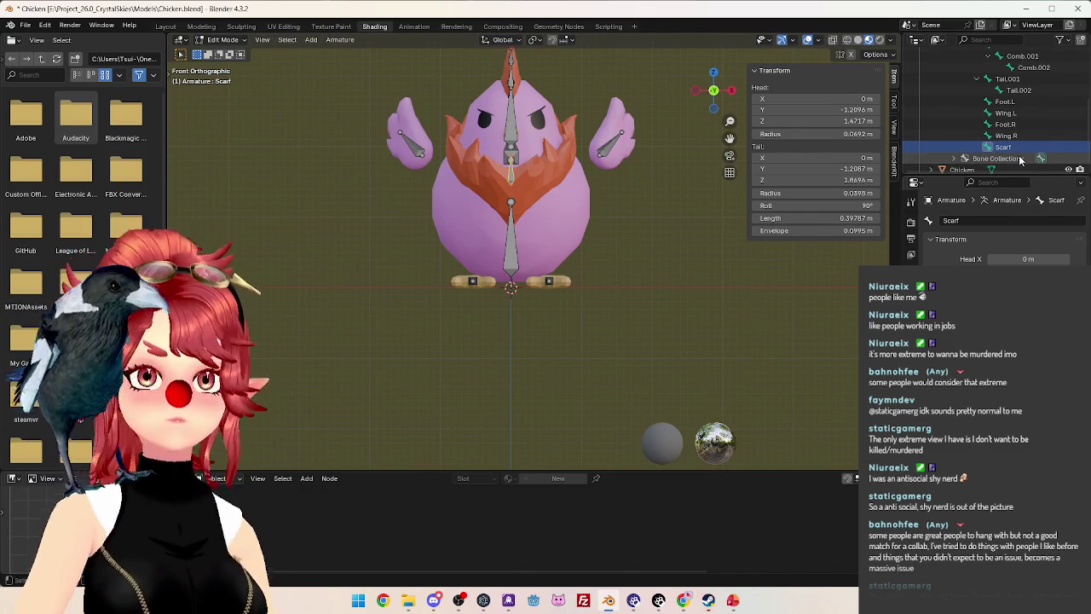
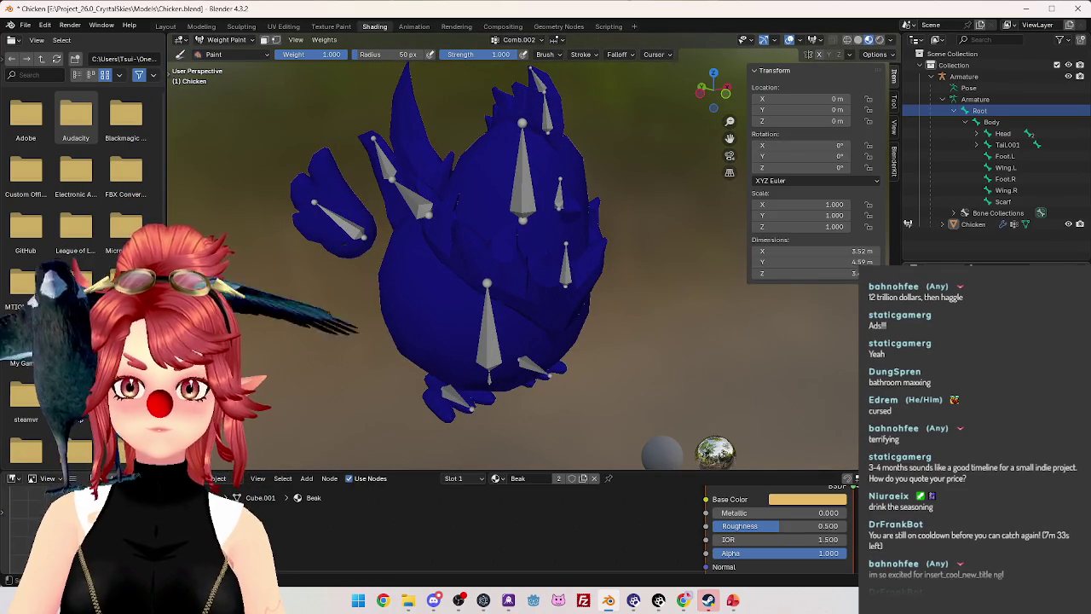
Inspect the chicken from the front and below, briefly toggling Edit Mode and back.
middle_click_drag(588, 311, 653, 315)
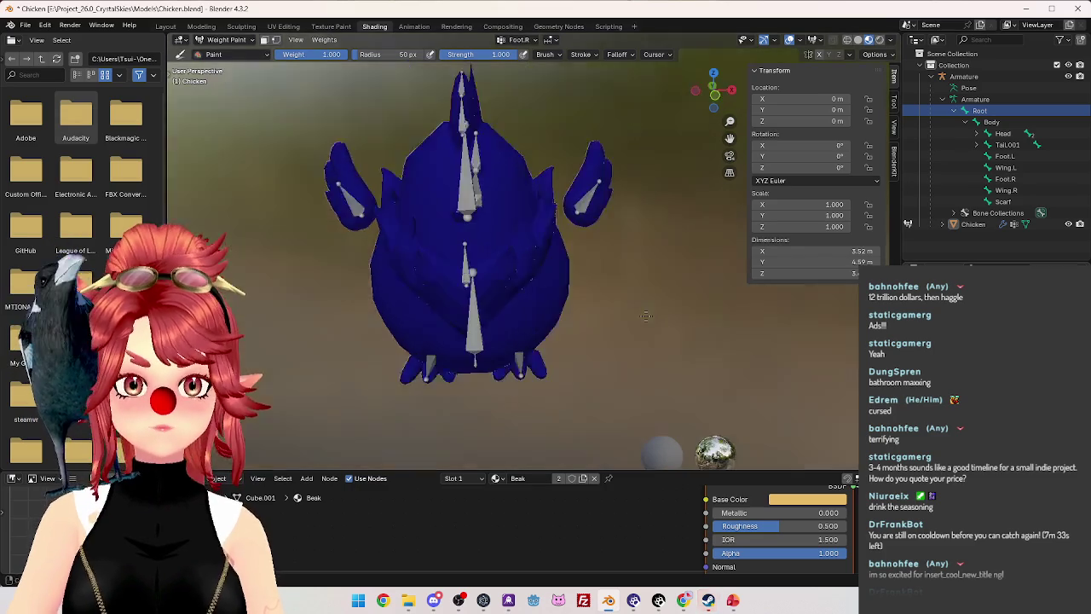
scroll(653, 314, "up", 4)
mouse_move(568, 282)
middle_mouse_down()
mouse_move(561, 250)
mouse_move(626, 289)
middle_mouse_up()
scroll(558, 255, "down", 3)
scroll(684, 308, "down", 3)
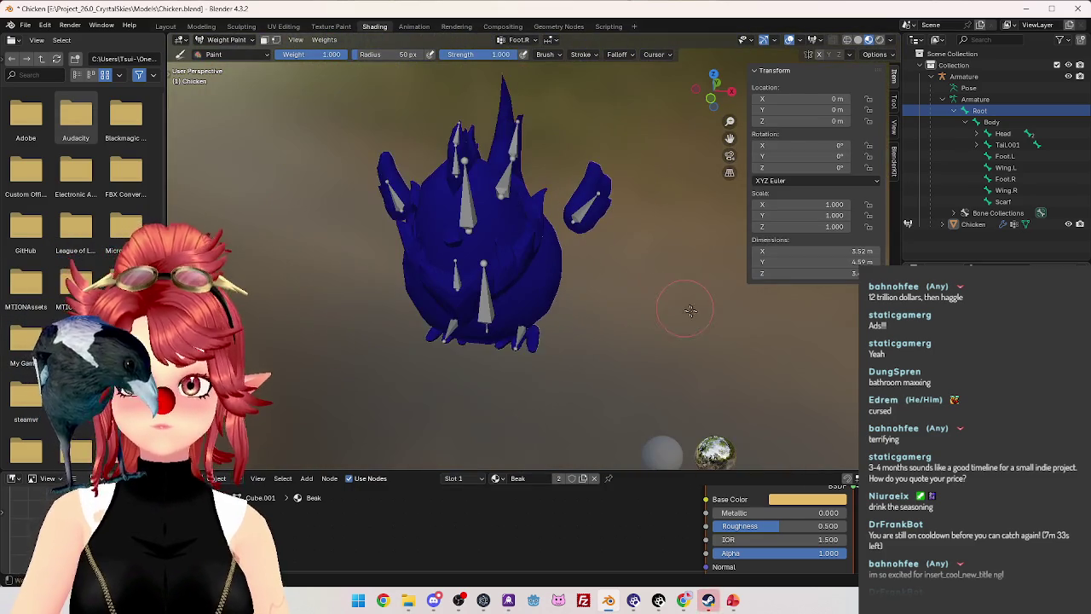
key("Tab")
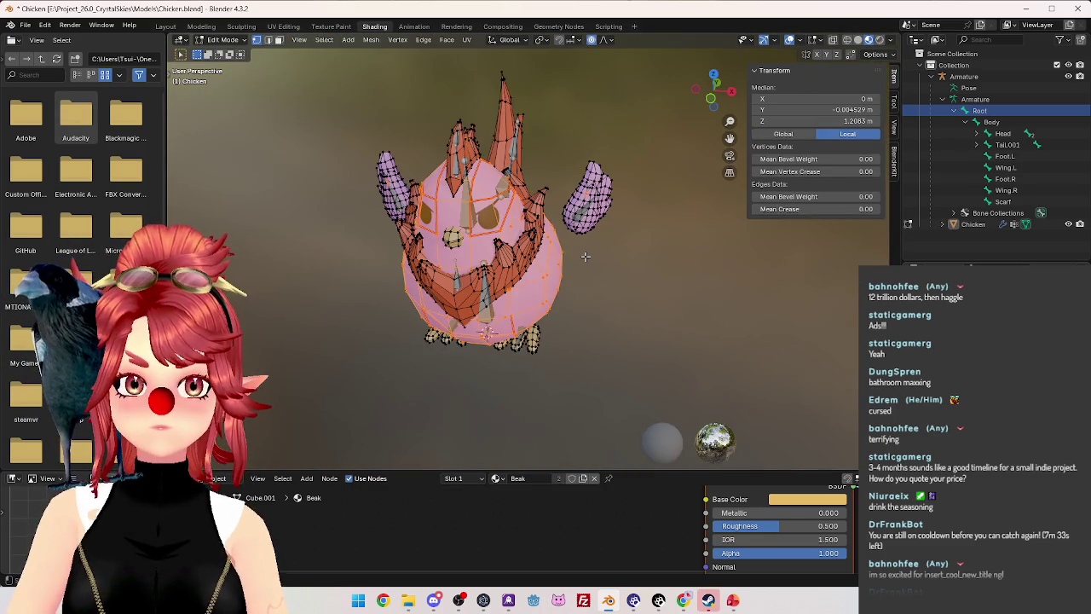
key("Tab")
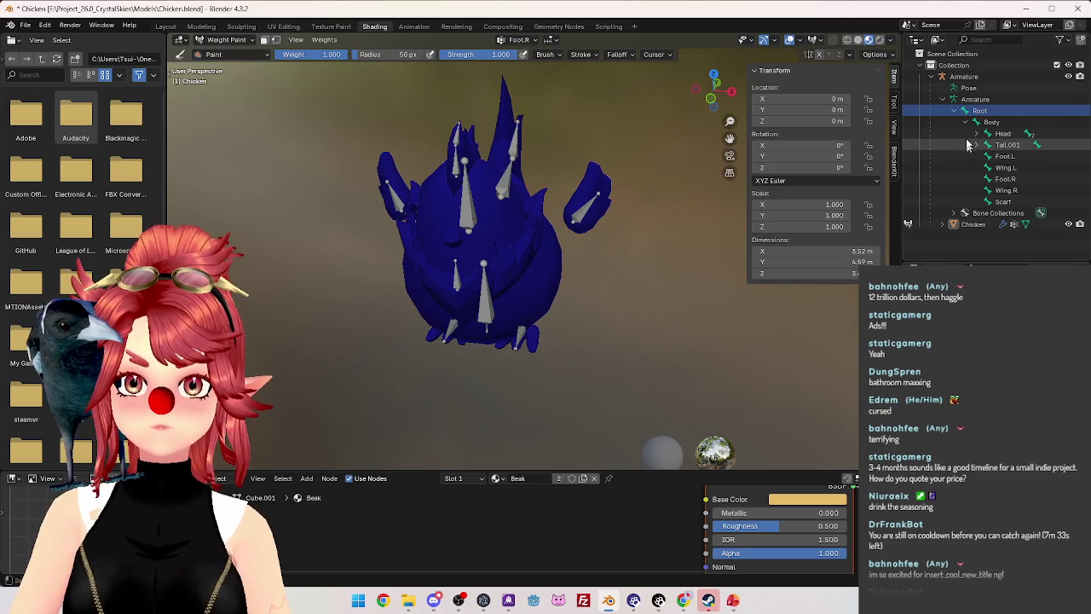
Switch to Object Mode with Chicken and the active Armature selected, and bring up Set Parent To.
left_click(942, 99)
left_click(224, 39)
left_click(223, 53)
left_click(972, 110)
left_click(964, 76, "ctrl")
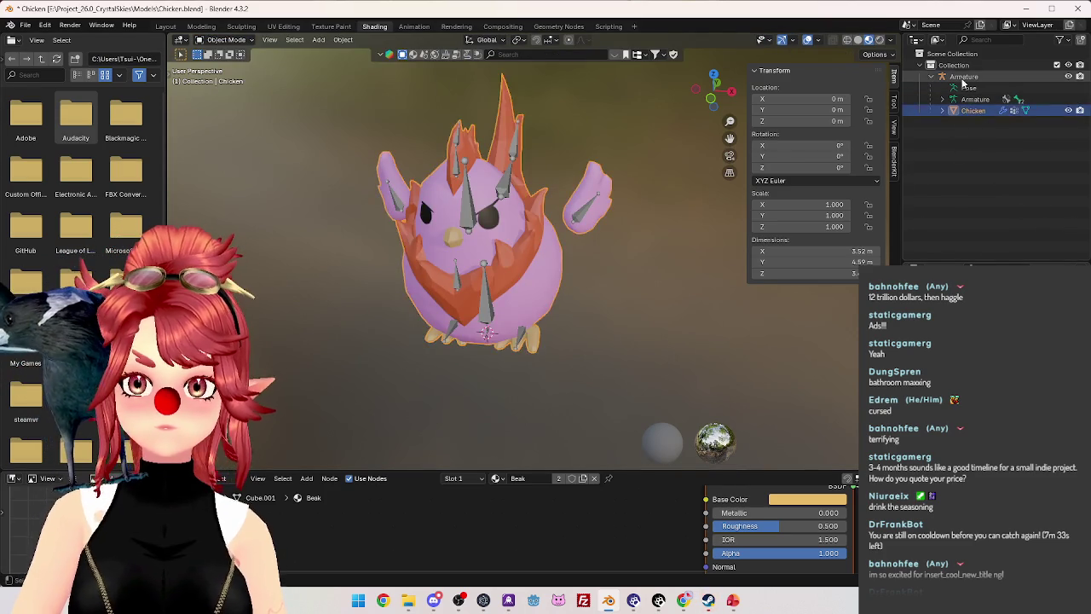
key("ctrl+p")
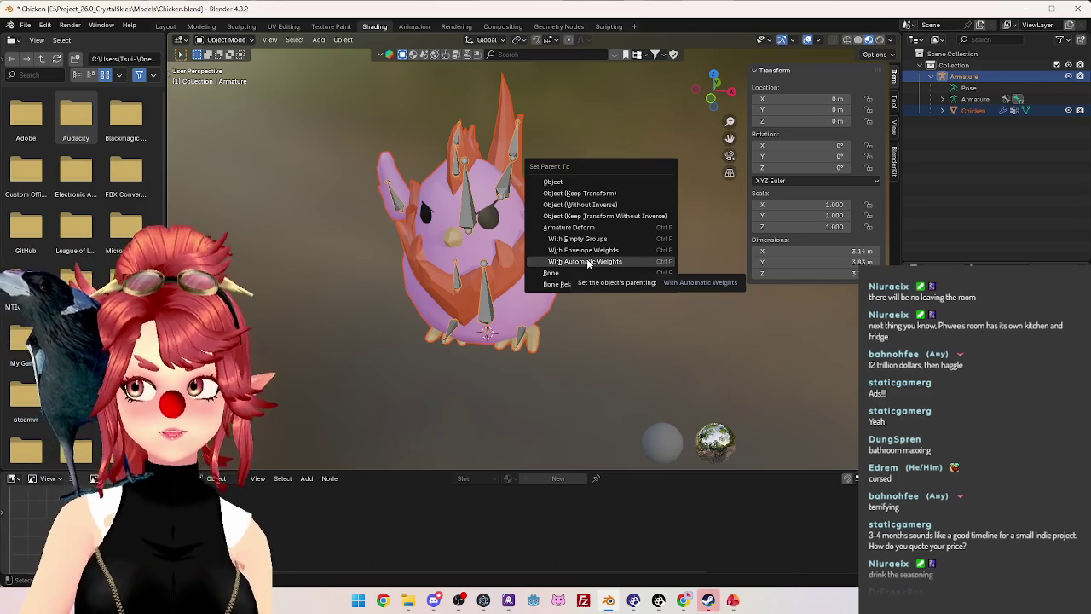
Parent the chicken to the armature With Automatic Weights and enter Weight Paint mode.
left_click(588, 261)
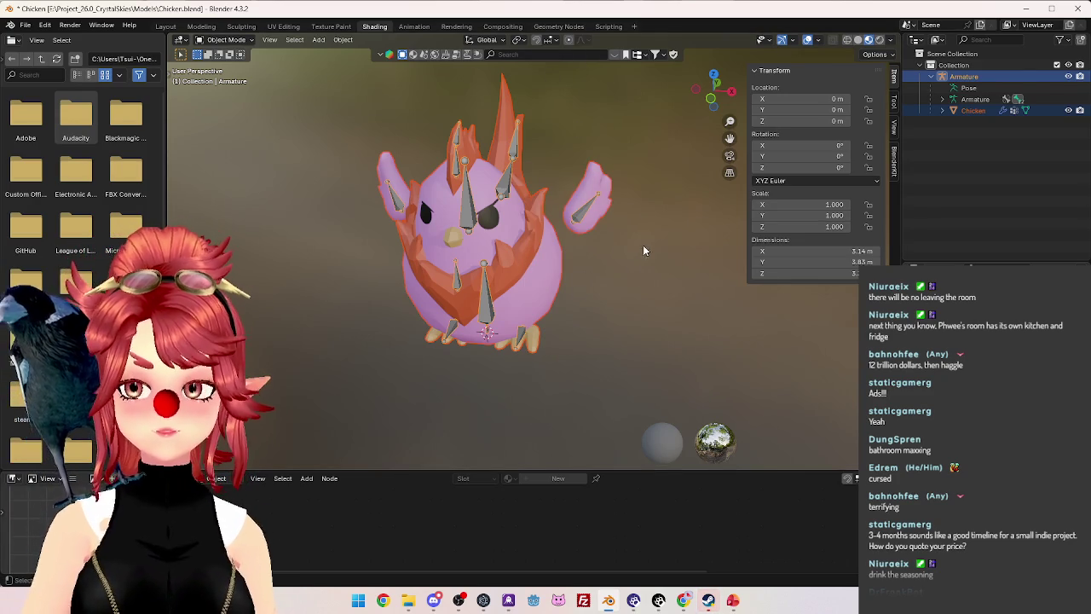
left_click(972, 111)
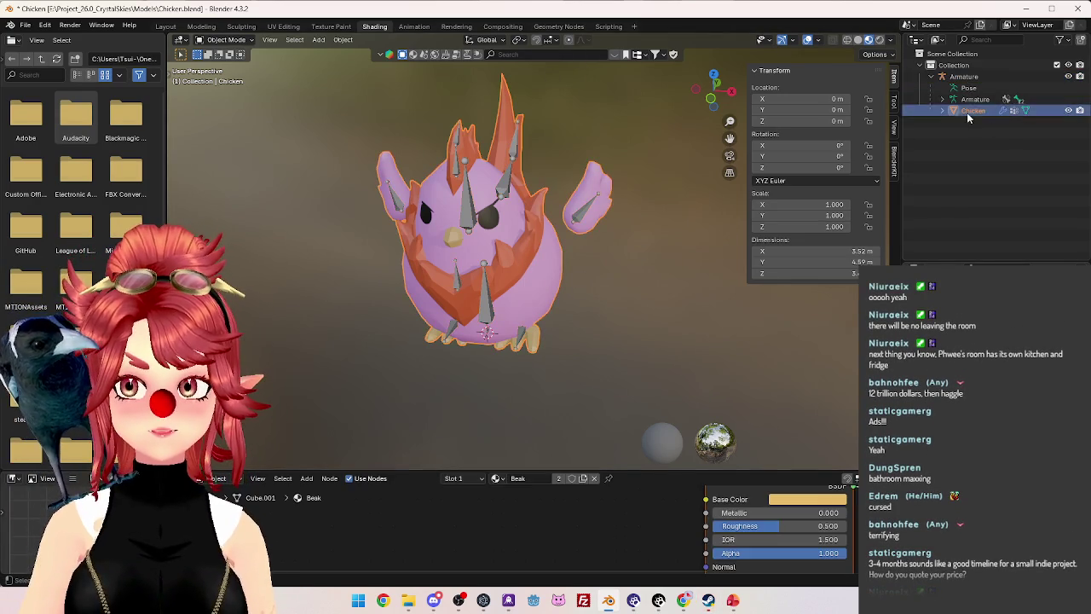
left_click(229, 40)
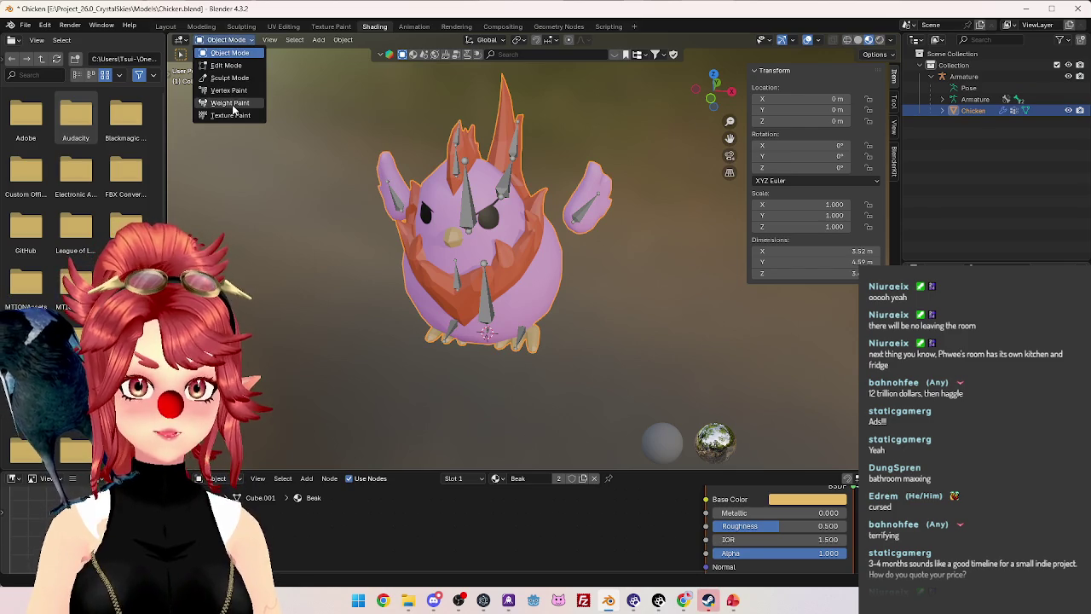
left_click(230, 103)
Inspect the automatic weights from several angles, undoing a test paint stroke.
middle_click_drag(555, 292, 620, 267)
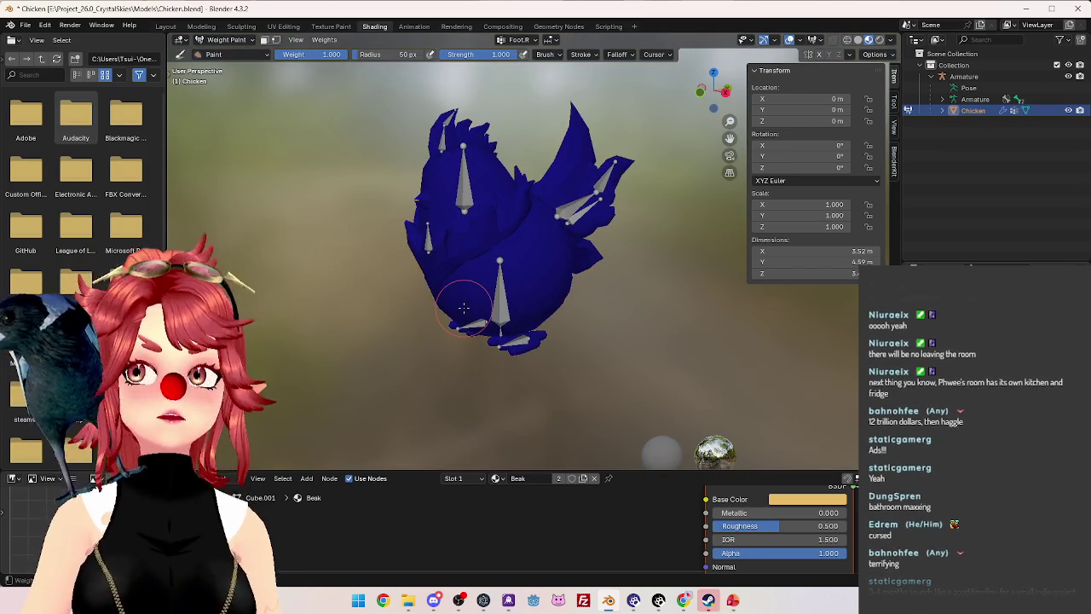
scroll(360, 311, "up", 2)
middle_click_drag(360, 311, 481, 295)
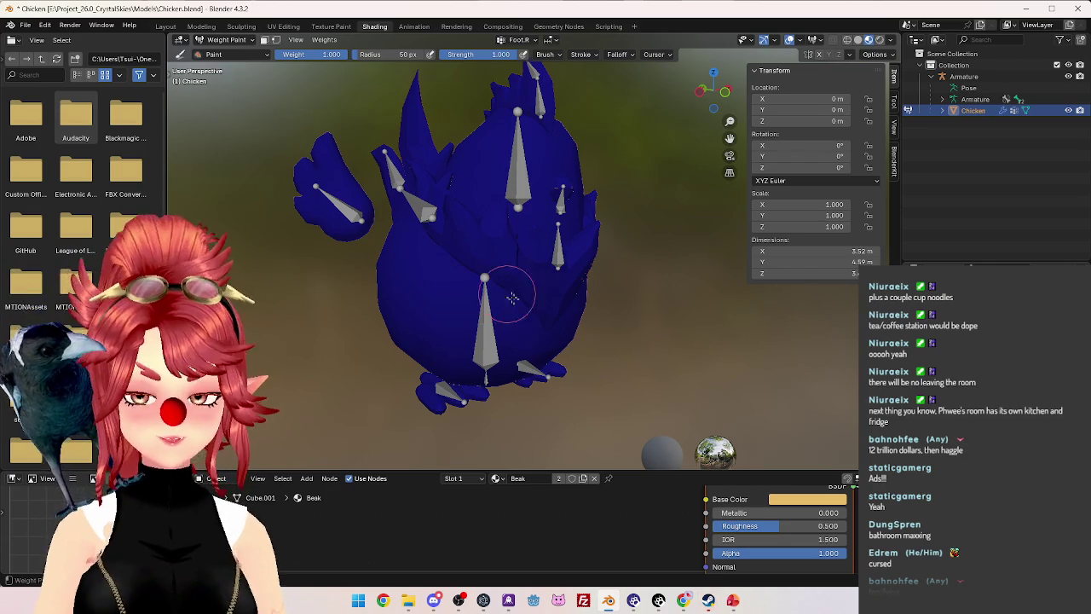
middle_click_drag(637, 346, 546, 316)
scroll(519, 302, "up", 3)
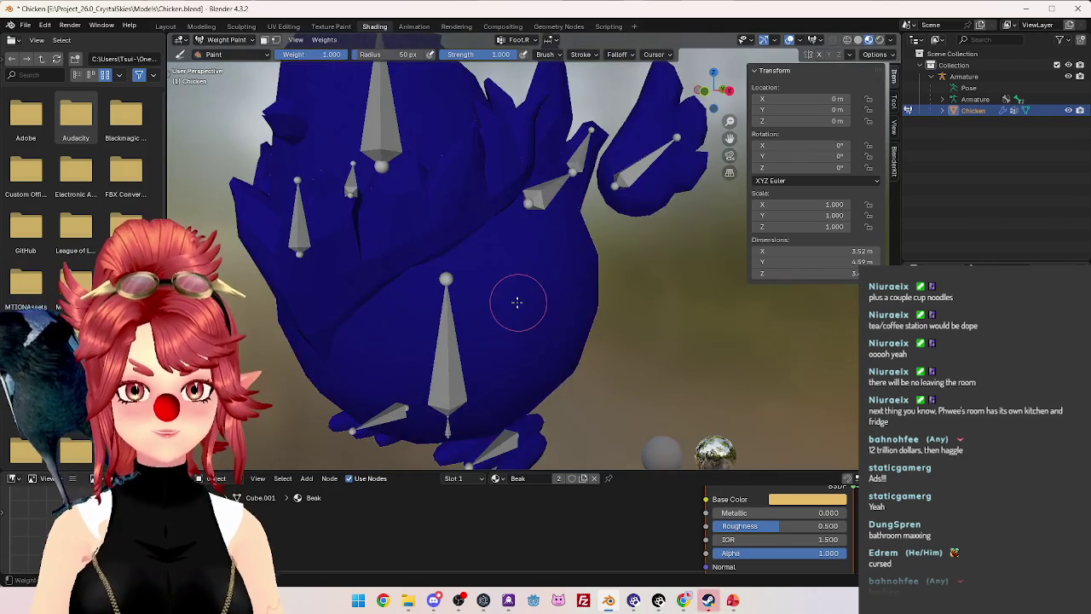
left_click_drag(474, 187, 451, 128)
key("ctrl+z")
Orbit further around the chicken, then return it to Object Mode.
scroll(541, 248, "down", 3)
mouse_move(540, 248)
middle_mouse_down()
mouse_move(643, 327)
mouse_move(699, 299)
middle_mouse_up()
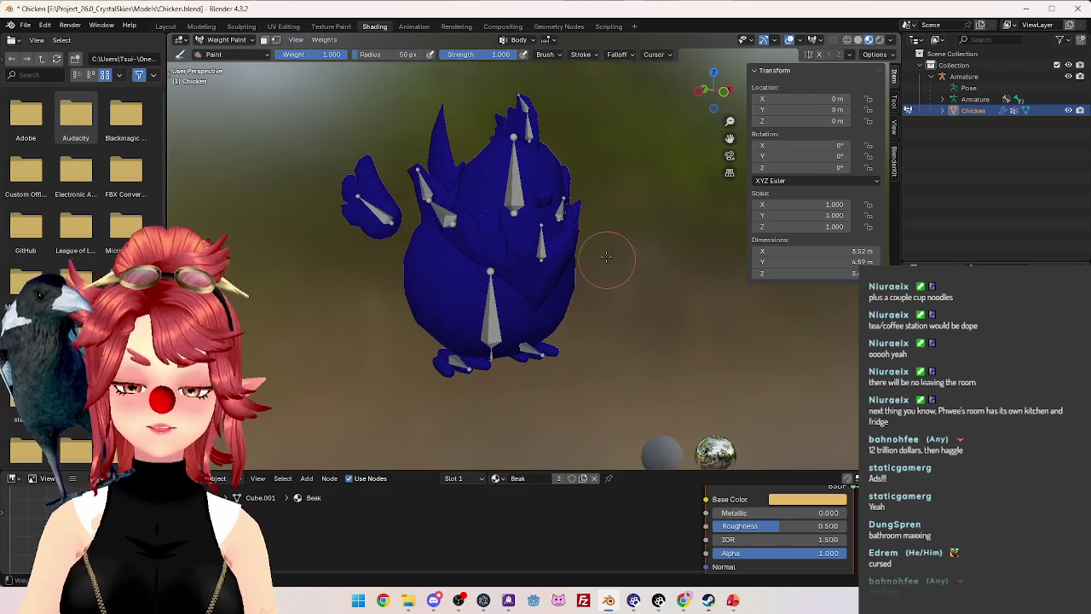
middle_click_drag(663, 295, 612, 277)
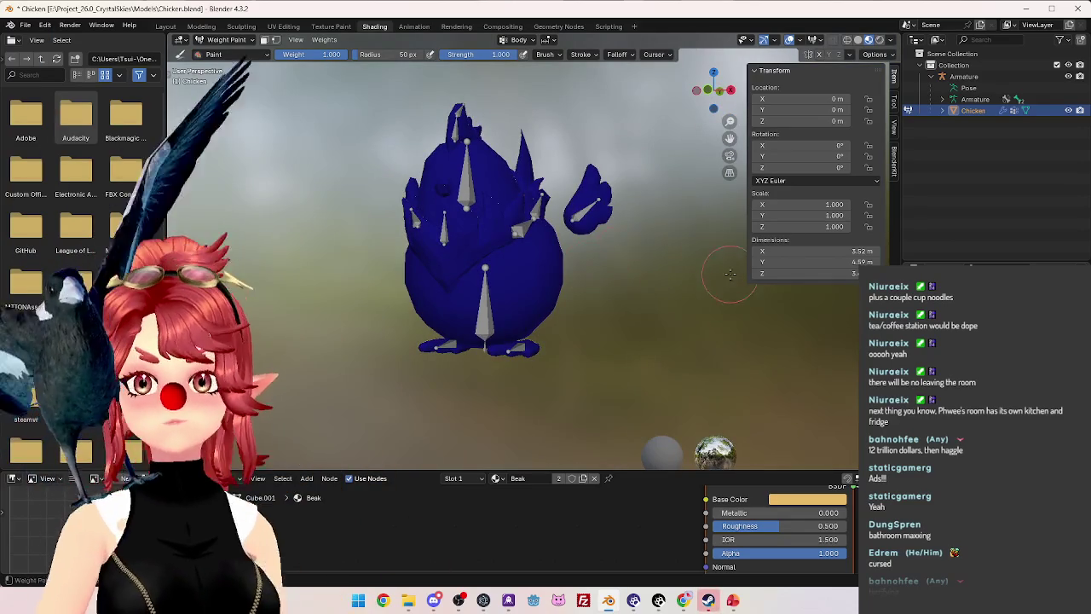
key("super")
key("super")
mouse_move(648, 265)
middle_mouse_down()
mouse_move(580, 307)
mouse_move(605, 292)
middle_mouse_up()
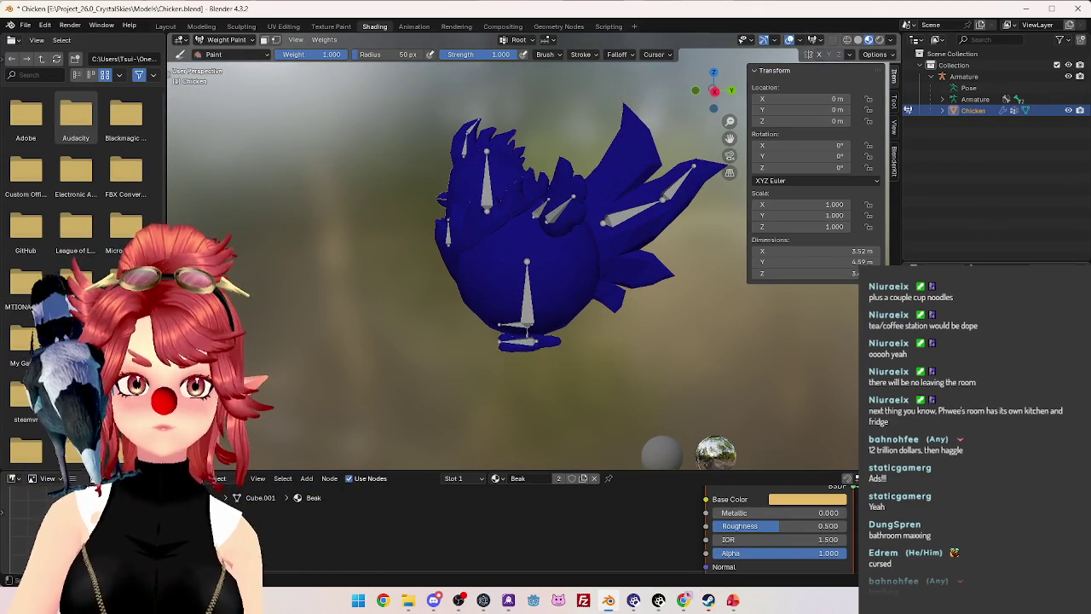
mouse_move(687, 384)
middle_mouse_down()
mouse_move(534, 262)
mouse_move(666, 291)
middle_mouse_up()
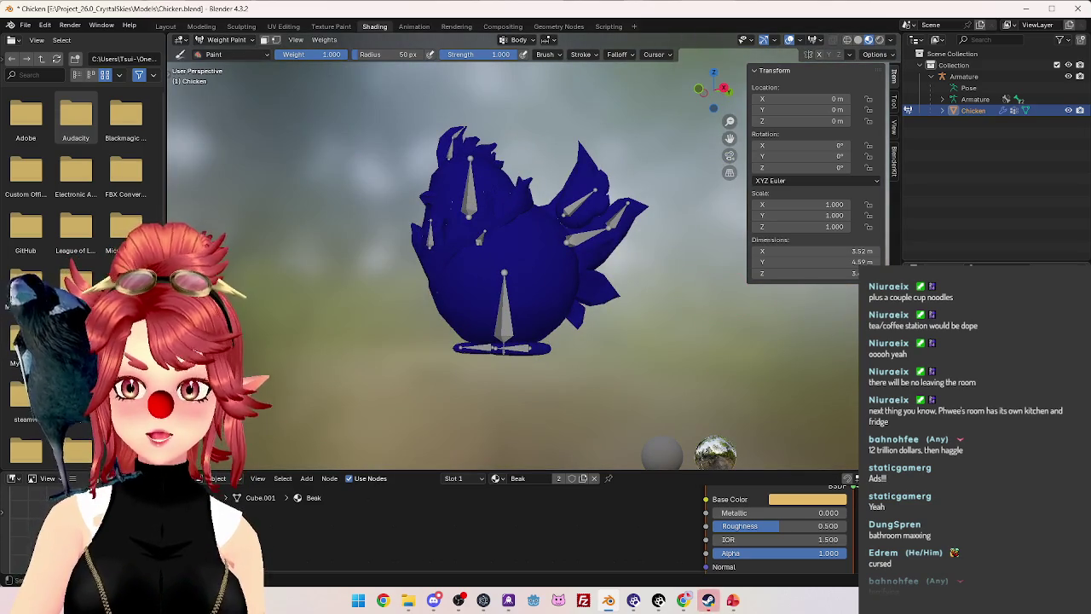
key("ctrl+Tab")
key("ctrl+Tab")
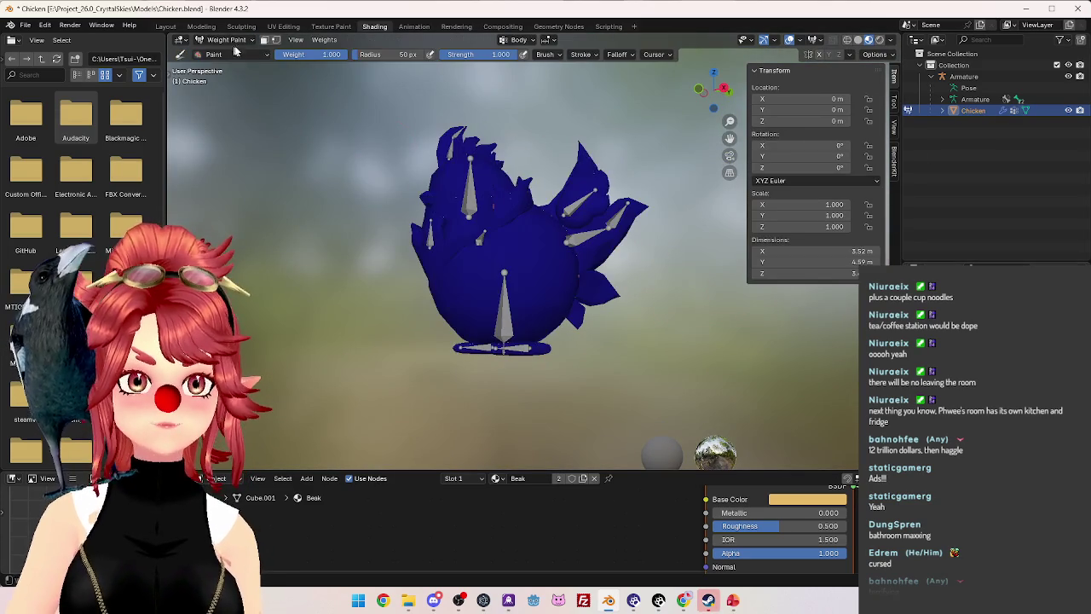
left_click(226, 40)
left_click(228, 53)
mouse_move(564, 365)
middle_mouse_down()
mouse_move(587, 382)
mouse_move(529, 356)
mouse_move(534, 383)
mouse_move(692, 279)
middle_mouse_up()
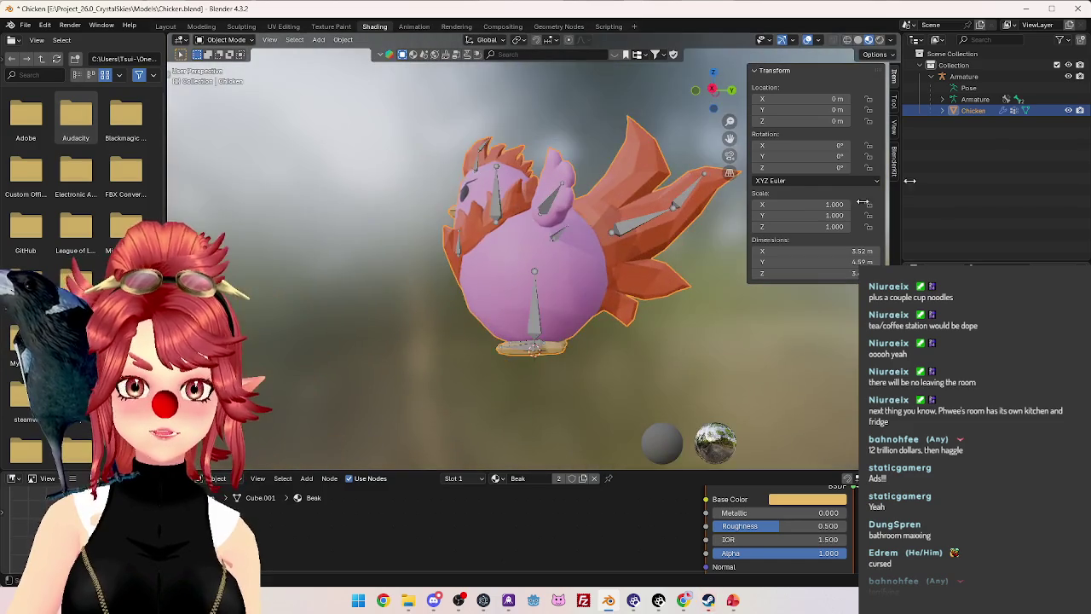
Select the Armature and expand its bone hierarchy to pick the Foot.L bone.
left_click(964, 78)
left_click(942, 99)
left_click(954, 111, "shift")
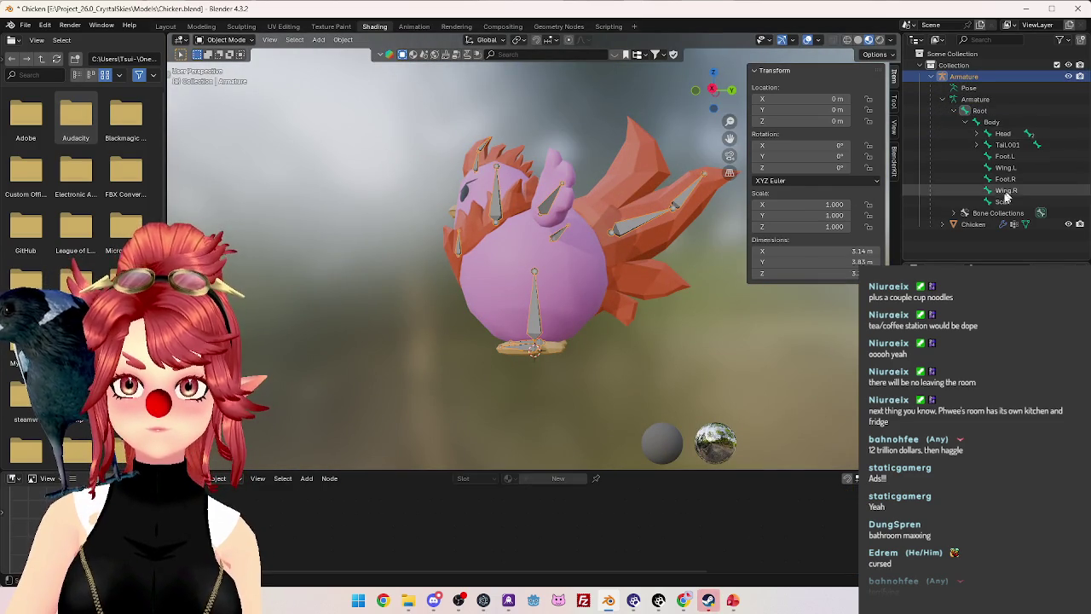
left_click(1006, 156)
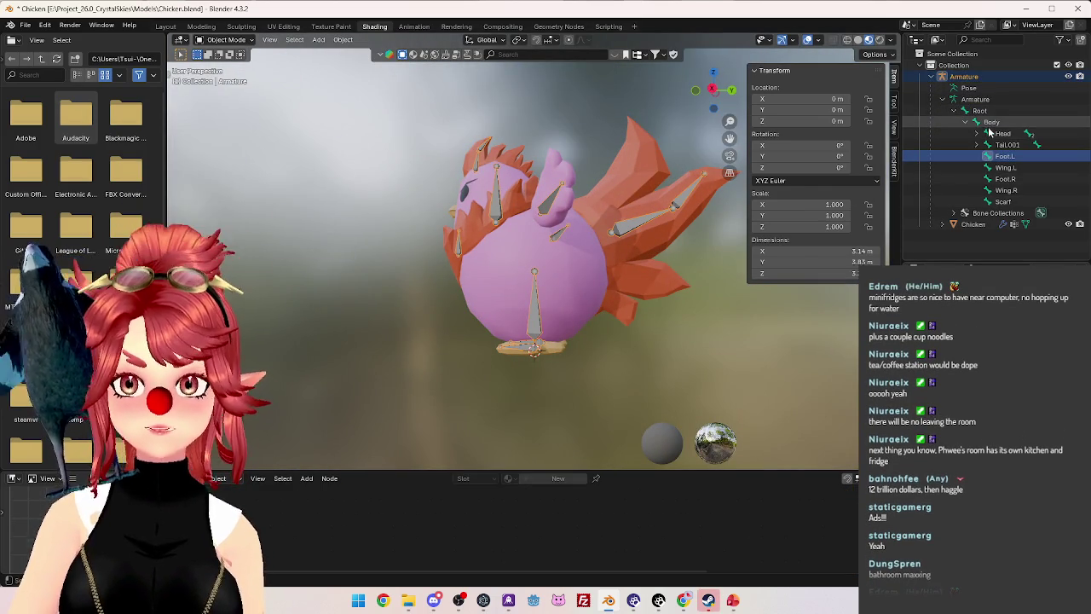
scroll(602, 347, "up", 3)
middle_click_drag(601, 347, 640, 213)
left_click(989, 123)
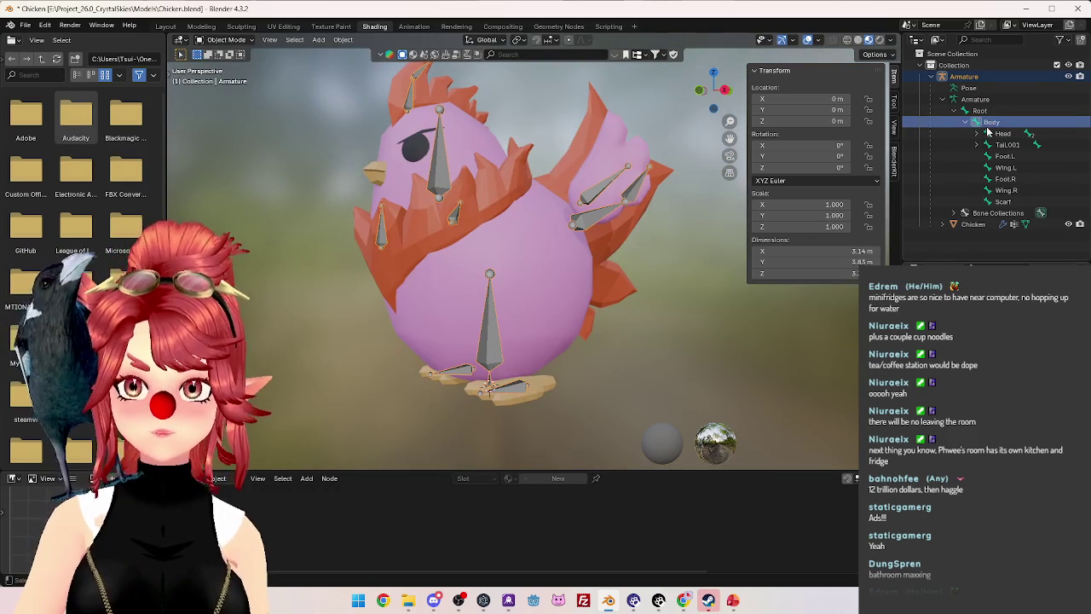
left_click(1002, 156)
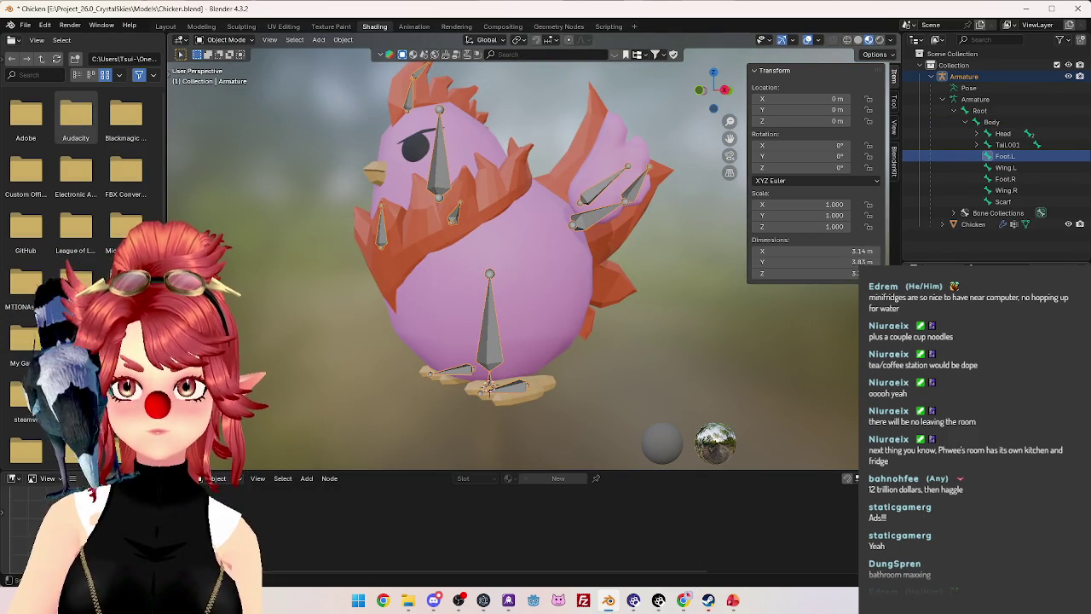
In armature Edit Mode, re-parent Foot.R directly under Root, then return to Object Mode.
left_click(221, 40)
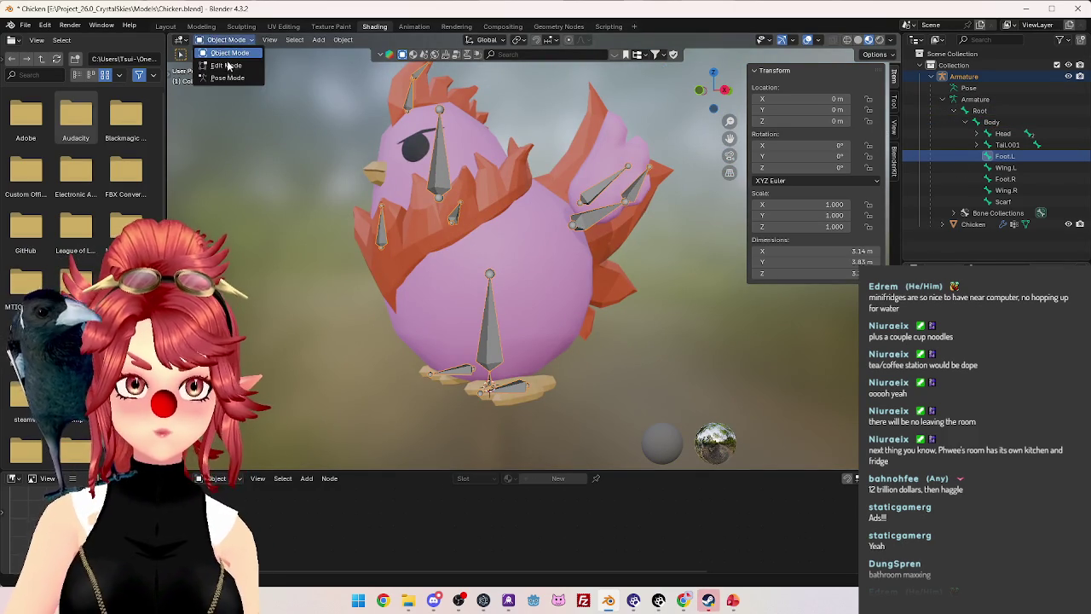
left_click(226, 66)
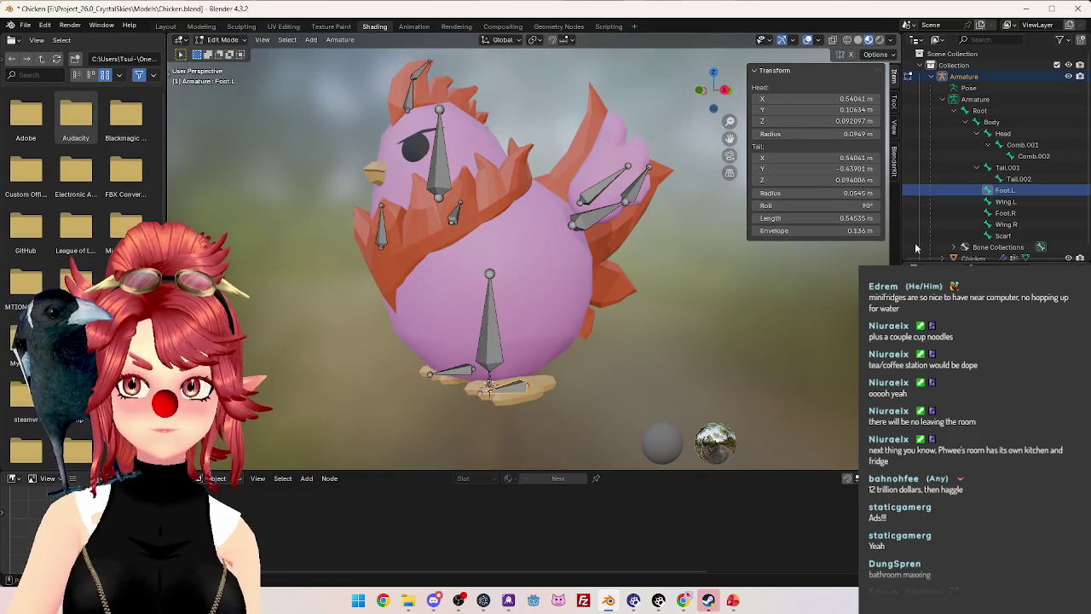
left_click(1007, 213, "ctrl")
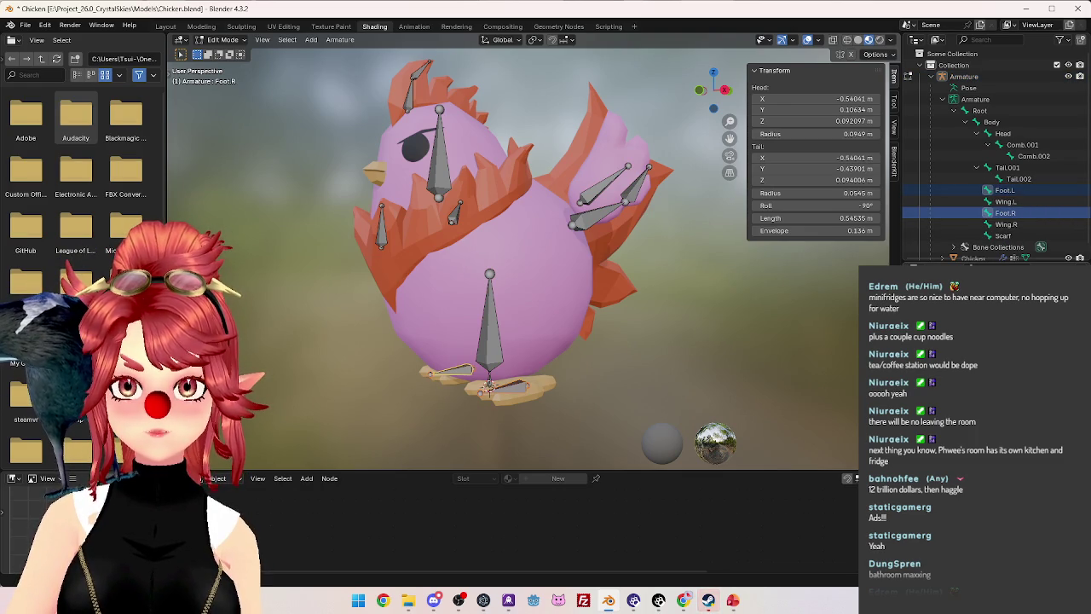
key("Tab")
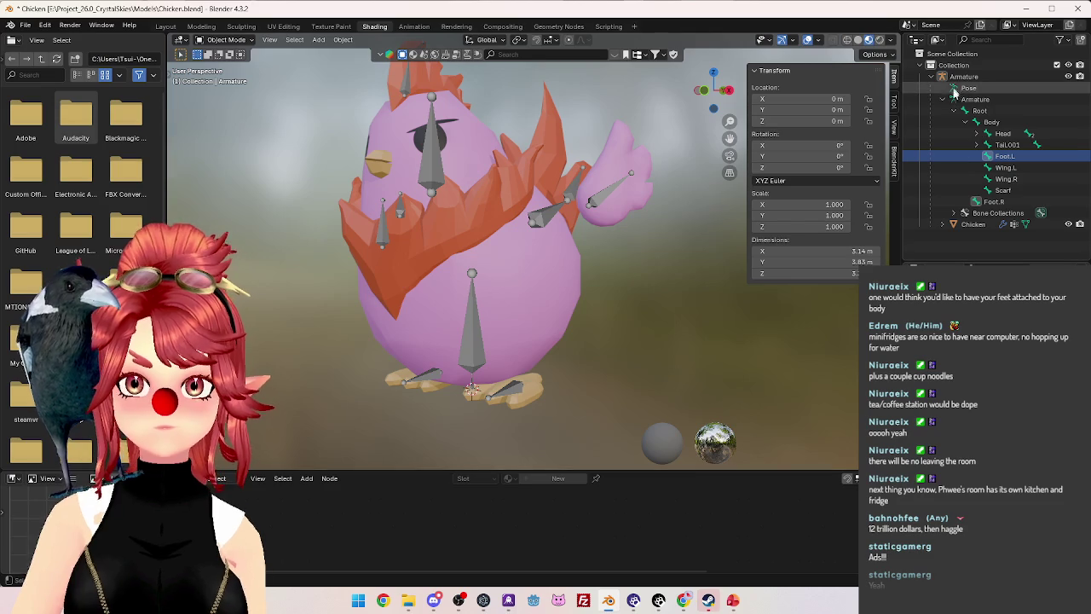
left_click(930, 77)
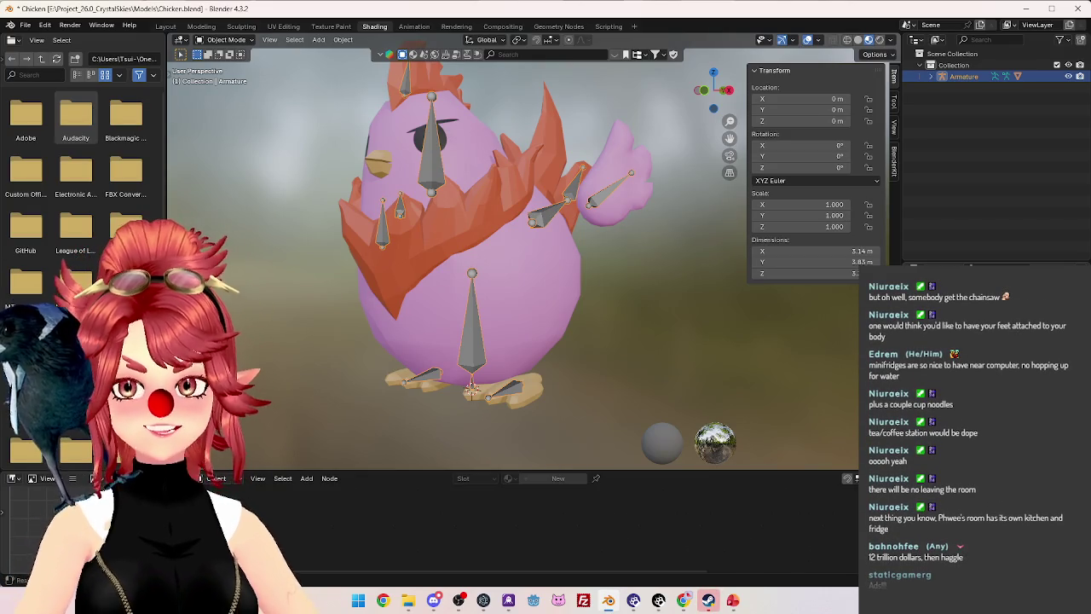
mouse_move(537, 315)
middle_mouse_down()
mouse_move(435, 298)
mouse_move(505, 309)
middle_mouse_up()
left_click(930, 76)
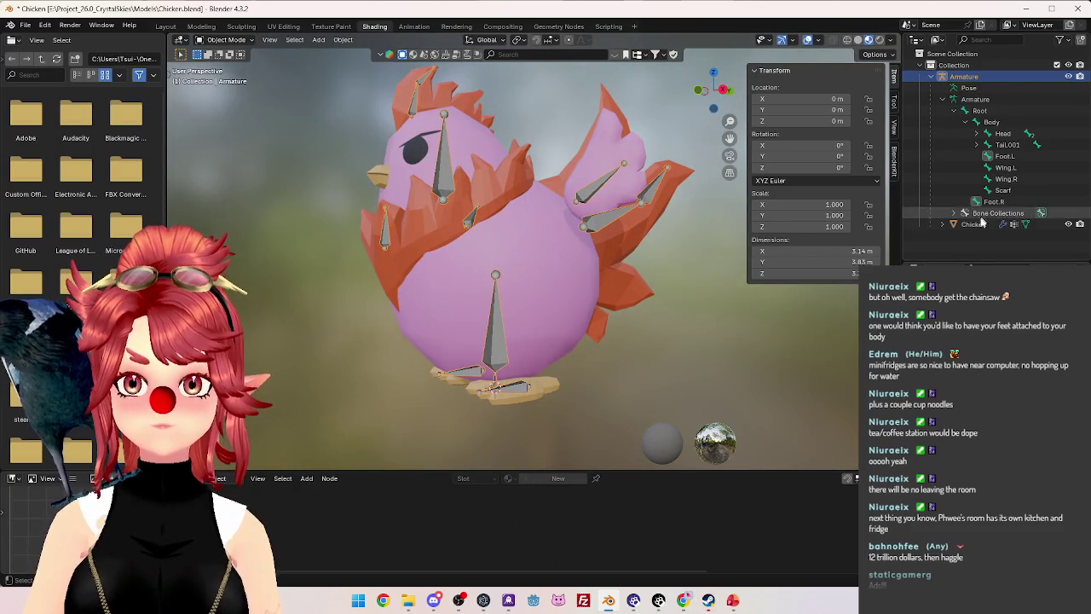
Put the chicken mesh in Weight Paint mode and snap to front view.
left_click(973, 223)
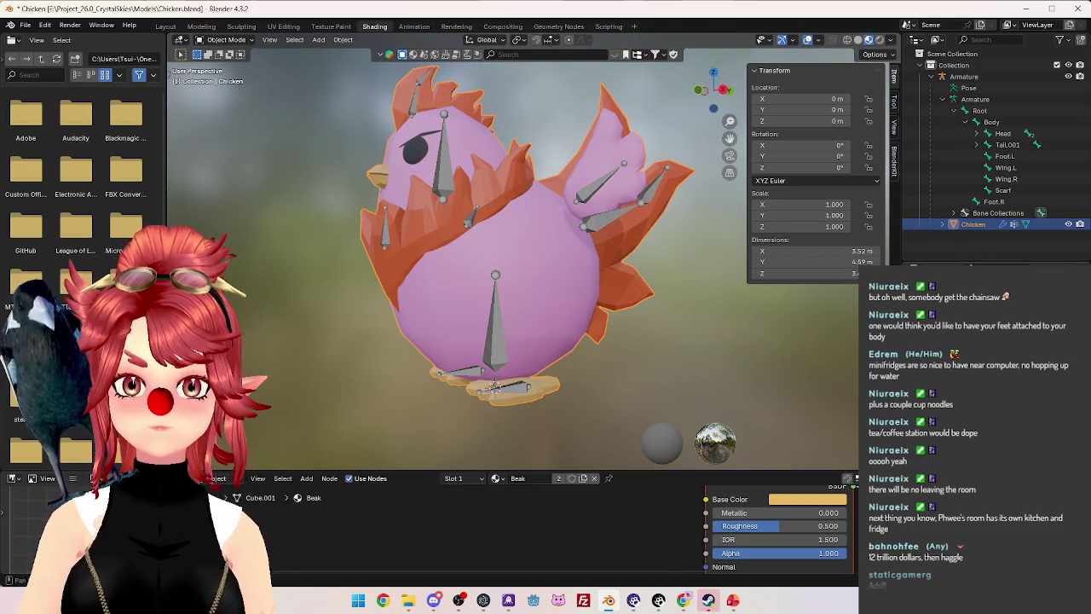
left_click(224, 40)
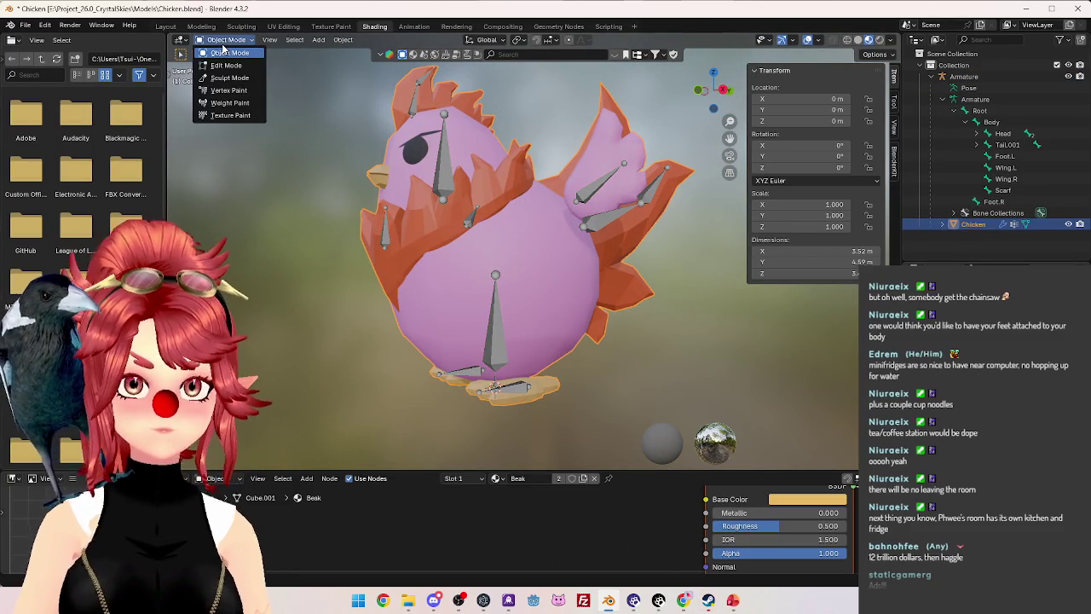
left_click(228, 102)
mouse_move(461, 307)
middle_mouse_down()
mouse_move(539, 351)
mouse_move(518, 295)
mouse_move(458, 243)
mouse_move(526, 309)
mouse_move(458, 311)
middle_mouse_up()
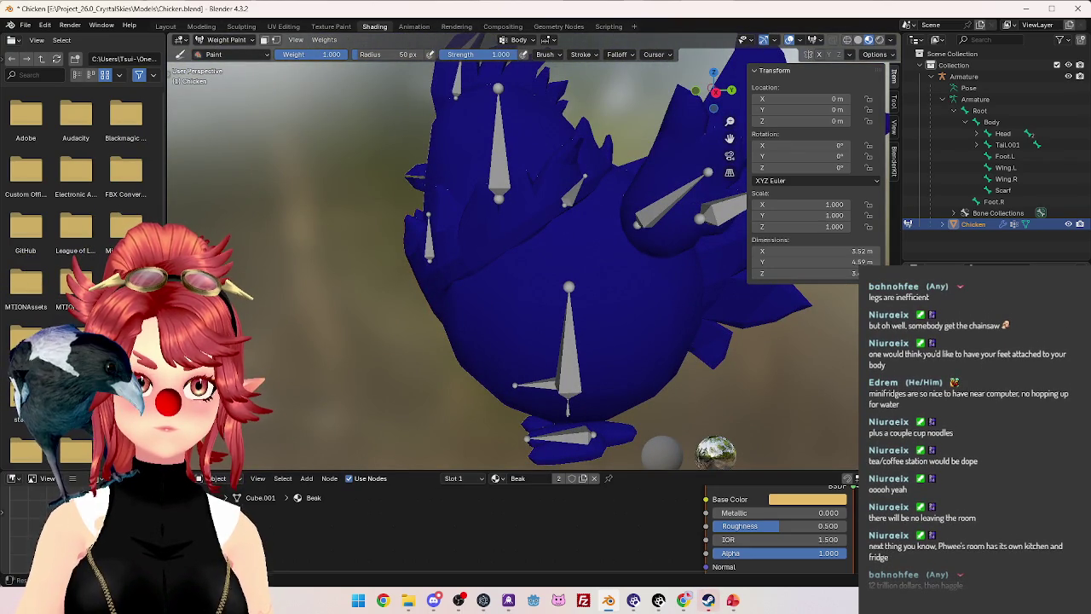
middle_click_drag(585, 253, 575, 252)
key("KP_1")
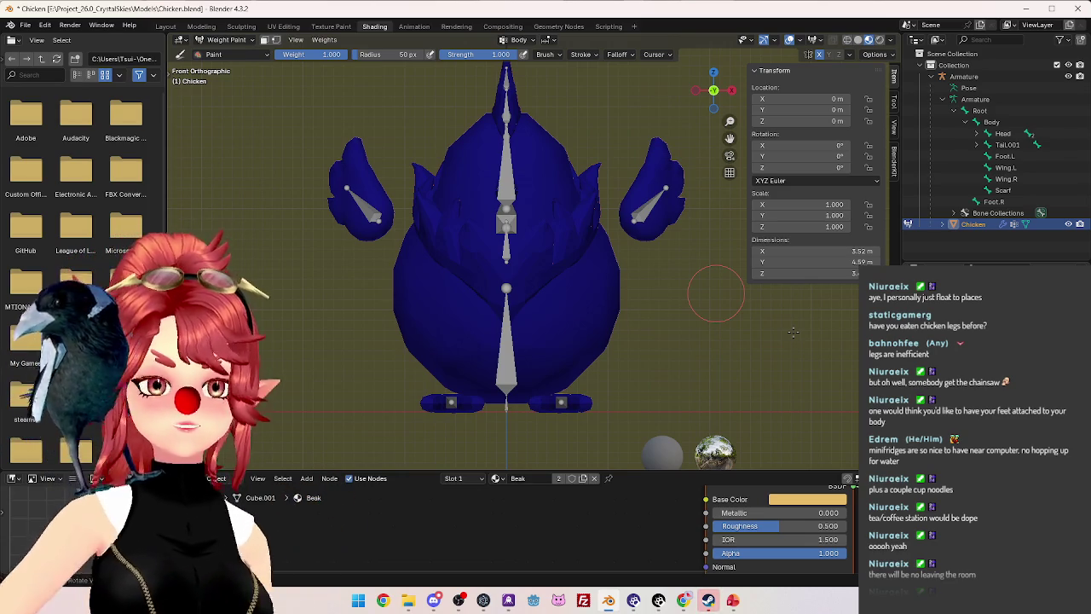
Zoom and recentre on the chicken, then try a body stroke and undo it.
scroll(769, 408, "up", 1)
scroll(628, 384, "up", 1)
scroll(620, 377, "down", 2)
scroll(662, 339, "up", 1)
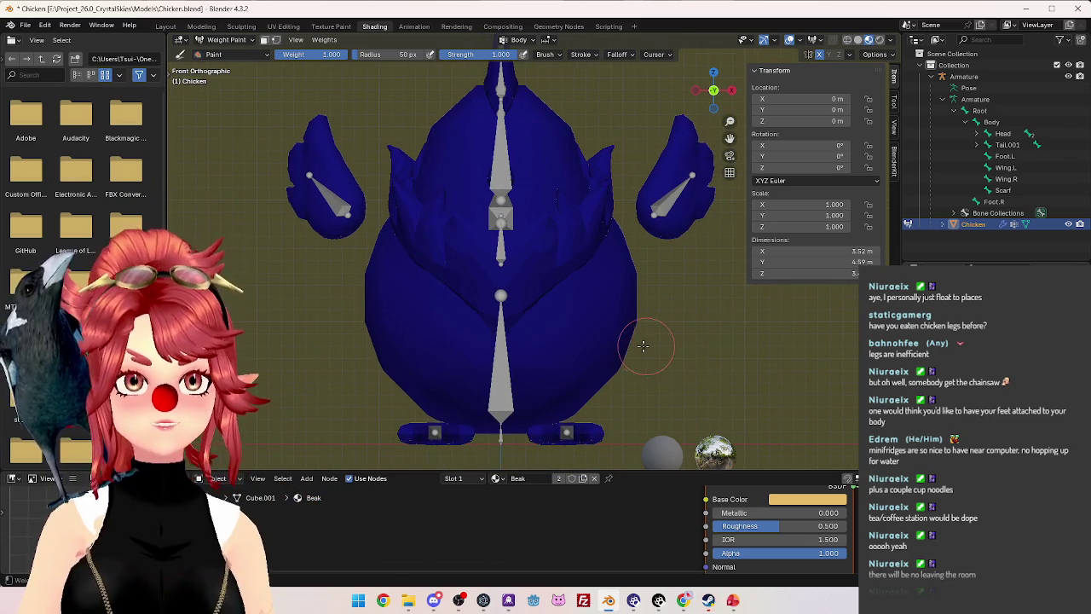
scroll(631, 337, "down", 2, "ctrl")
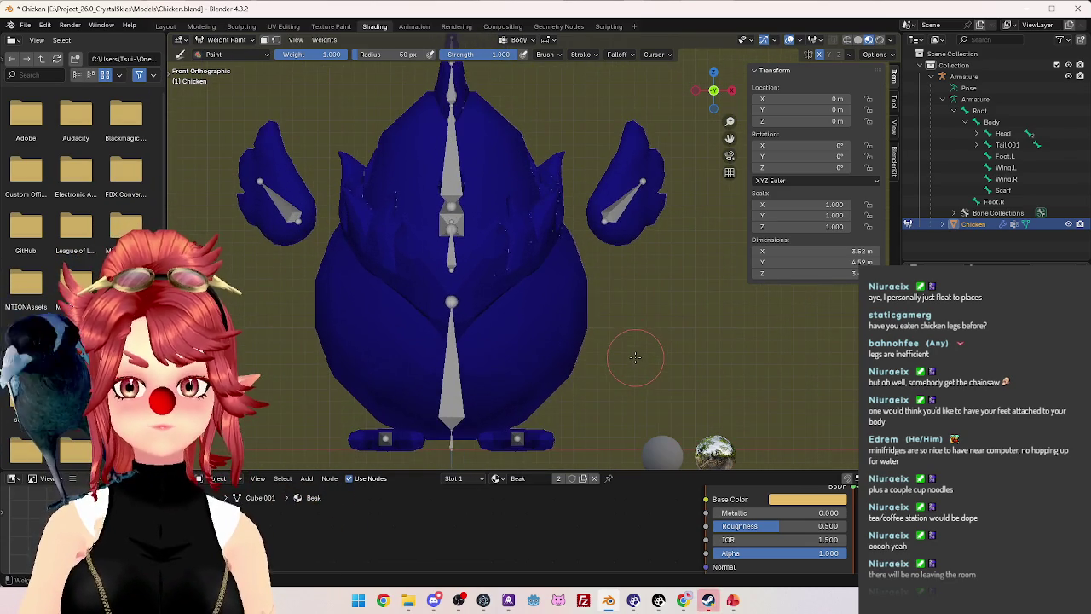
mouse_move(638, 343)
middle_mouse_down("shift")
mouse_move(628, 340)
mouse_move(637, 321)
middle_mouse_up("shift")
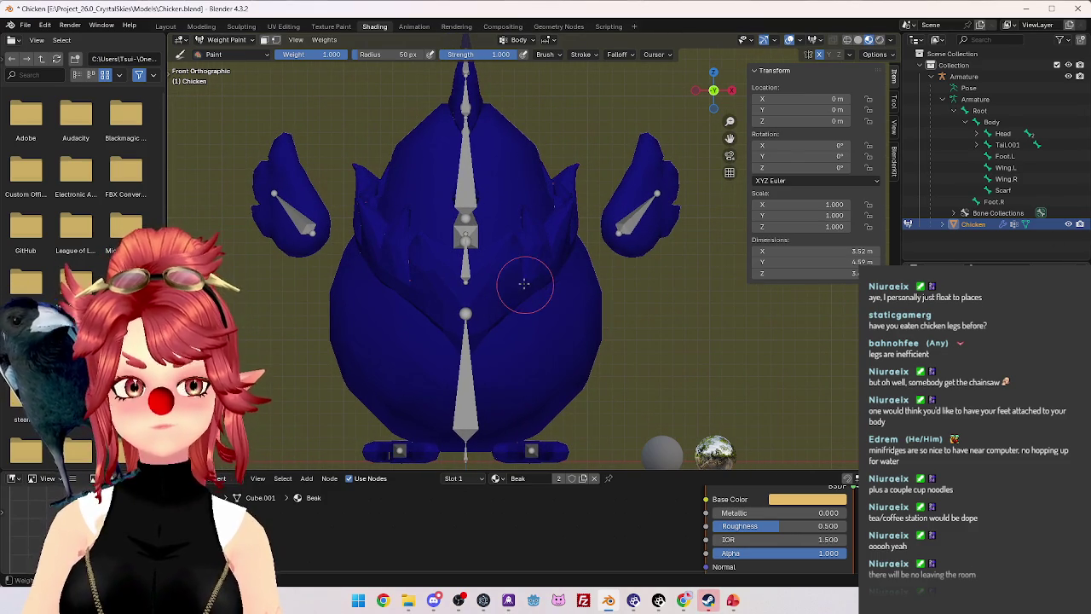
left_click_drag(565, 312, 619, 331)
key("ctrl+z")
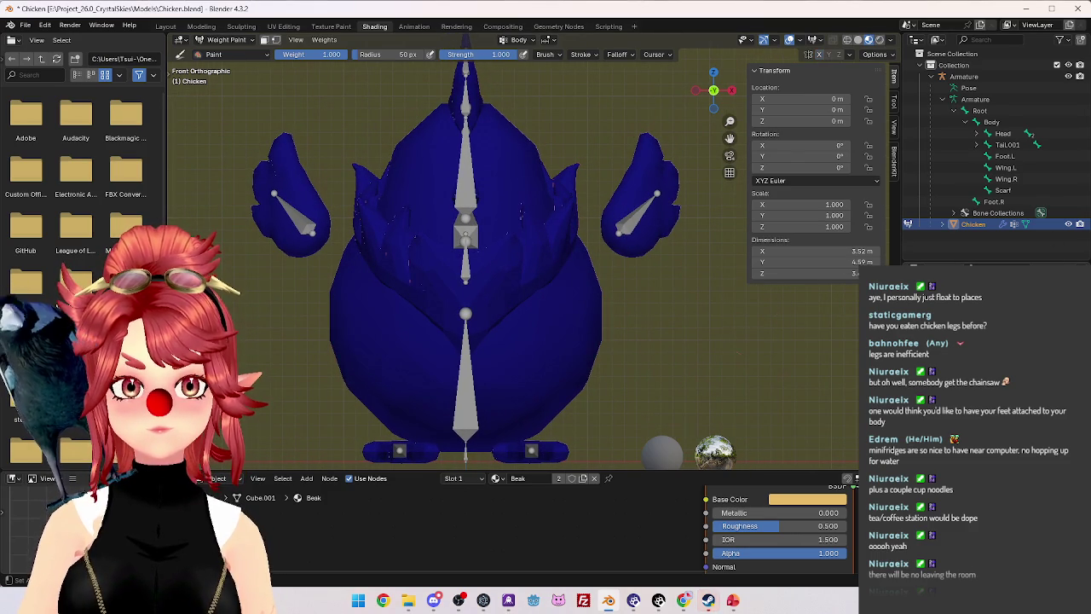
Enable vertex selection masking, undo the test strokes, and pick the Average brush from the tool shelf.
left_click(275, 40)
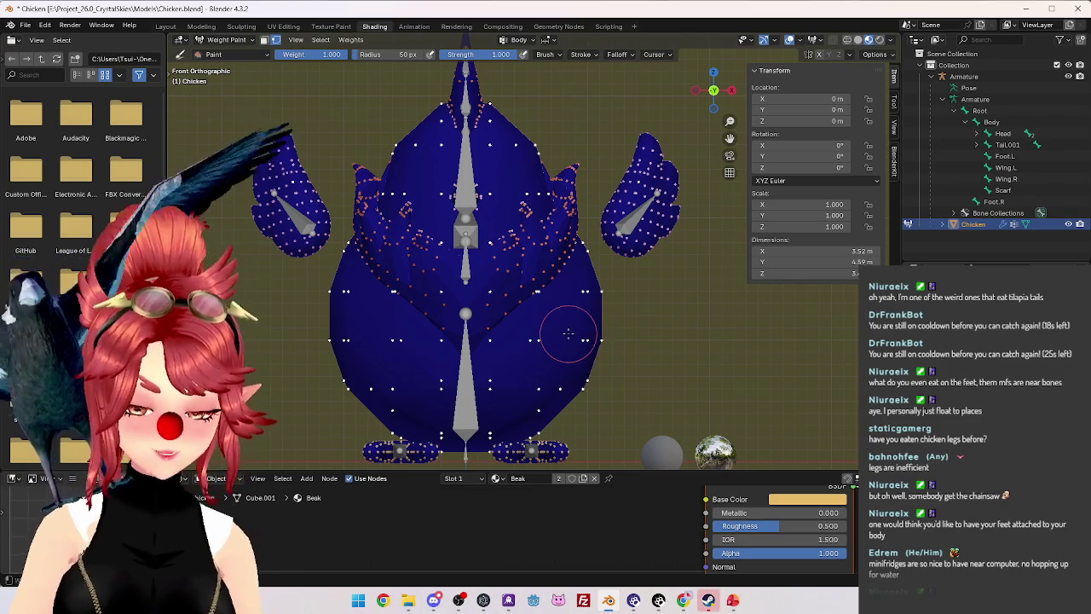
left_click_drag(627, 337, 599, 291)
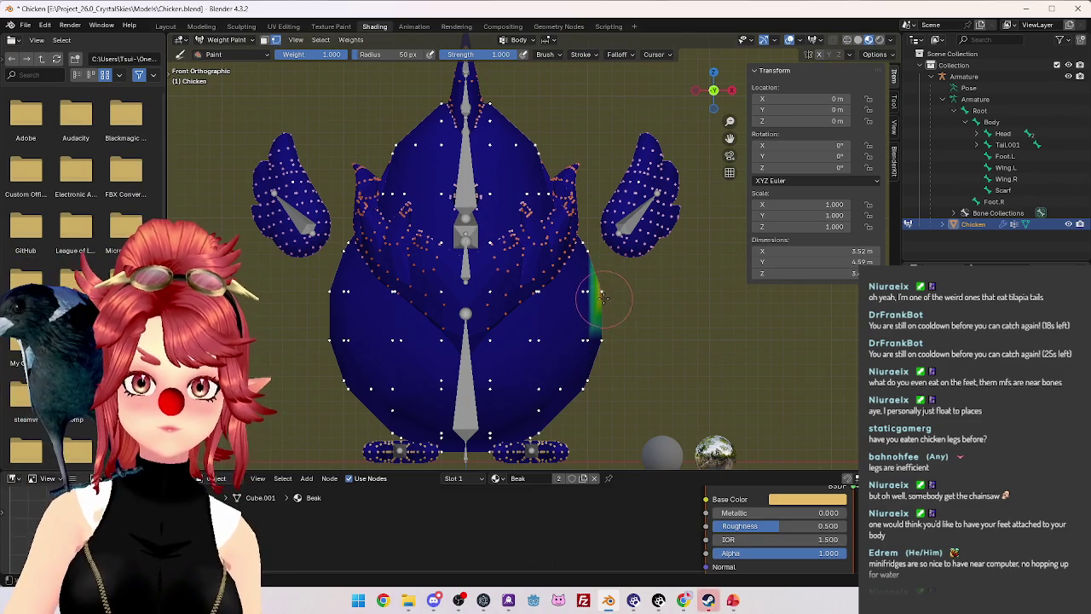
key("ctrl+z")
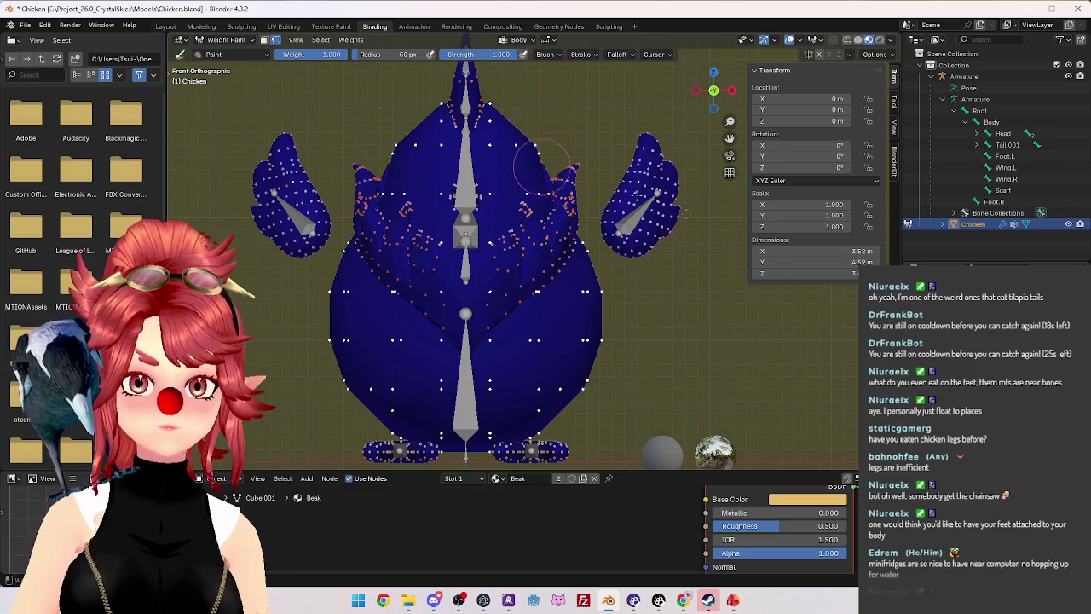
mouse_move(499, 193)
middle_mouse_down()
mouse_move(467, 290)
mouse_move(553, 396)
middle_mouse_up()
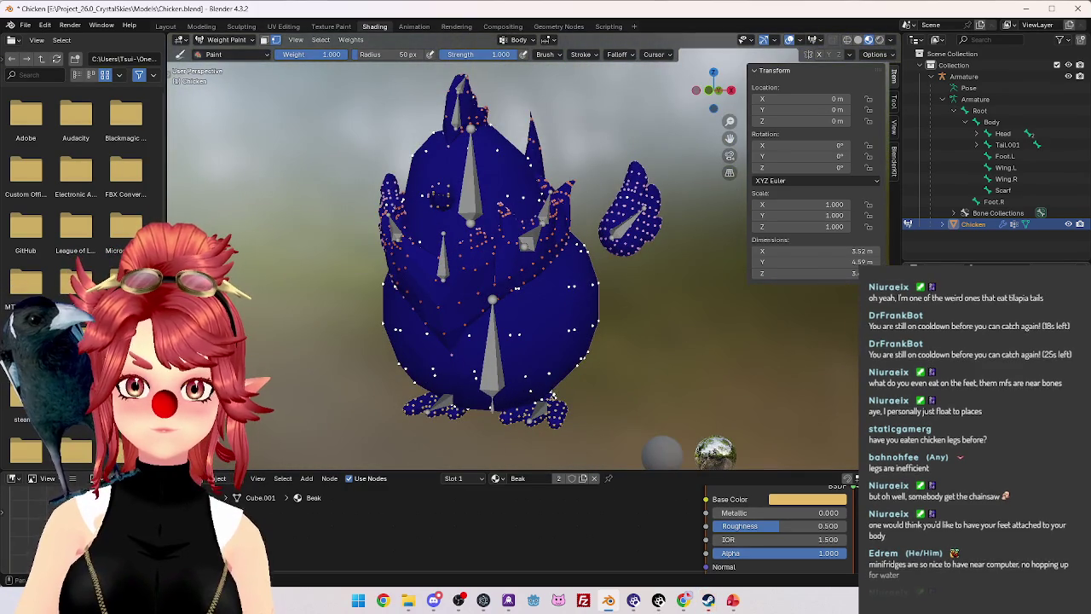
key("ctrl+z")
mouse_move(552, 396)
middle_mouse_down()
mouse_move(631, 344)
mouse_move(597, 307)
middle_mouse_up()
key("ctrl+z")
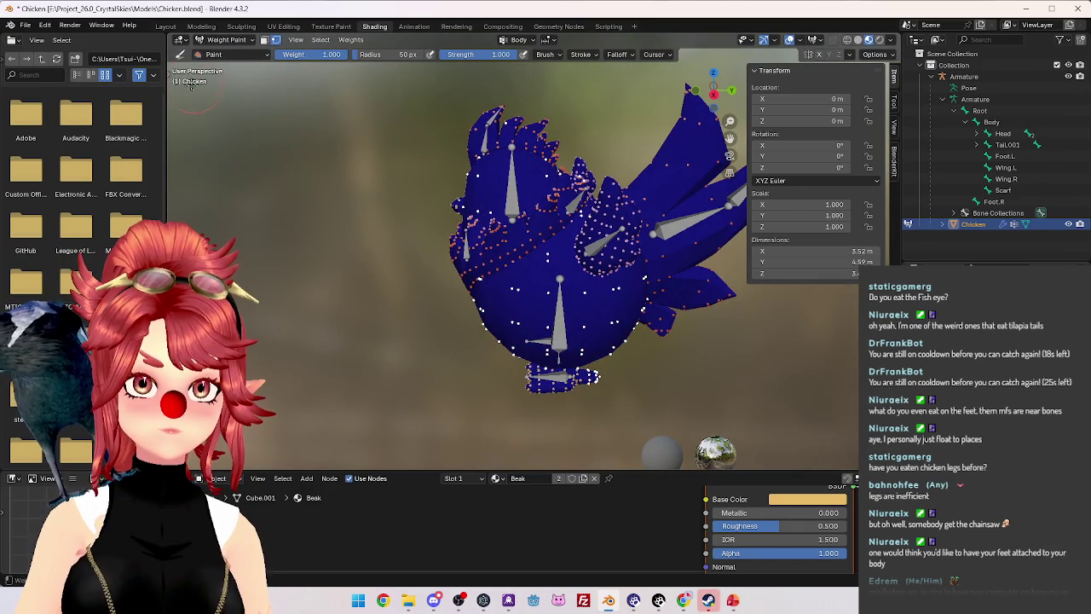
left_click(168, 73)
left_click(186, 116)
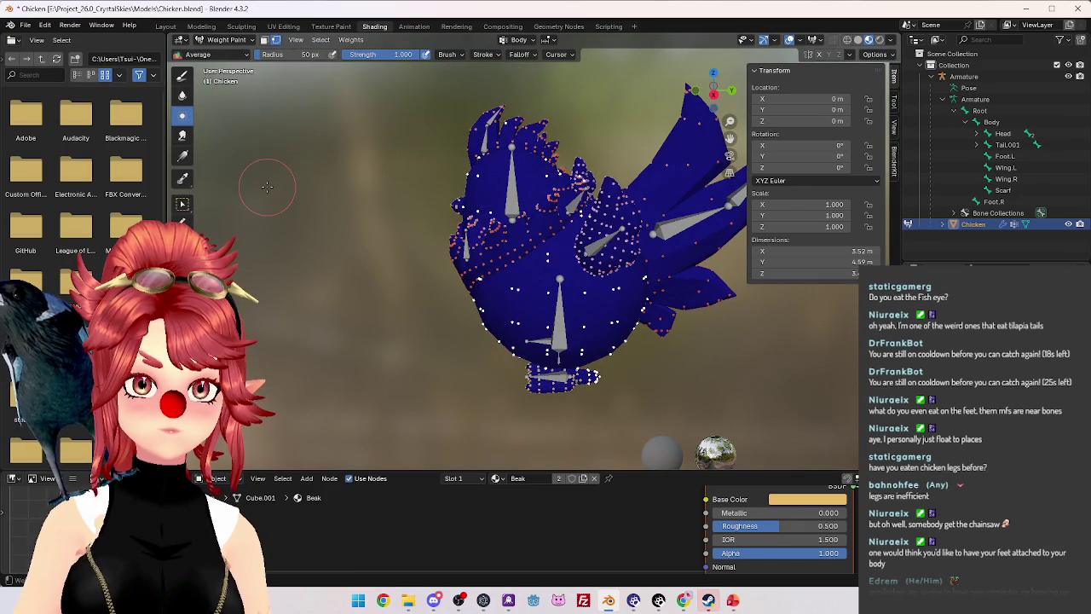
Give the chicken's head and round body full Body-group weight using Box Select.
left_click(190, 209)
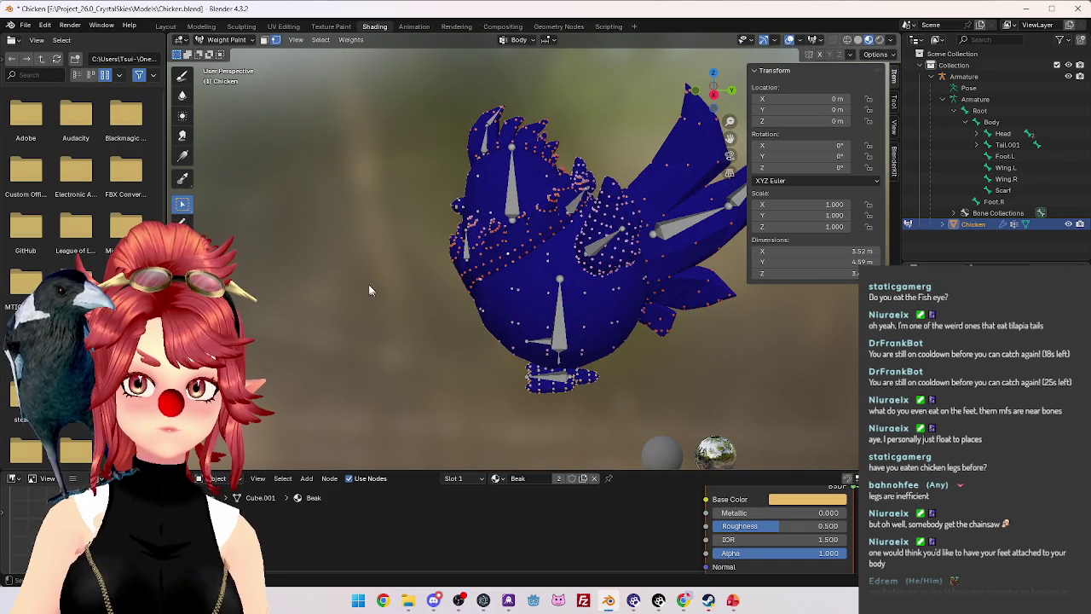
left_click(518, 292)
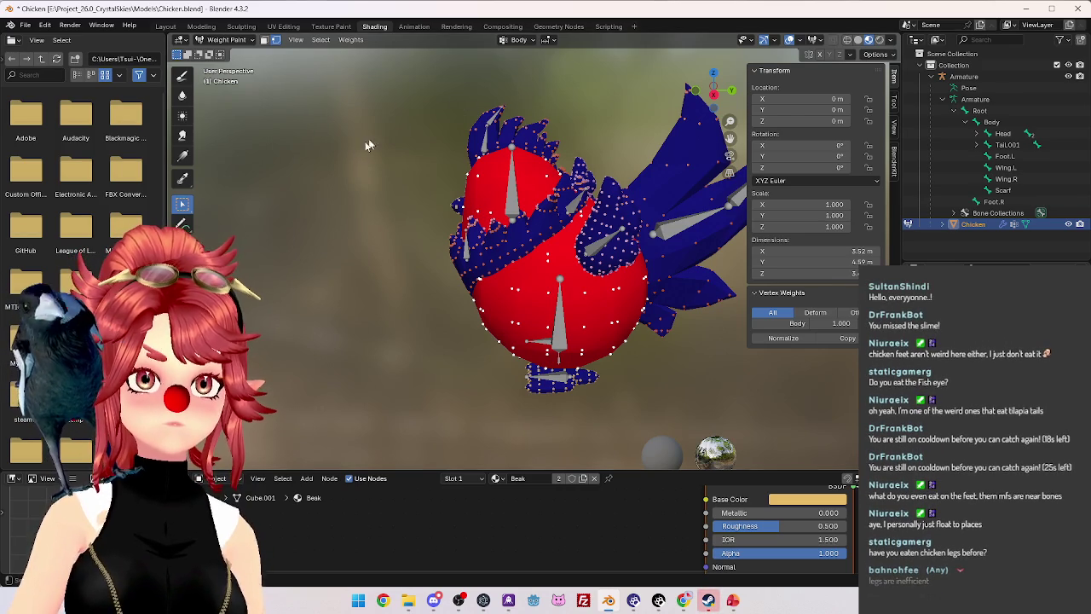
mouse_move(375, 152)
middle_mouse_down()
mouse_move(352, 151)
mouse_move(365, 154)
middle_mouse_up()
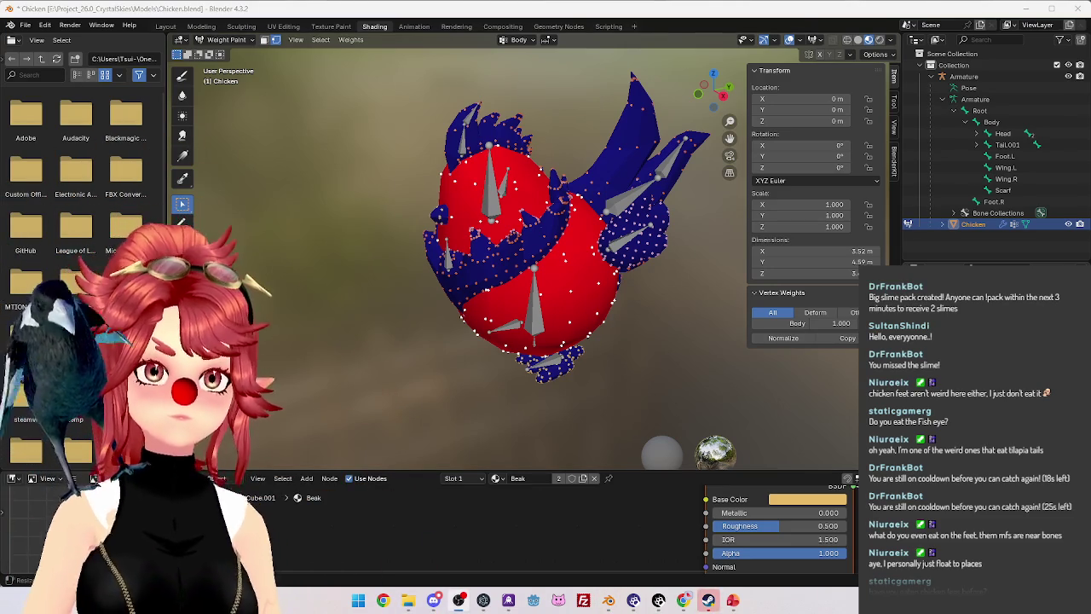
mouse_move(399, 344)
middle_mouse_down()
mouse_move(399, 297)
mouse_move(351, 328)
mouse_move(337, 285)
mouse_move(444, 330)
mouse_move(401, 314)
middle_mouse_up()
Snap to Right view and set the Gradient tool to weight 0.
key("KP_1")
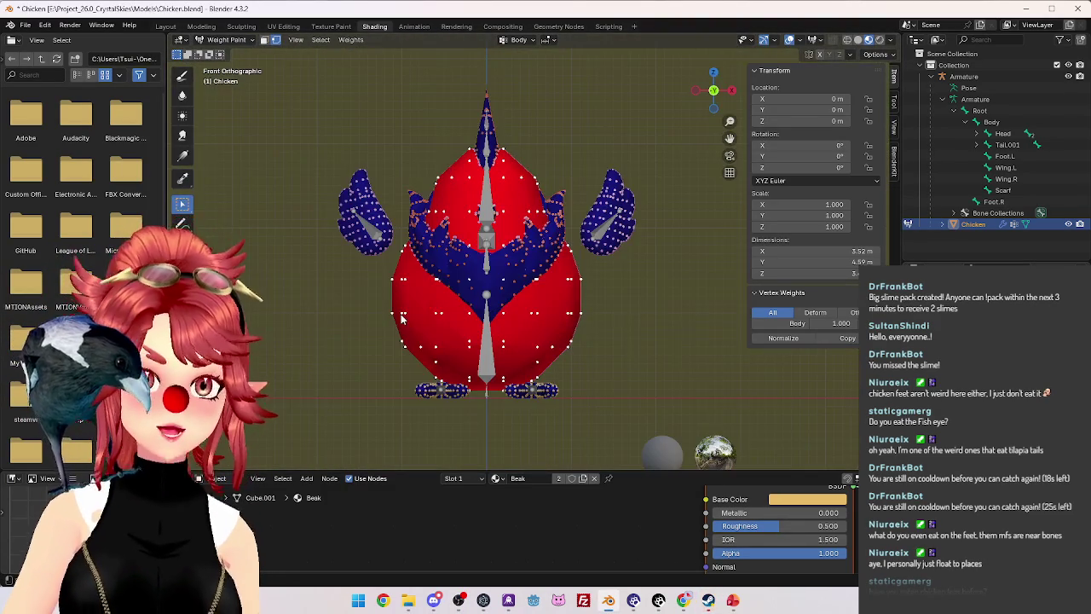
key("KP_3")
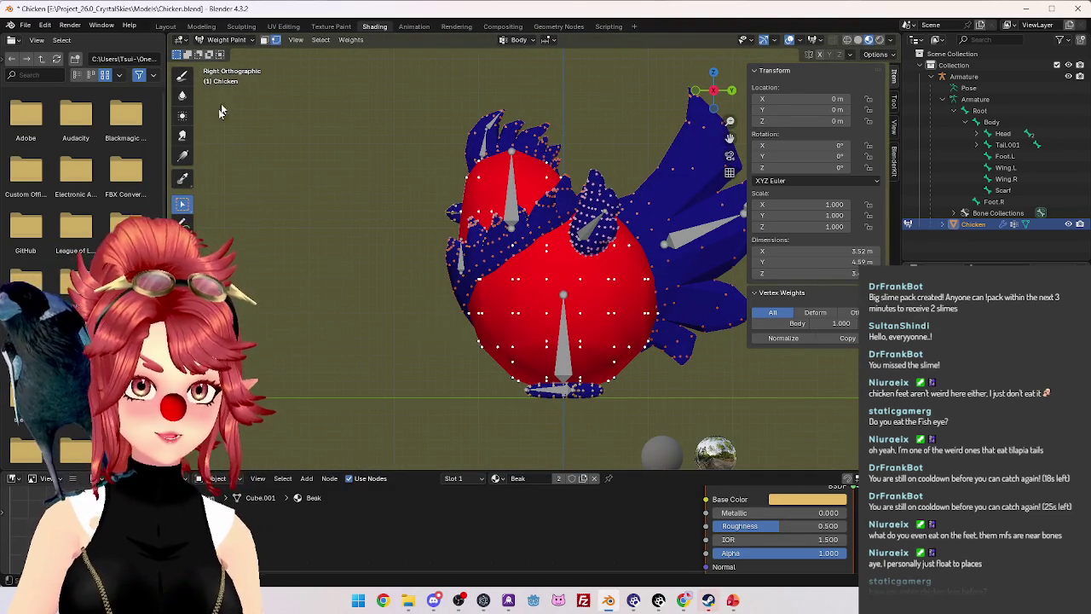
left_click(184, 156)
key("BackSpace")
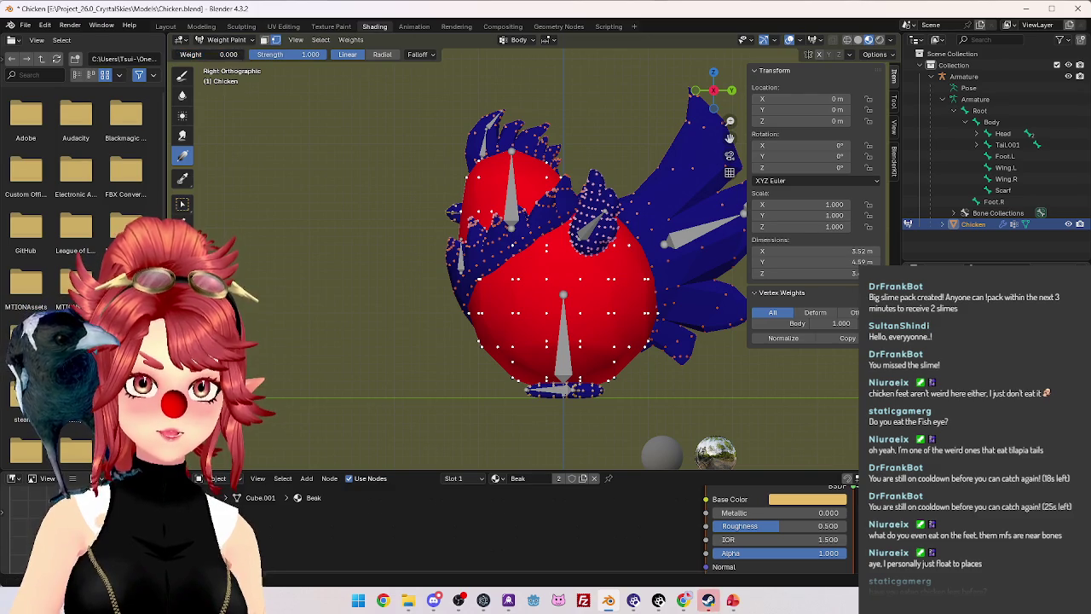
Draw a linear gradient from head down to body, then make Head the active vertex group.
left_click_drag(485, 134, 448, 119)
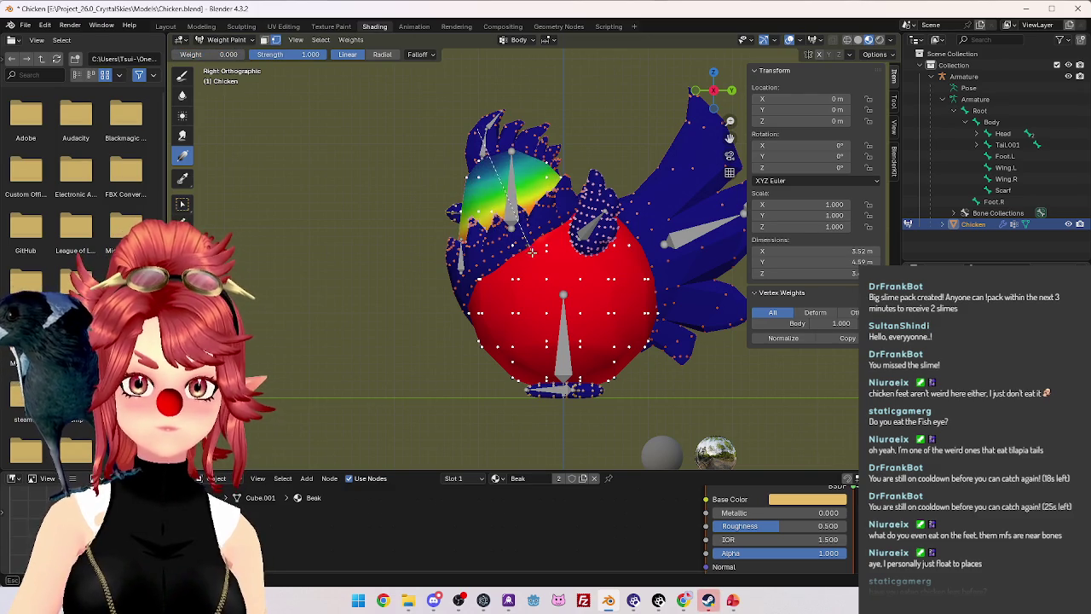
left_click_drag(499, 208, 532, 304)
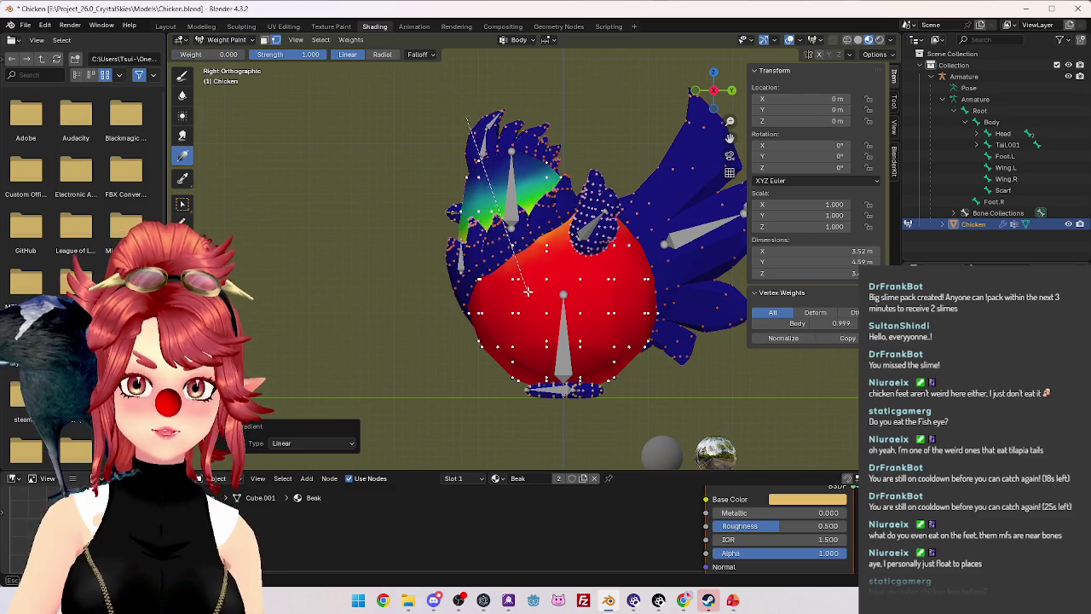
left_click_drag(464, 124, 558, 322)
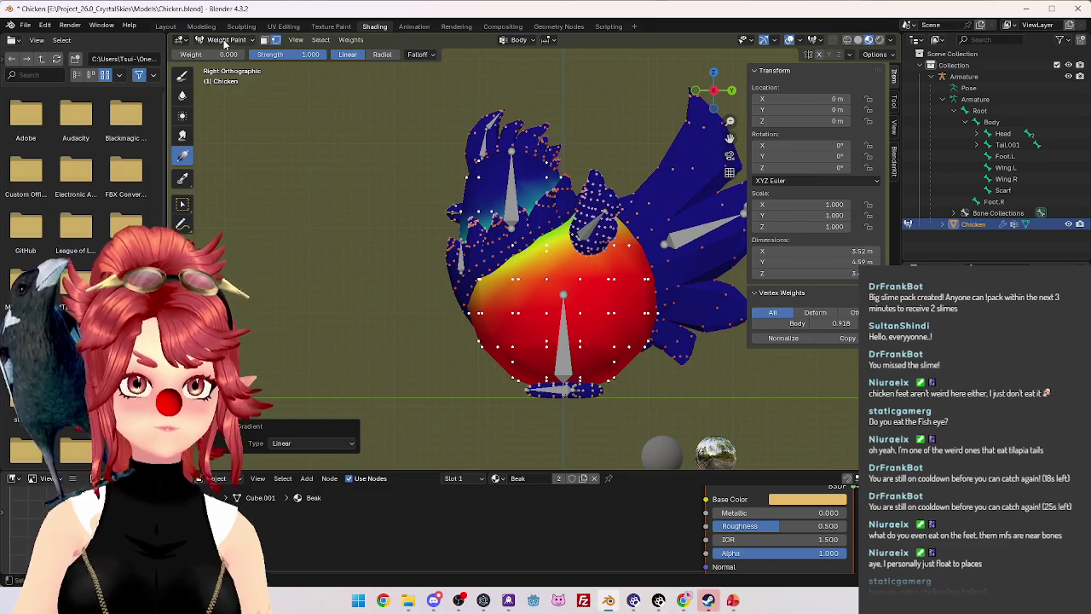
left_click(224, 41)
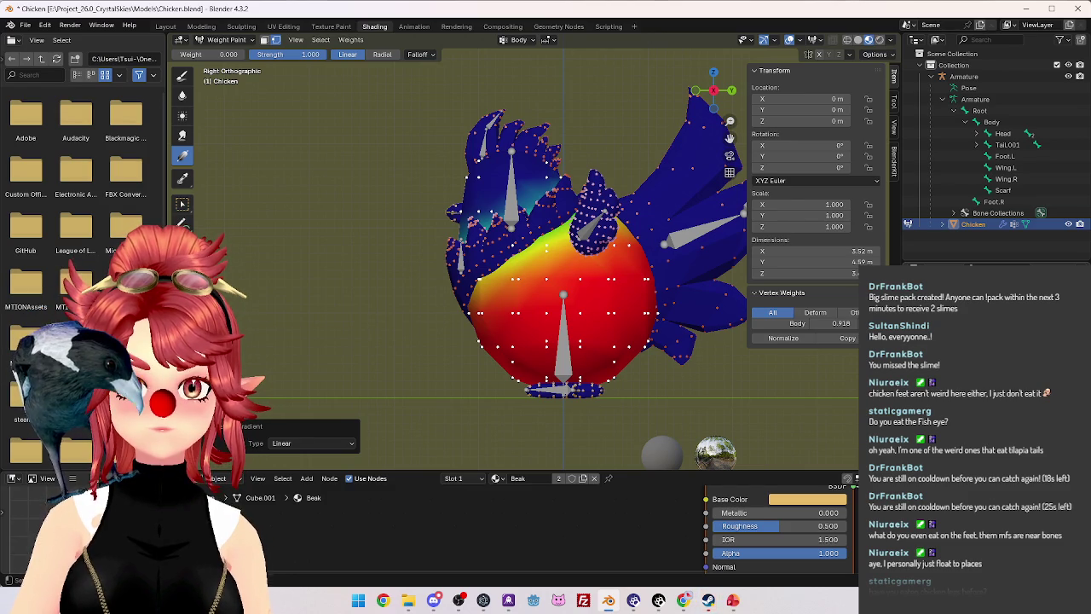
scroll(546, 41, "down", 1, "ctrl")
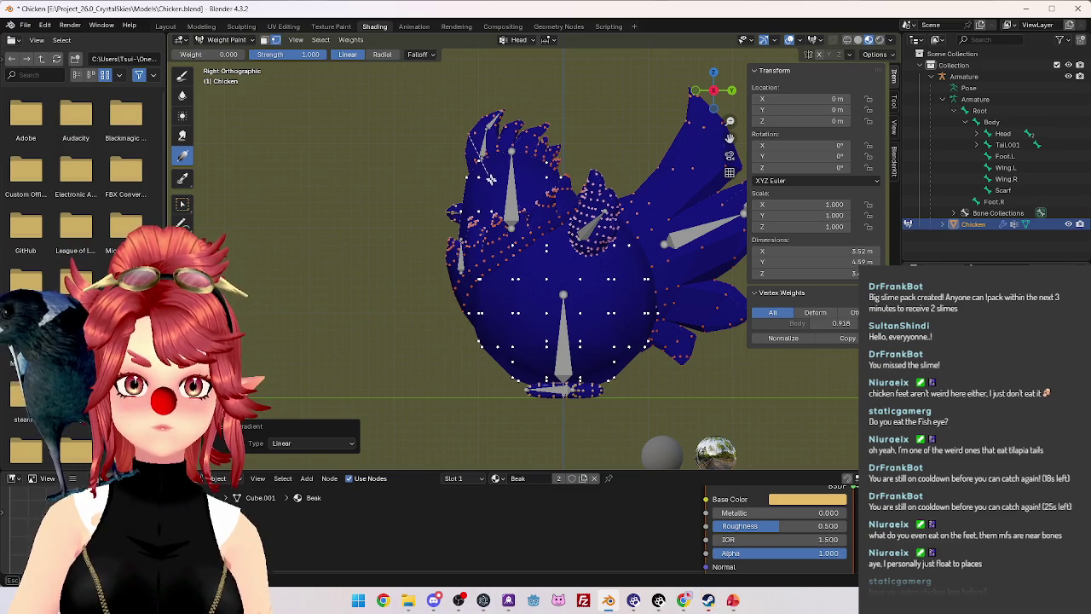
Paint the Head group with linear, then radial, gradients centred on the head.
mouse_move(490, 156)
left_mouse_down()
mouse_move(482, 172)
mouse_move(515, 232)
left_mouse_up()
left_click_drag(490, 176, 495, 181)
left_click(382, 54)
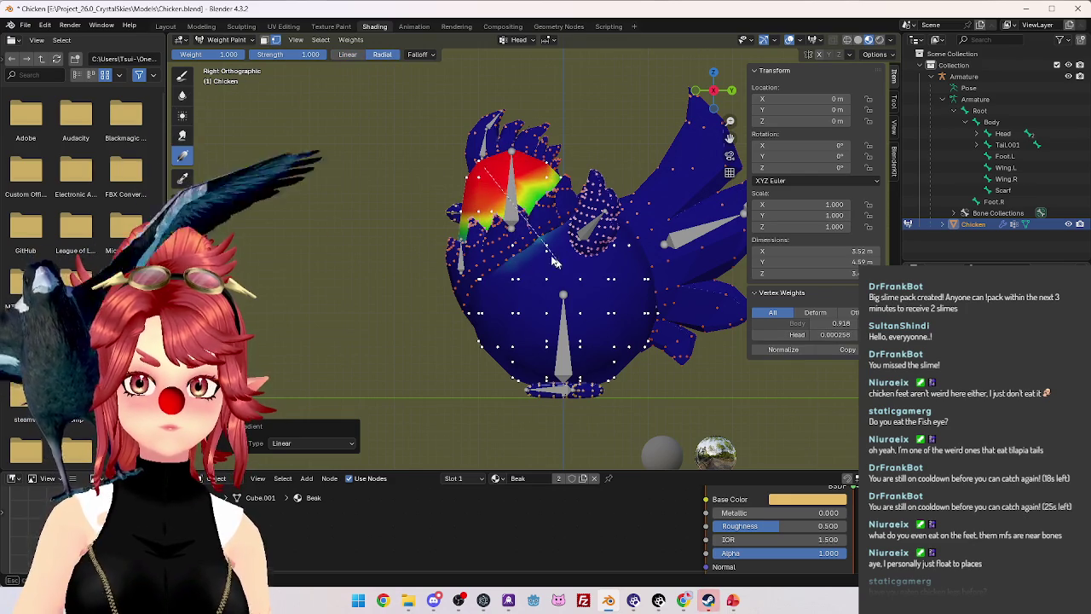
left_click_drag(485, 173, 548, 254)
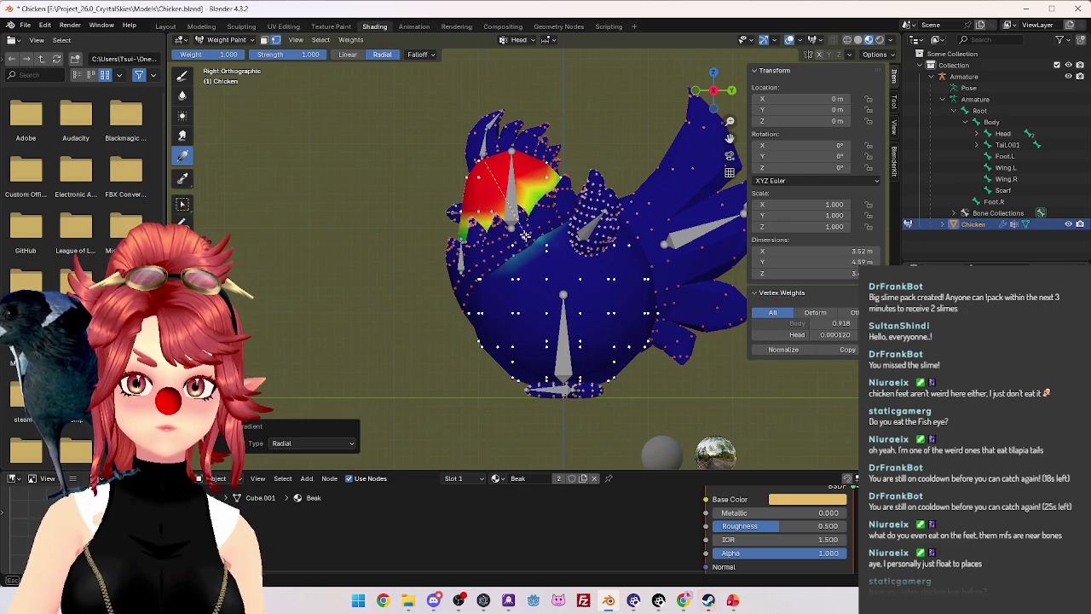
left_click_drag(517, 177, 553, 247)
left_click_drag(537, 177, 580, 243)
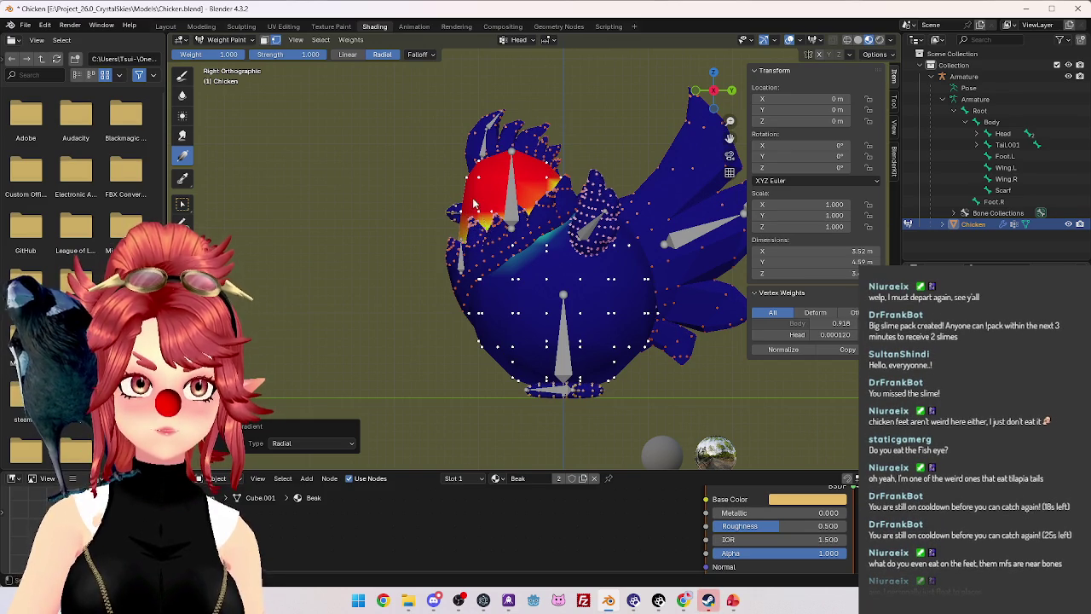
left_click_drag(483, 219, 515, 267)
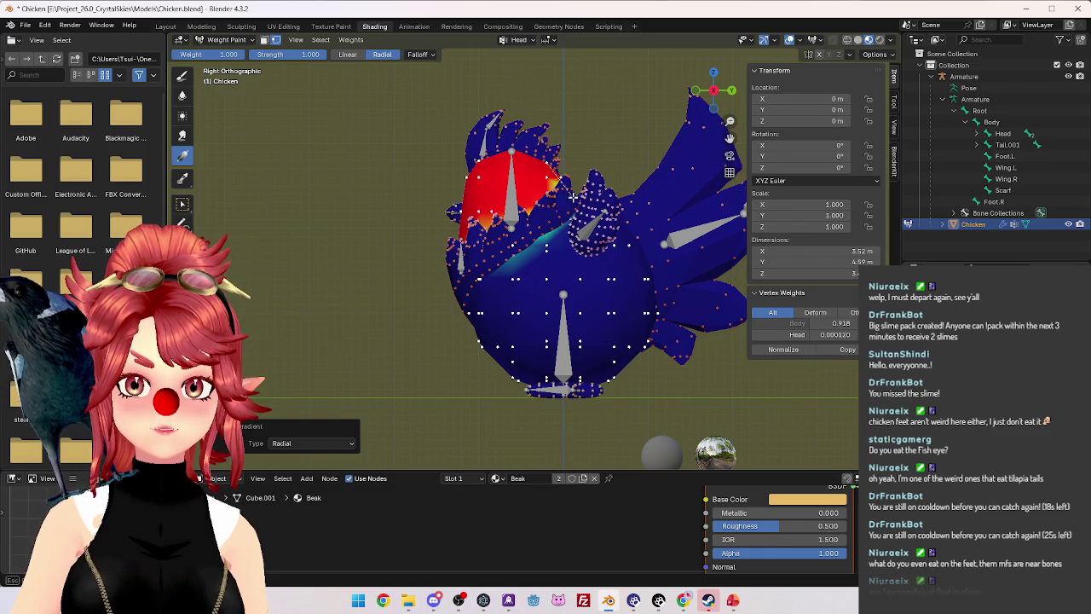
scroll(537, 237, "down", 2)
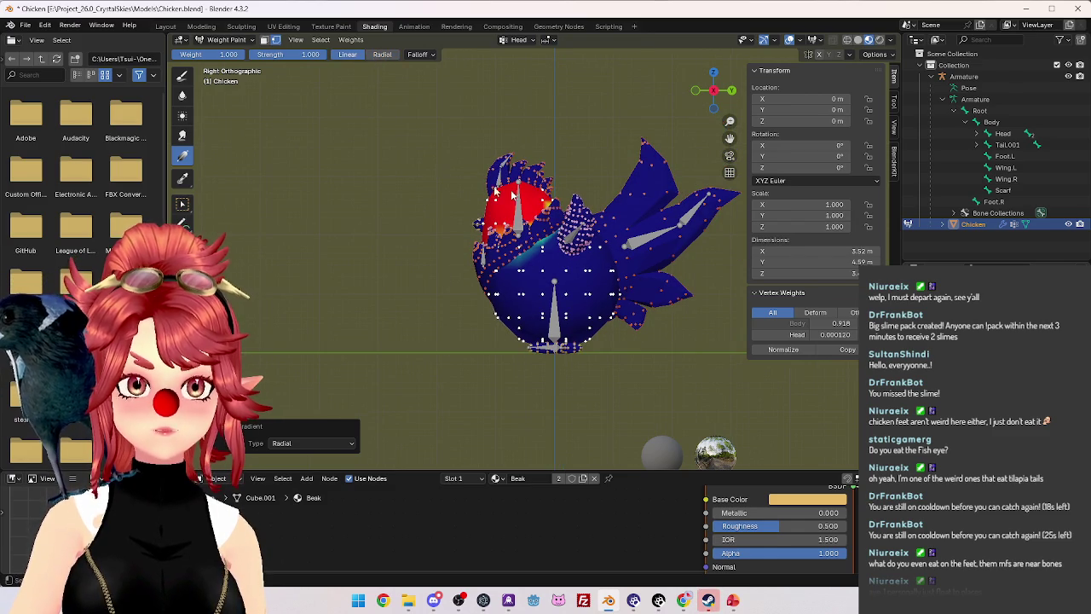
left_click_drag(539, 230, 571, 284)
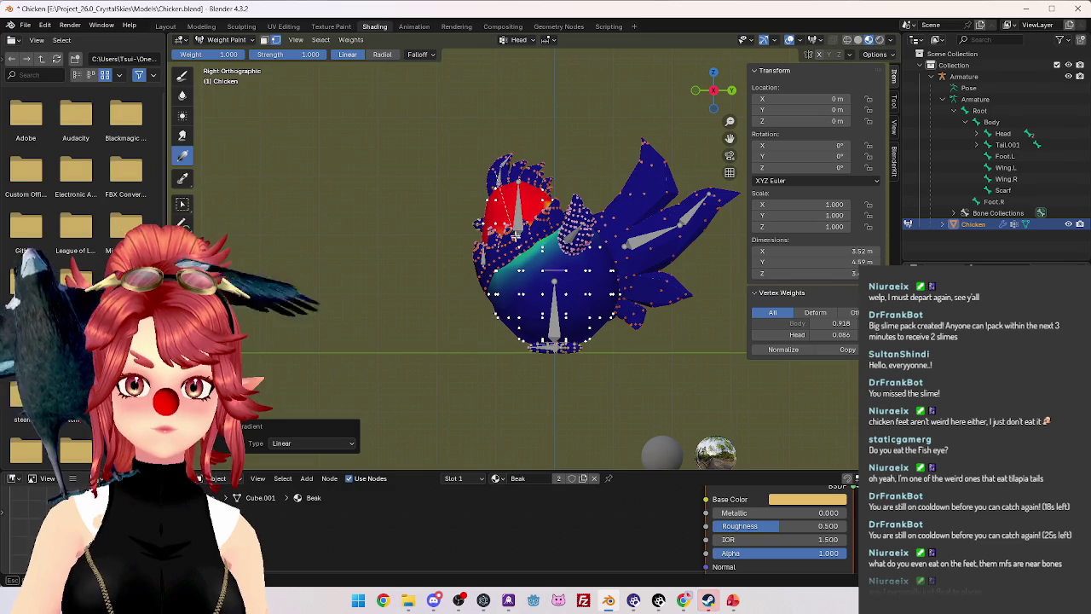
Confirm a front-edge vertex reads Head 1.000, then switch the painted group to Comb.001.
mouse_move(546, 277)
middle_mouse_down()
mouse_move(505, 266)
mouse_move(610, 258)
mouse_move(553, 262)
middle_mouse_up()
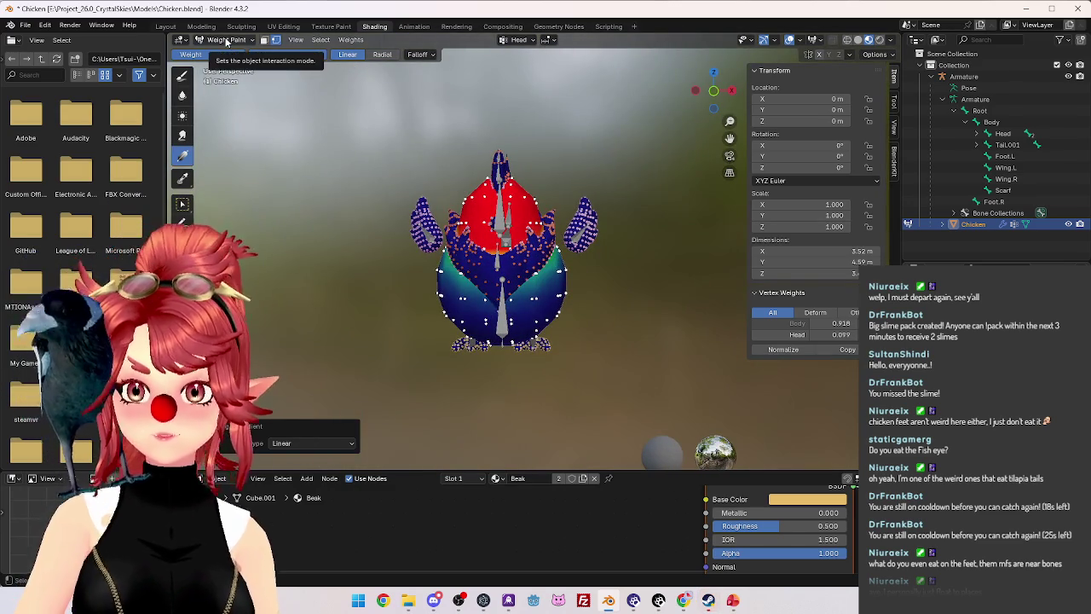
scroll(478, 256, "up", 3)
mouse_move(477, 256)
middle_mouse_down()
mouse_move(449, 316)
mouse_move(483, 208)
mouse_move(401, 207)
mouse_move(432, 199)
middle_mouse_up()
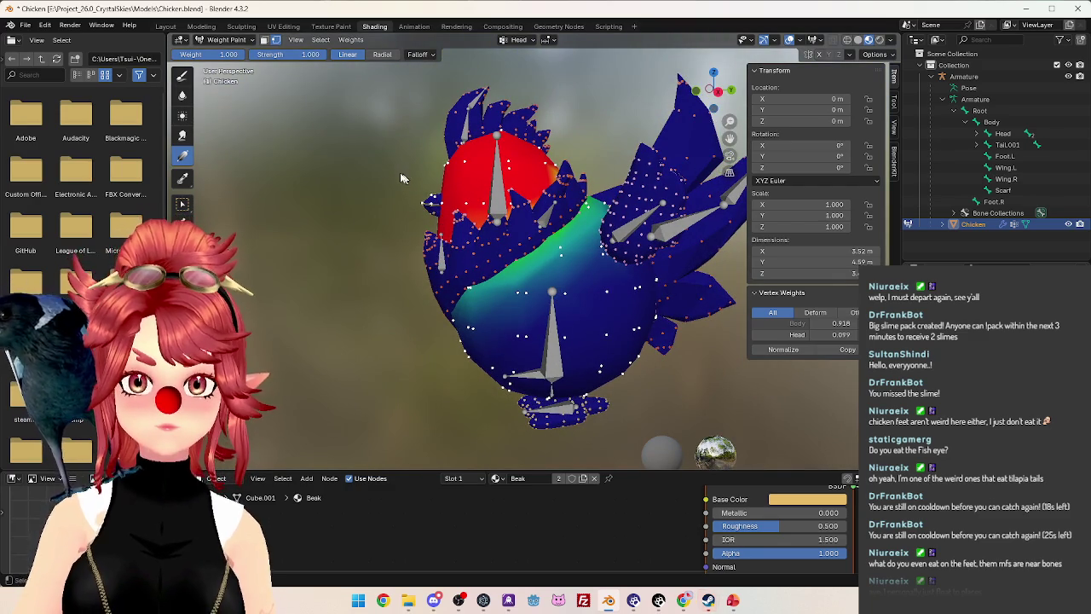
left_click(183, 204)
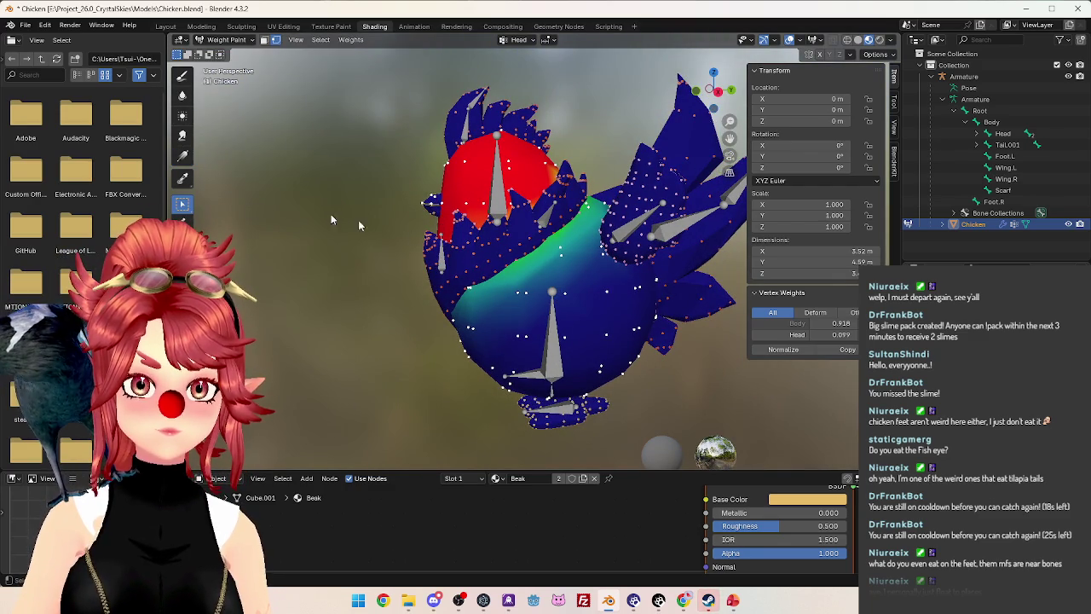
left_click(433, 206)
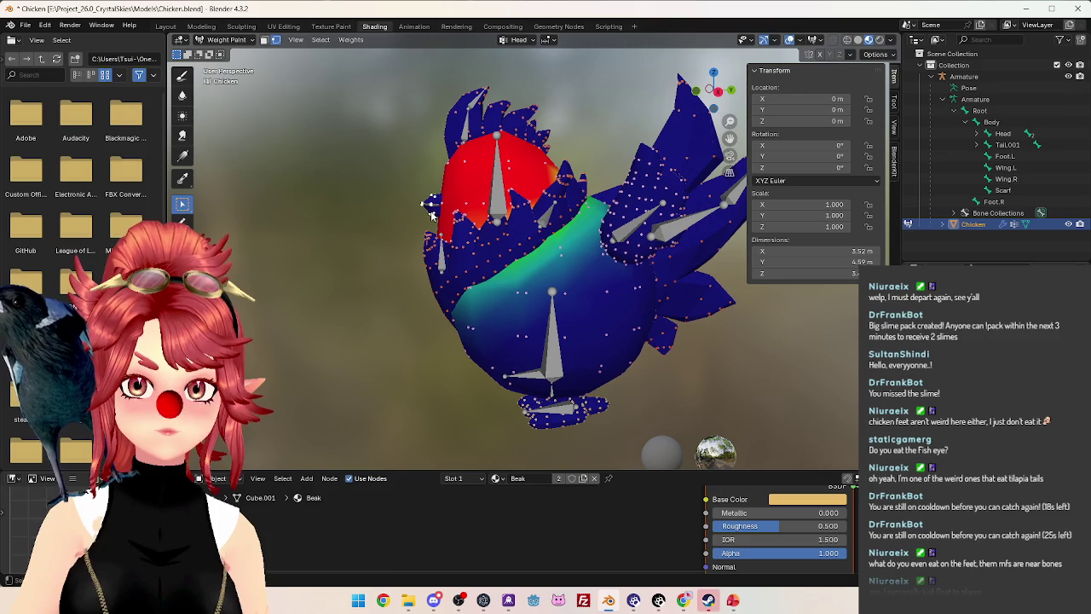
left_click(431, 206)
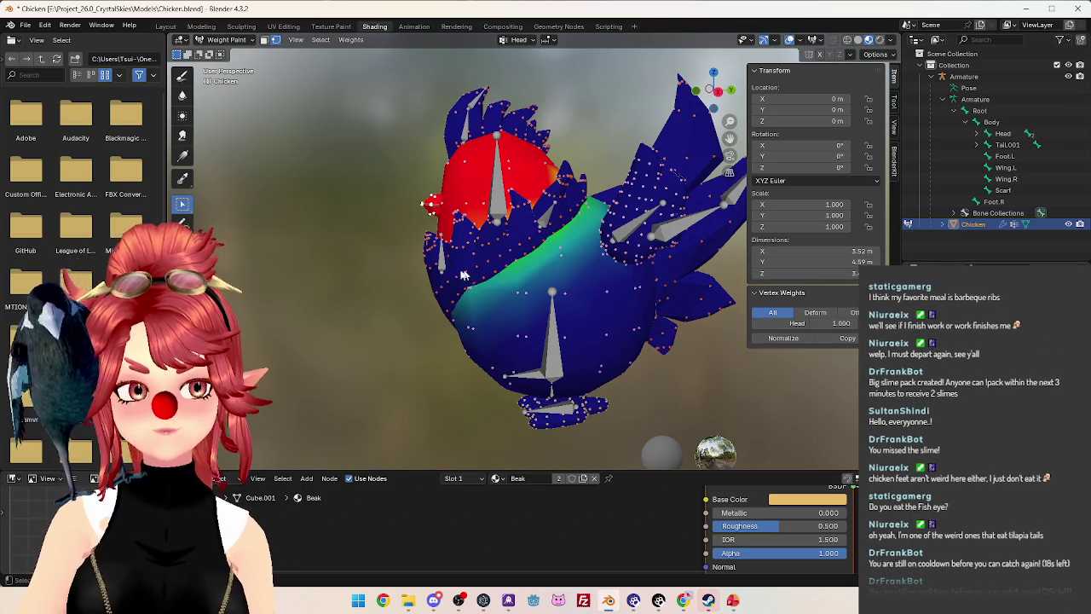
middle_click_drag(489, 272, 497, 257)
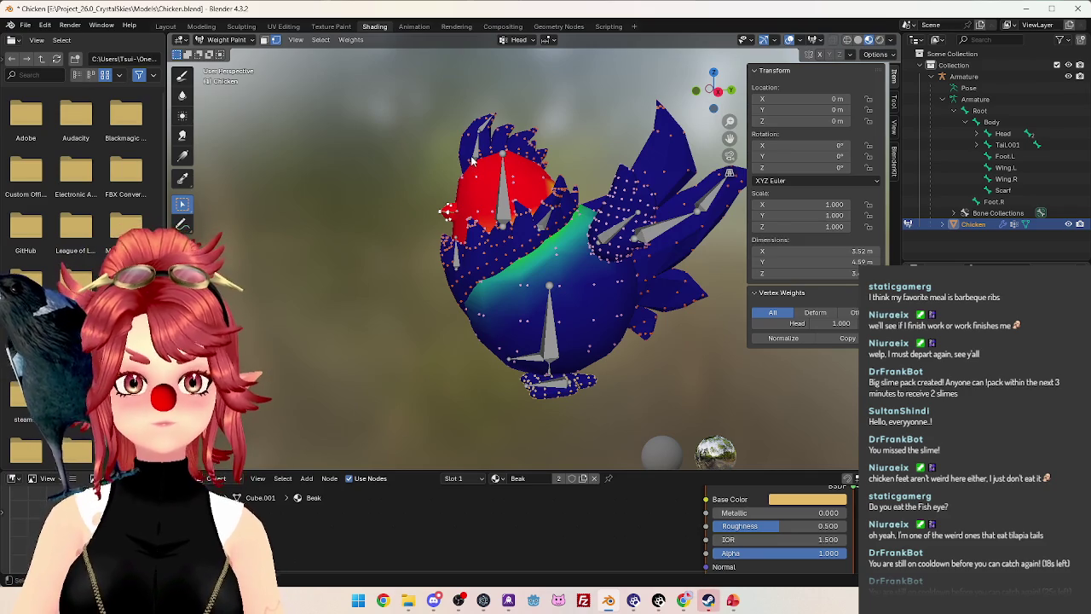
left_click(447, 211)
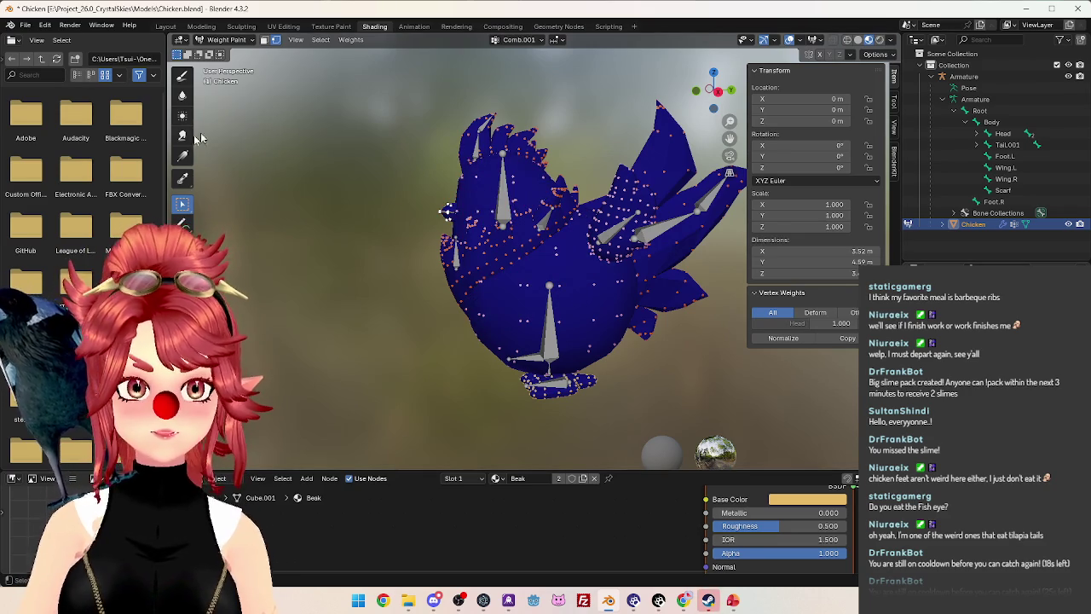
Centre the head and give the selected comb vertices full Comb.001 weight.
scroll(505, 142, "up", 3)
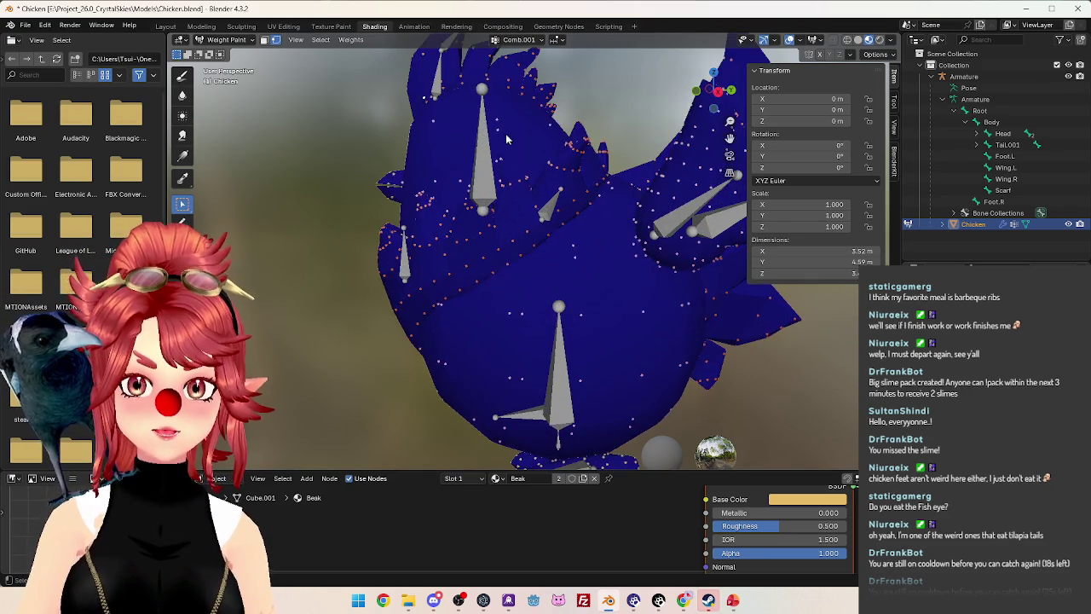
middle_click_drag(455, 98, 460, 177, "shift")
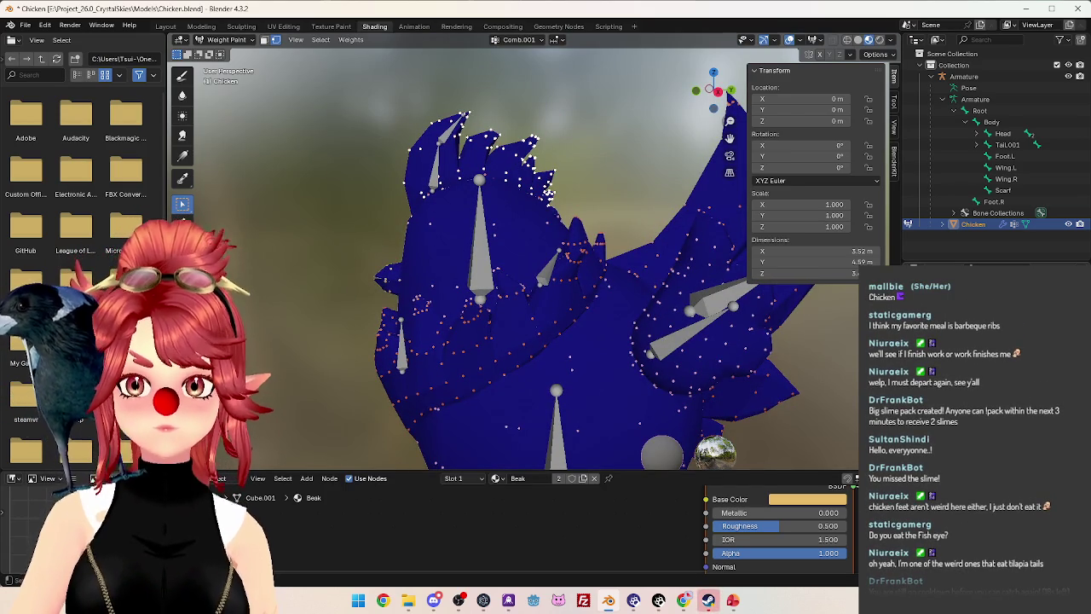
key("shift+k")
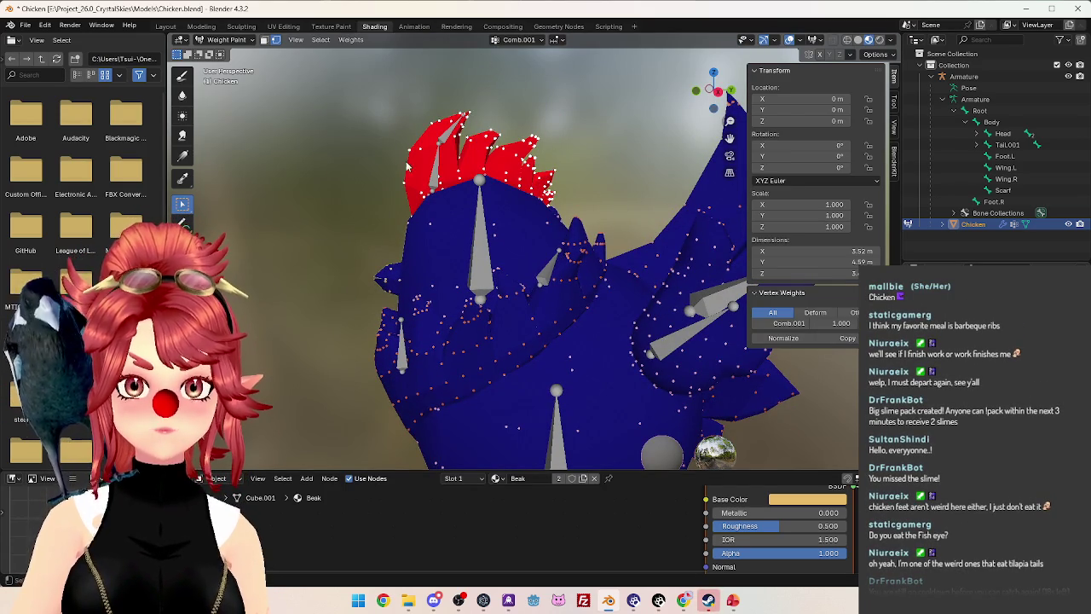
In Right Ortho view, lay a red-to-blue Gradient across the comb.
middle_click_drag(454, 213, 420, 117)
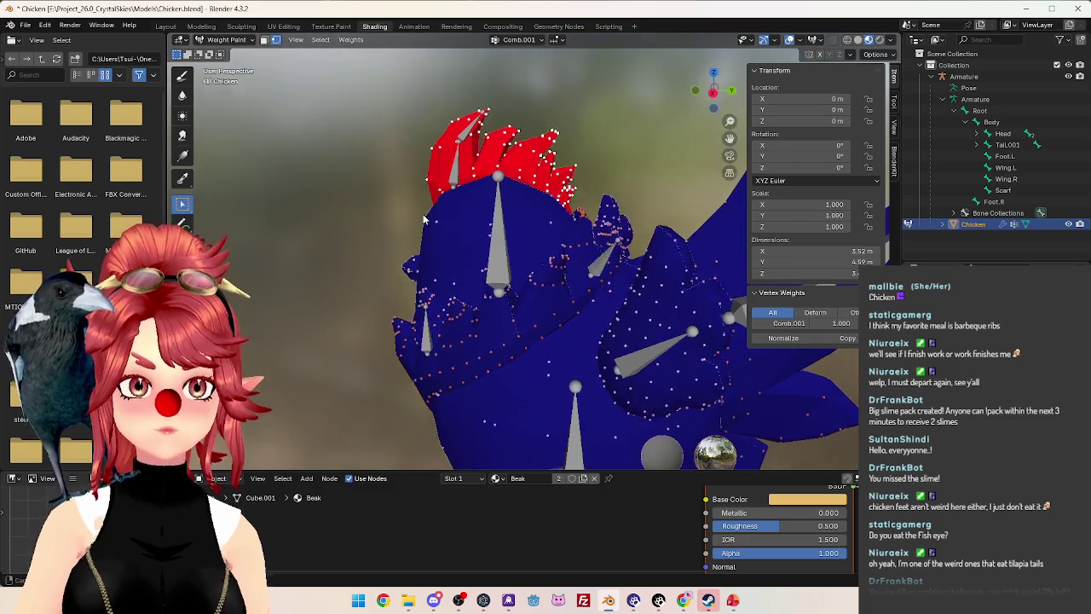
key("KP_1")
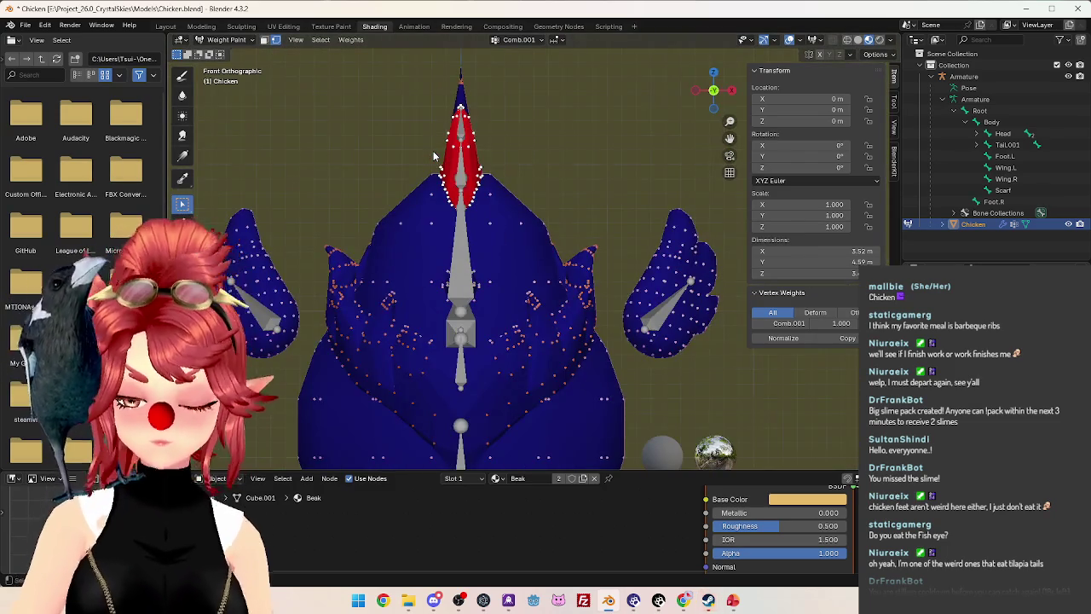
key("KP_3")
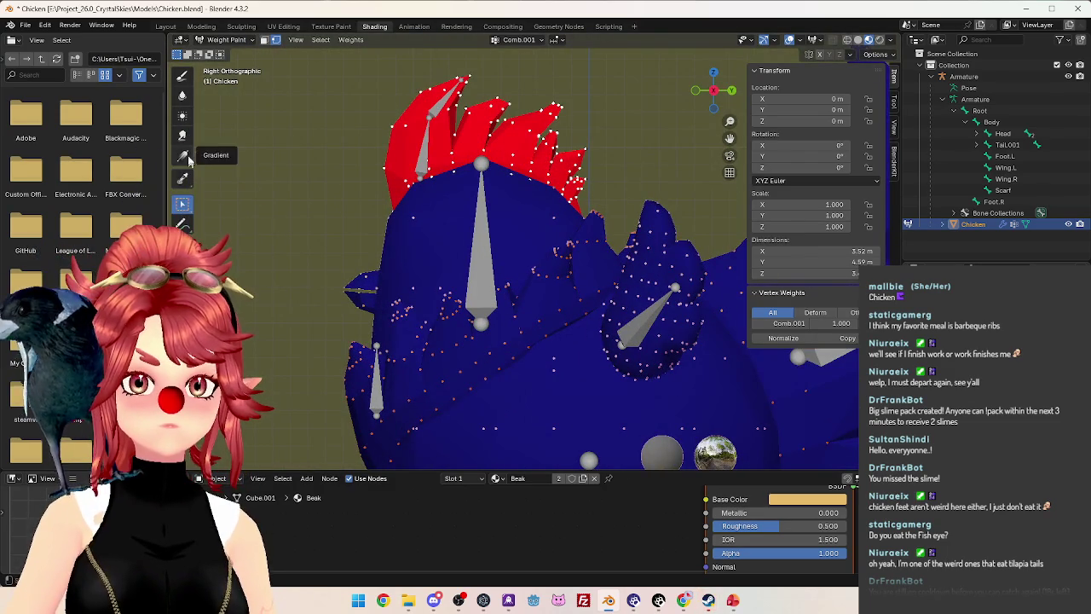
left_click(180, 158)
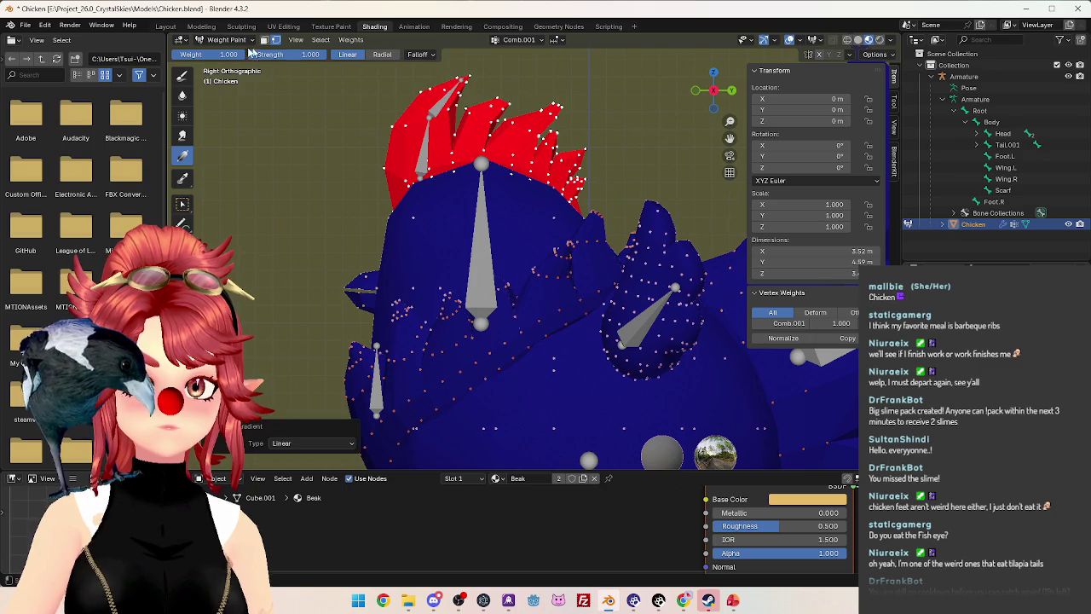
mouse_move(459, 79)
left_mouse_down()
mouse_move(415, 116)
mouse_move(427, 107)
left_mouse_up()
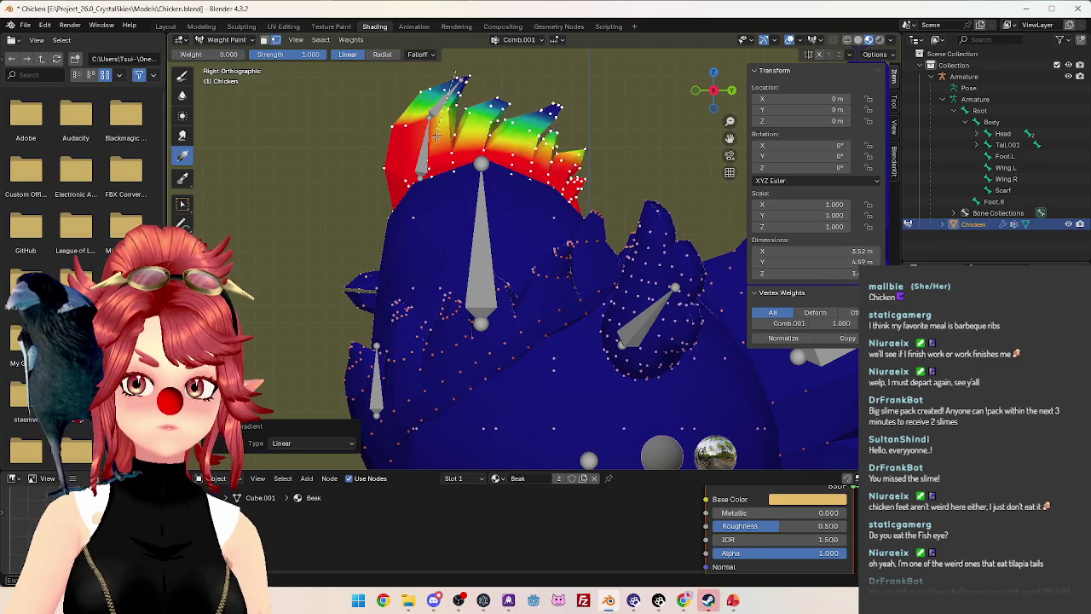
left_click_drag(515, 86, 485, 124)
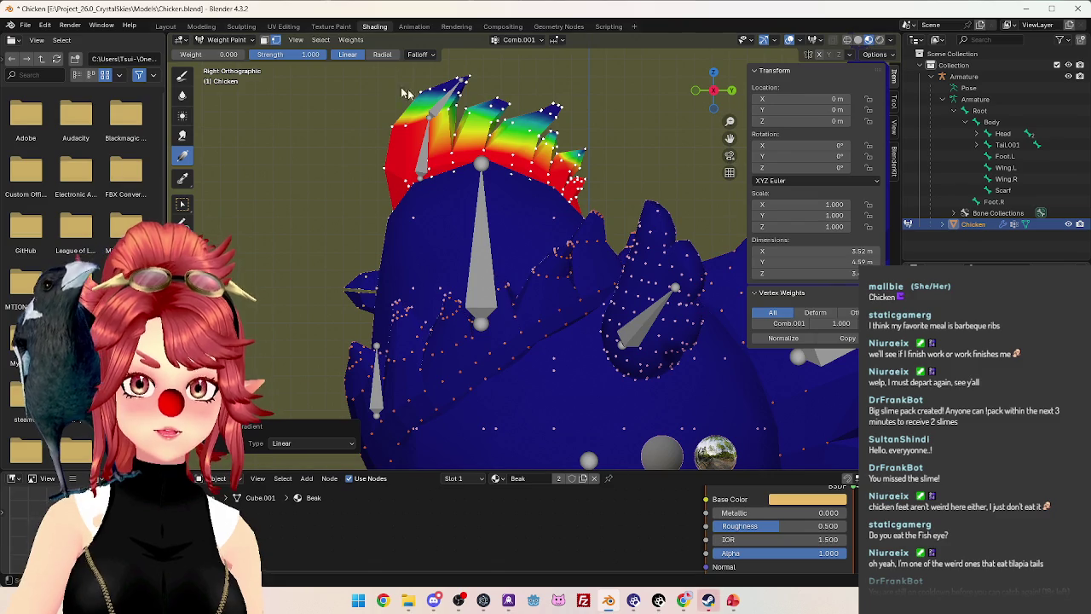
Gradient-paint the comb tips on Comb.002 at weight 1.000, then check in perspective.
left_click(494, 84, "ctrl")
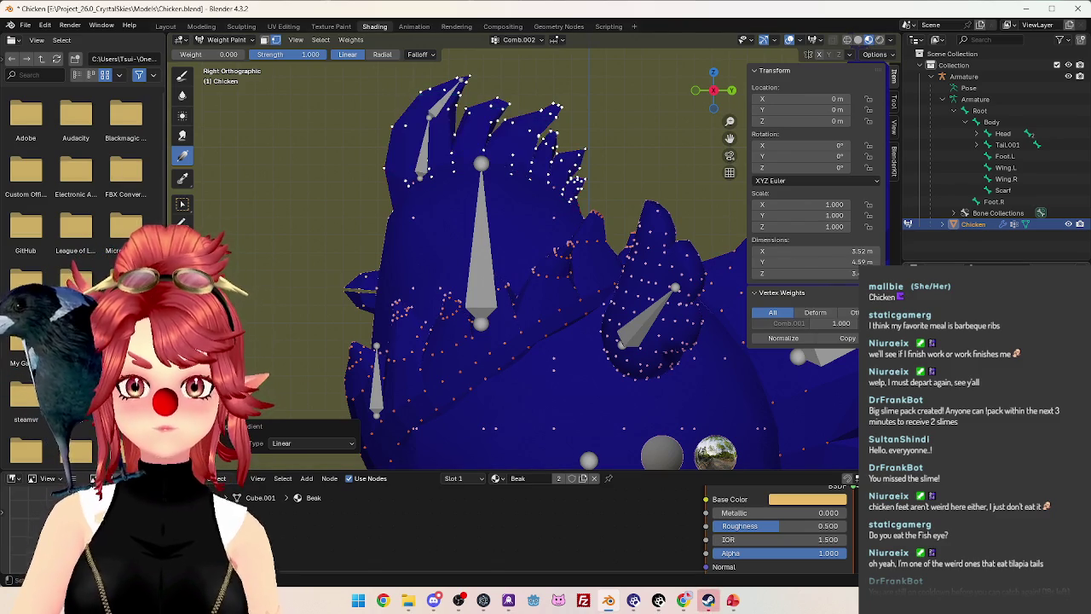
left_click_drag(232, 56, 281, 55)
left_click_drag(473, 89, 459, 134)
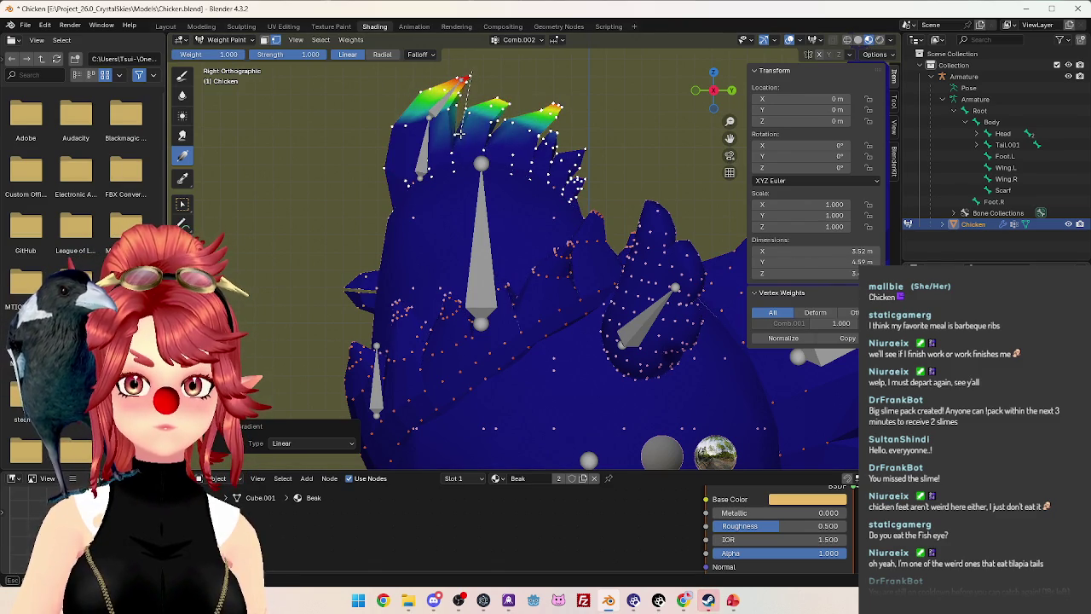
left_click_drag(522, 118, 417, 121)
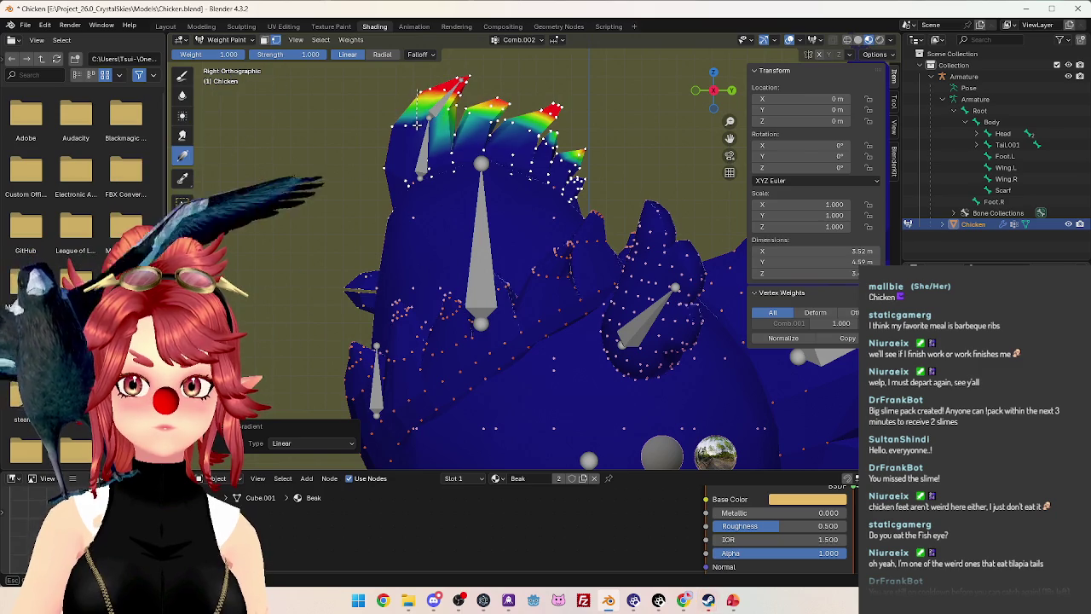
scroll(527, 208, "down", 4)
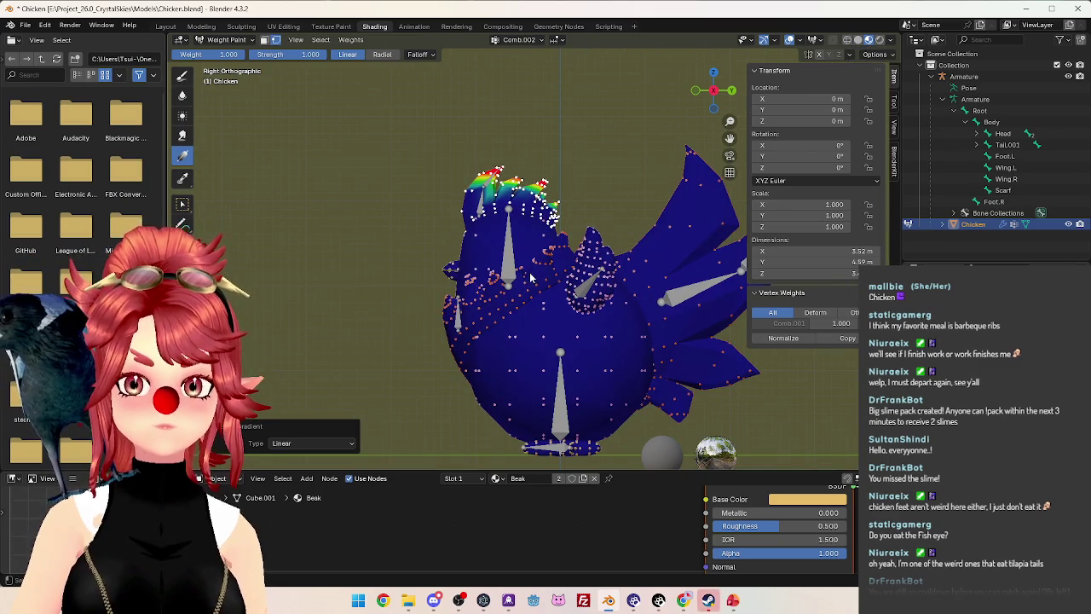
mouse_move(517, 304)
middle_mouse_down()
mouse_move(491, 331)
mouse_move(469, 314)
mouse_move(631, 321)
mouse_move(575, 292)
middle_mouse_up()
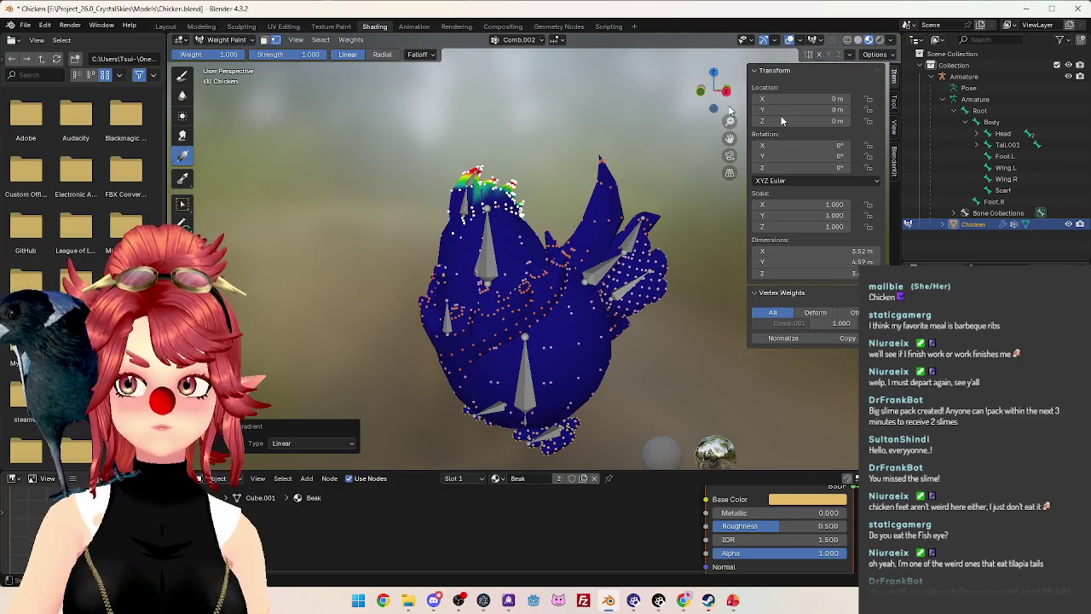
Make Tail.001 the active group, enable vertex selection, and frame the chicken in right side view.
left_click(668, 343, "ctrl")
scroll(614, 298, "up", 3)
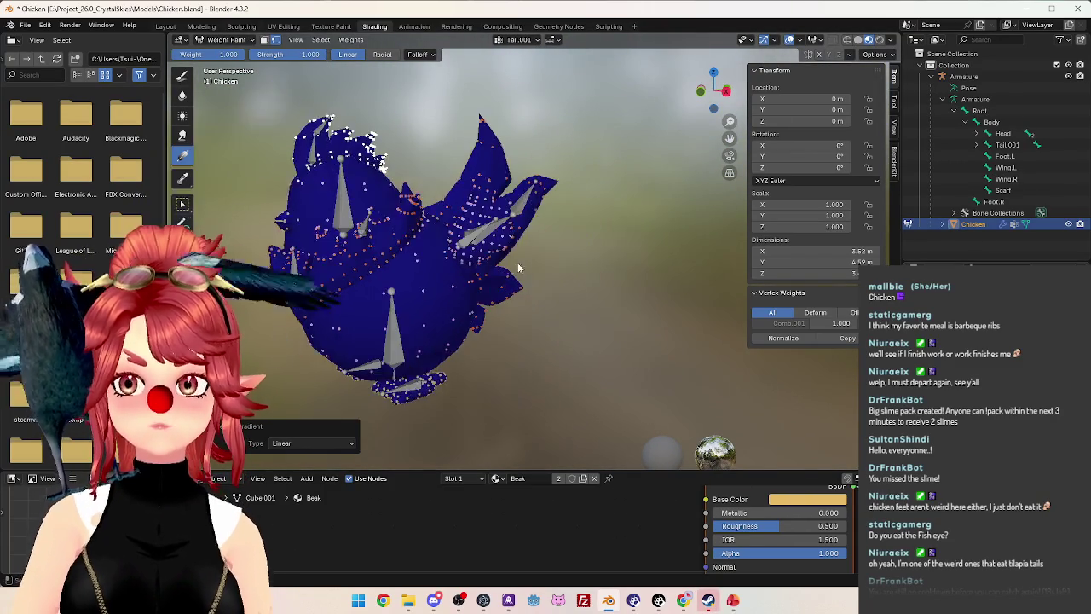
scroll(539, 245, "up", 2)
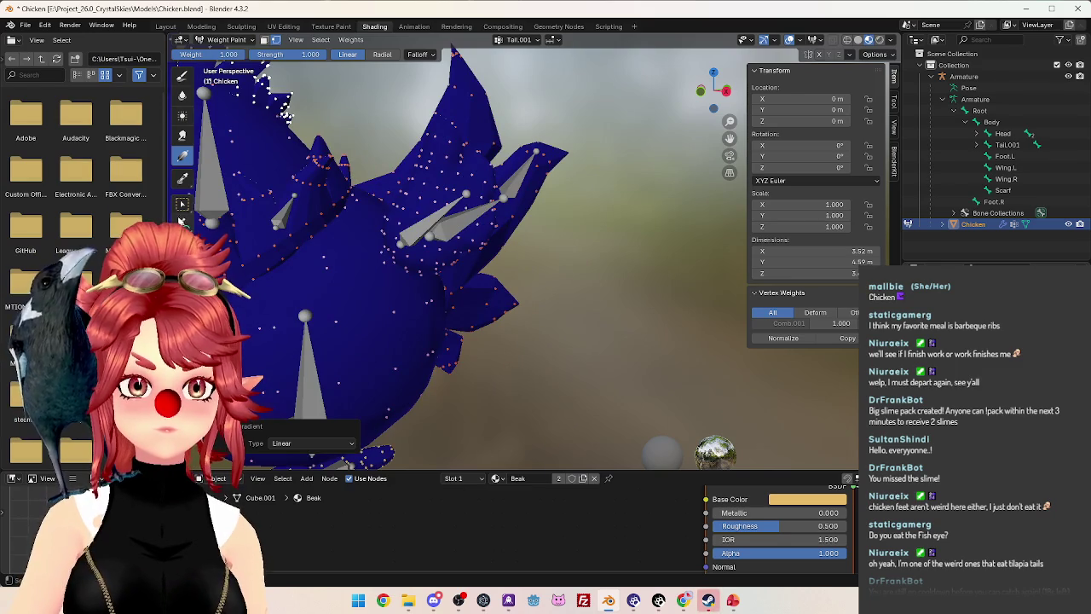
left_click(182, 203)
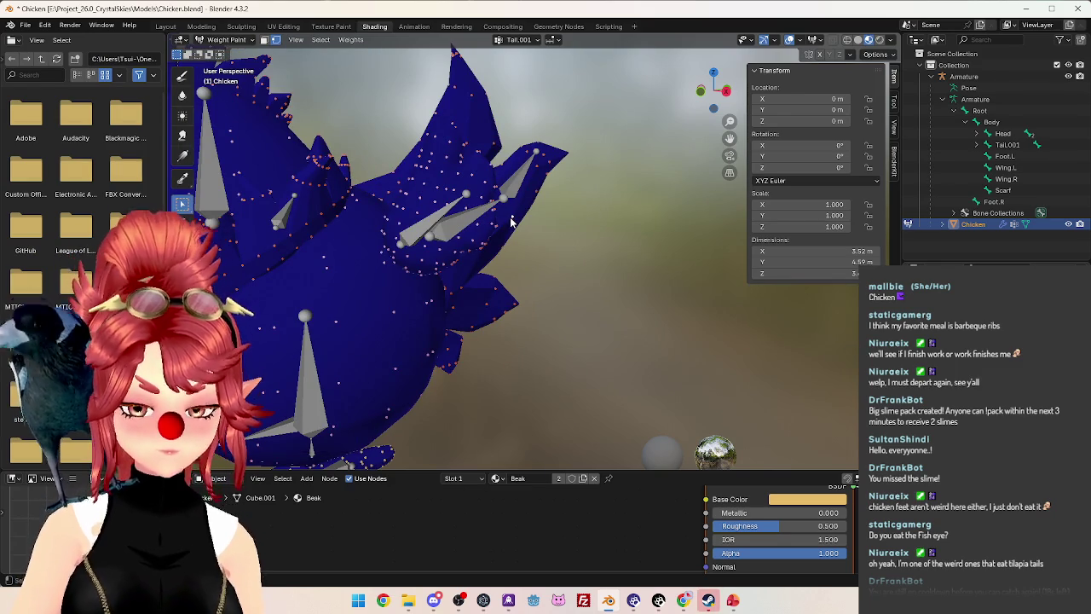
scroll(532, 237, "down", 4)
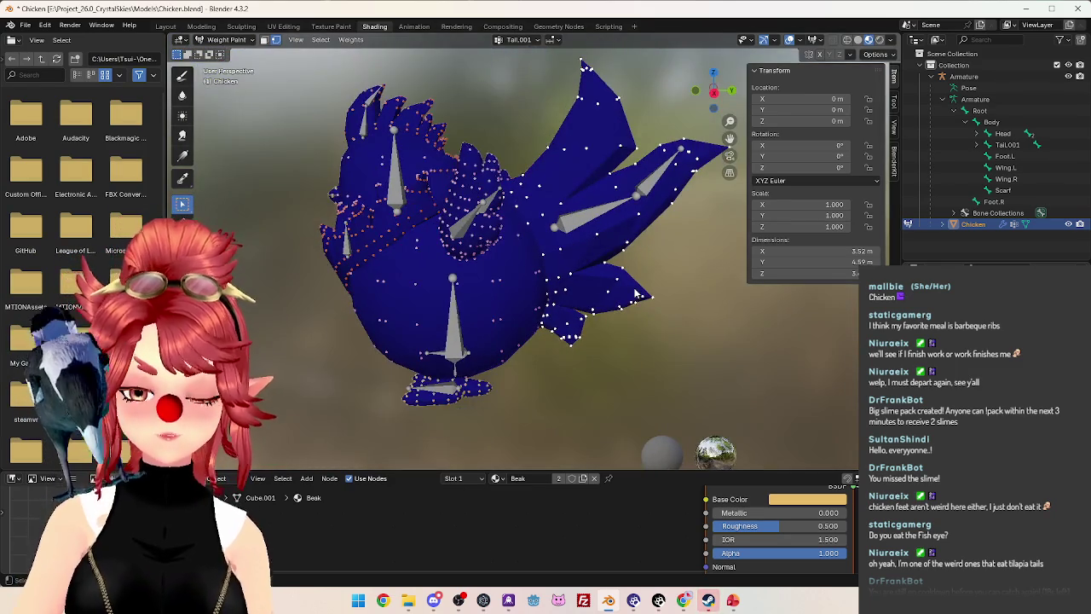
key("KP_3")
scroll(634, 290, "up", 2)
scroll(634, 292, "down", 1)
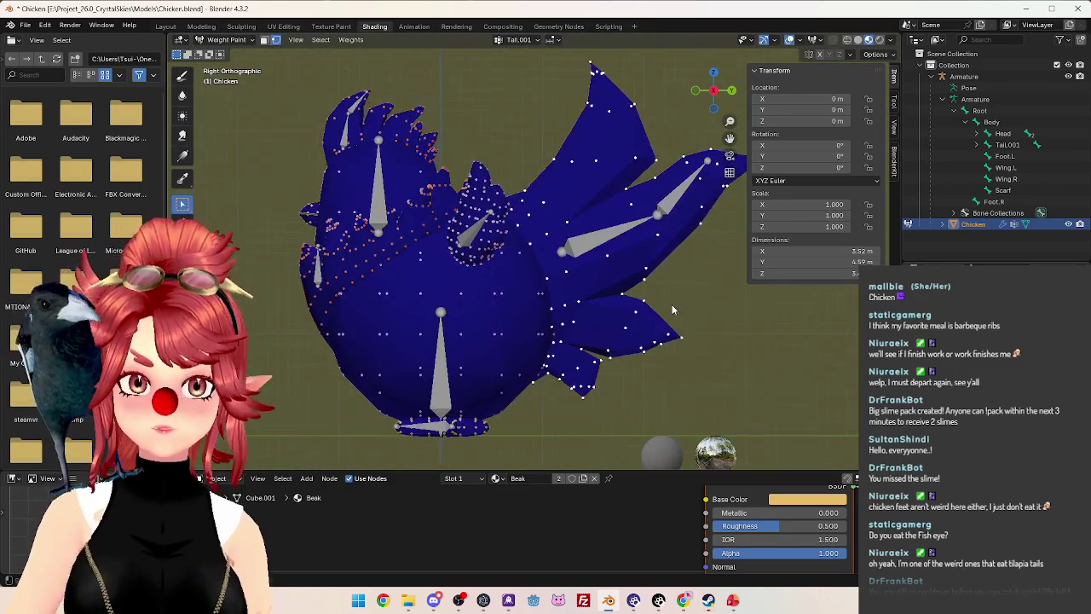
middle_click_drag(672, 304, 574, 256, "shift")
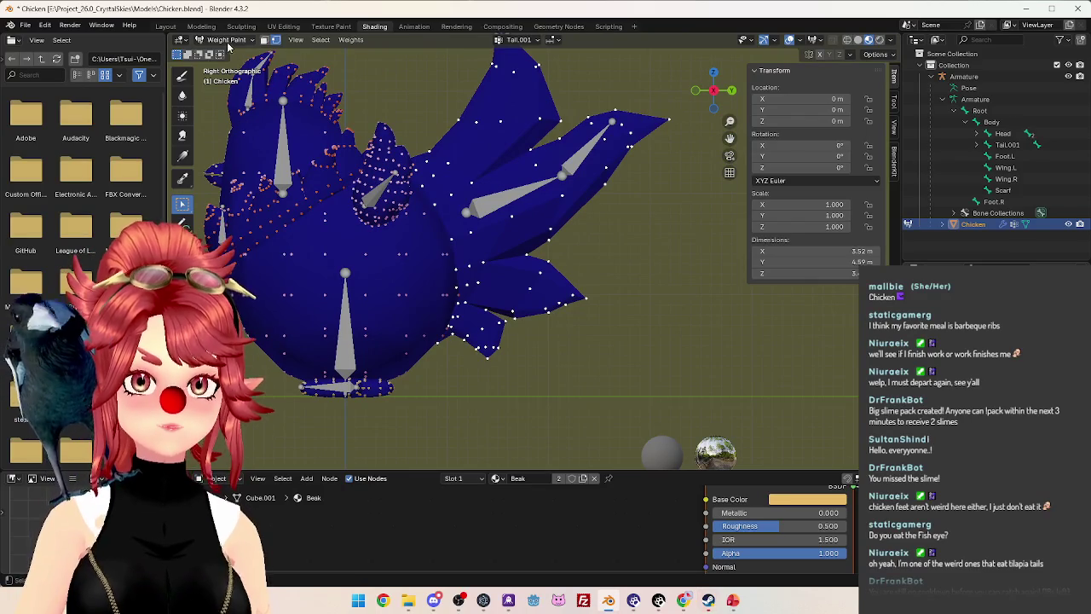
Paint weight gradients along the tail for Tail.001, then for Tail.002.
left_click(182, 156)
mouse_move(443, 253)
left_mouse_down()
mouse_move(565, 254)
mouse_move(560, 238)
left_mouse_up()
left_click_drag(478, 213, 573, 179)
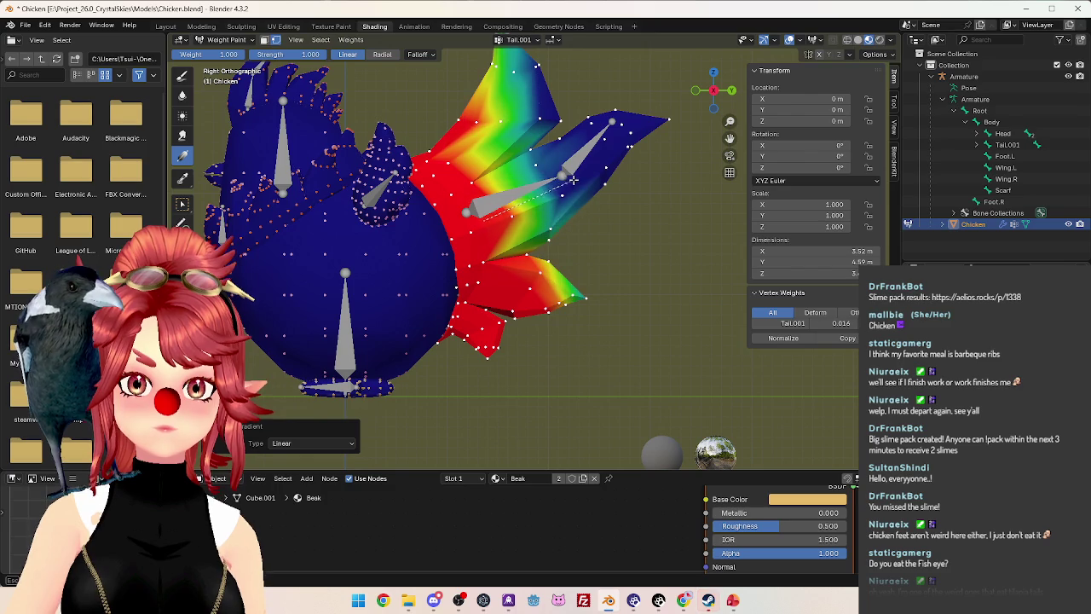
left_click_drag(539, 212, 568, 202)
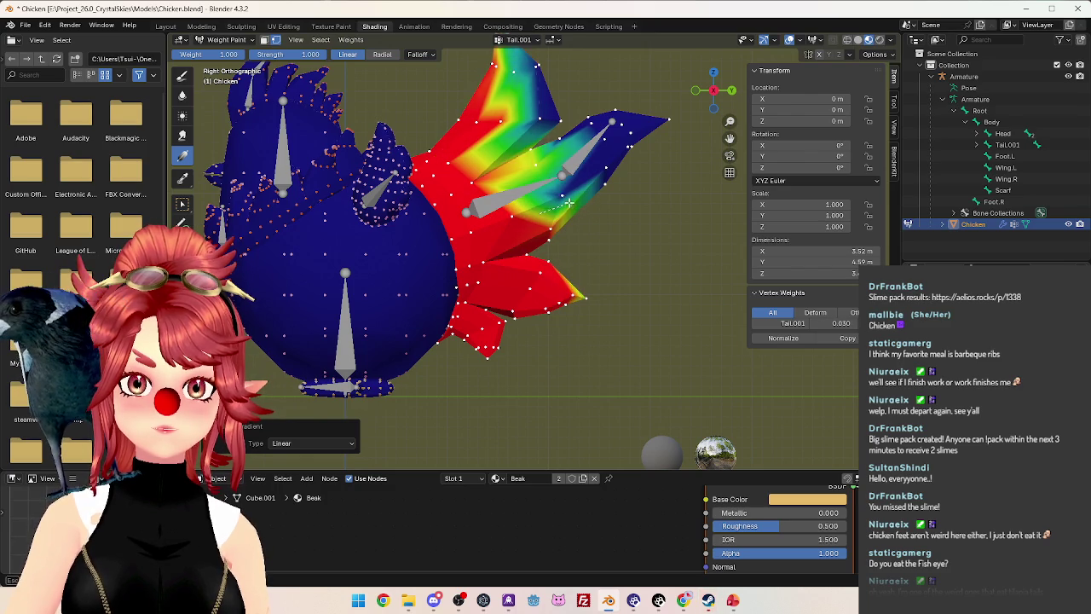
scroll(569, 202, "down", 2)
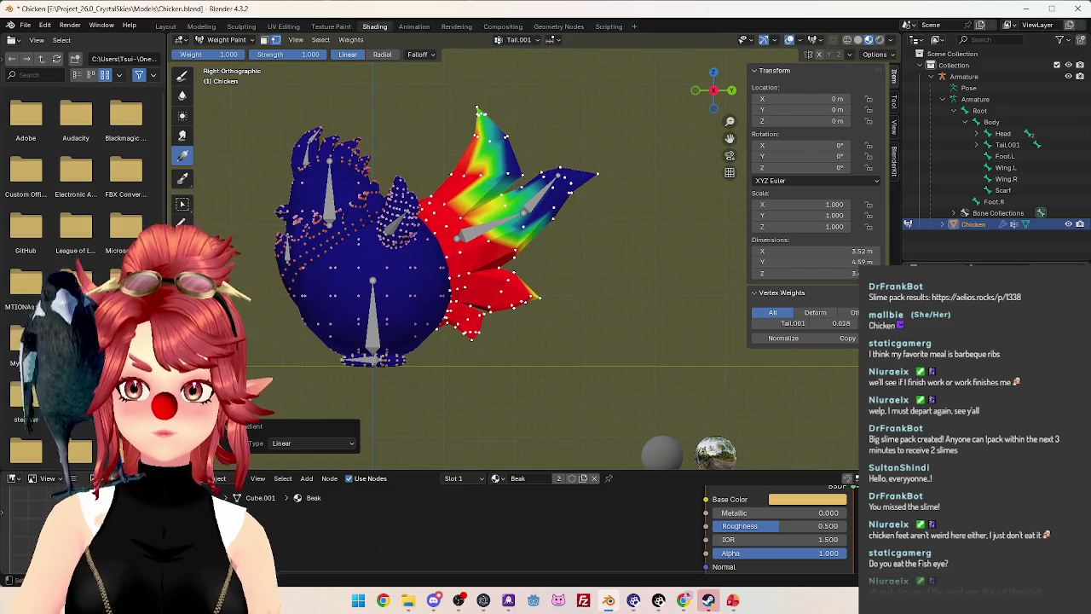
left_click(567, 179, "ctrl")
left_click_drag(593, 146, 518, 183)
mouse_move(488, 133)
left_mouse_down()
mouse_move(509, 267)
mouse_move(526, 252)
left_mouse_up()
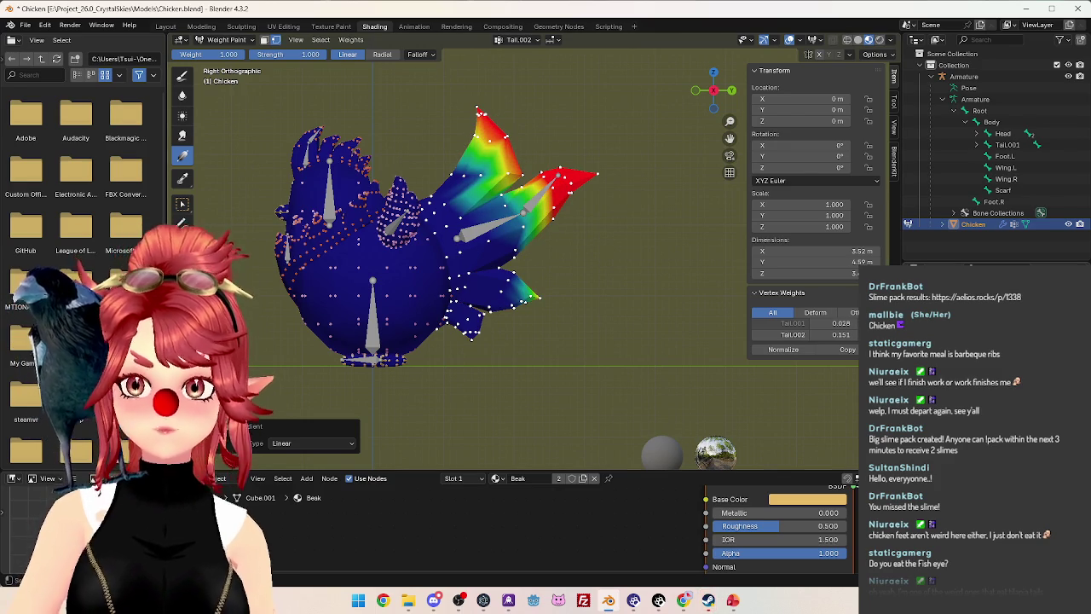
Assign full 1.000 weight to one foot in Foot.L and one wing in Wing.L.
left_click(373, 333, "ctrl")
mouse_move(661, 372)
middle_mouse_down()
mouse_move(620, 274)
mouse_move(473, 317)
middle_mouse_up()
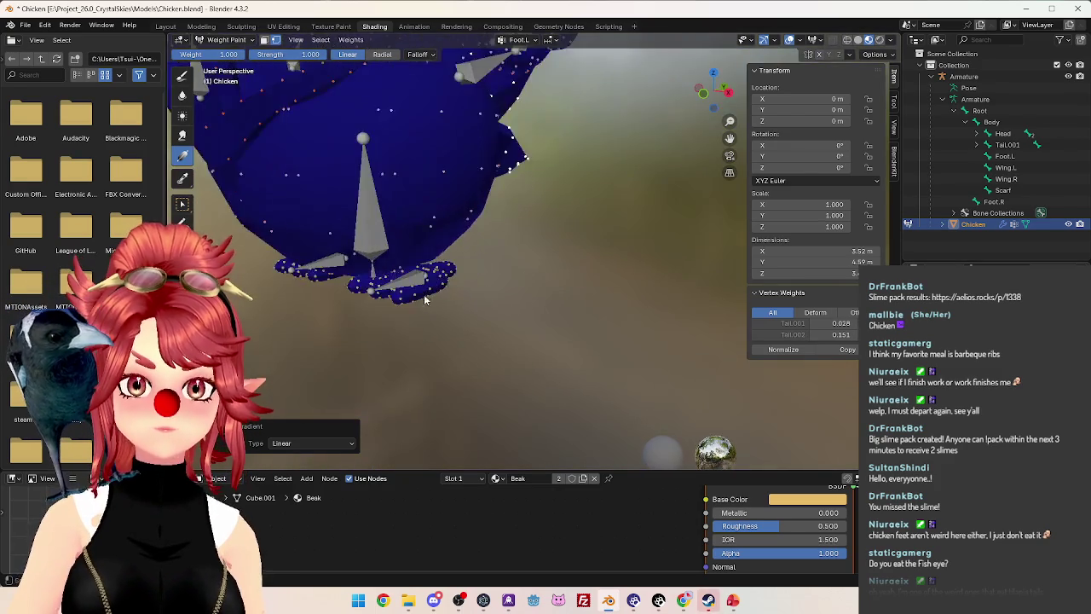
left_click(182, 119)
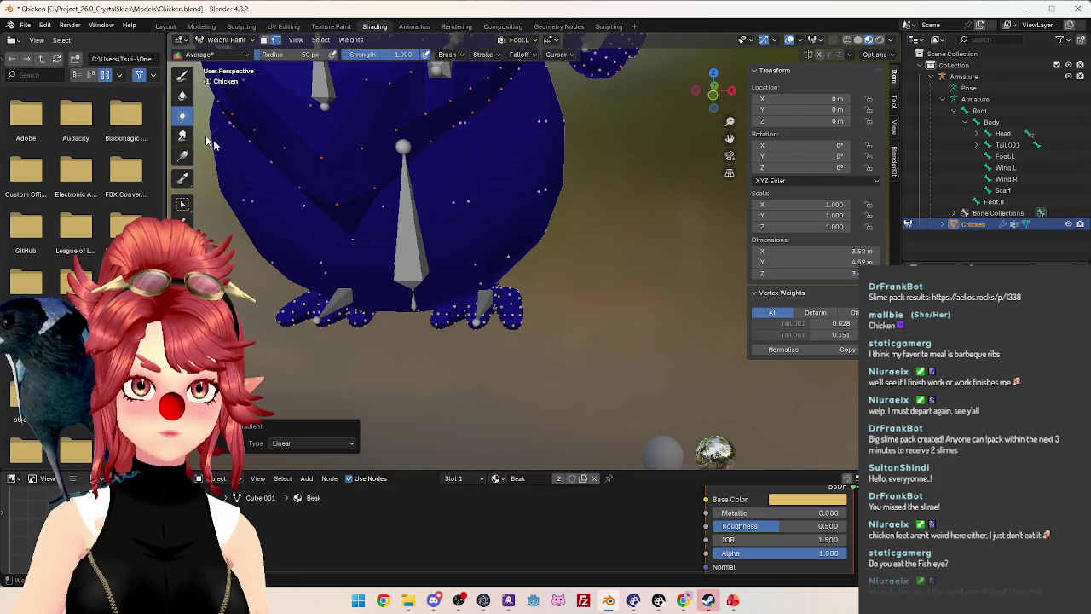
left_click(181, 204)
left_click(516, 311)
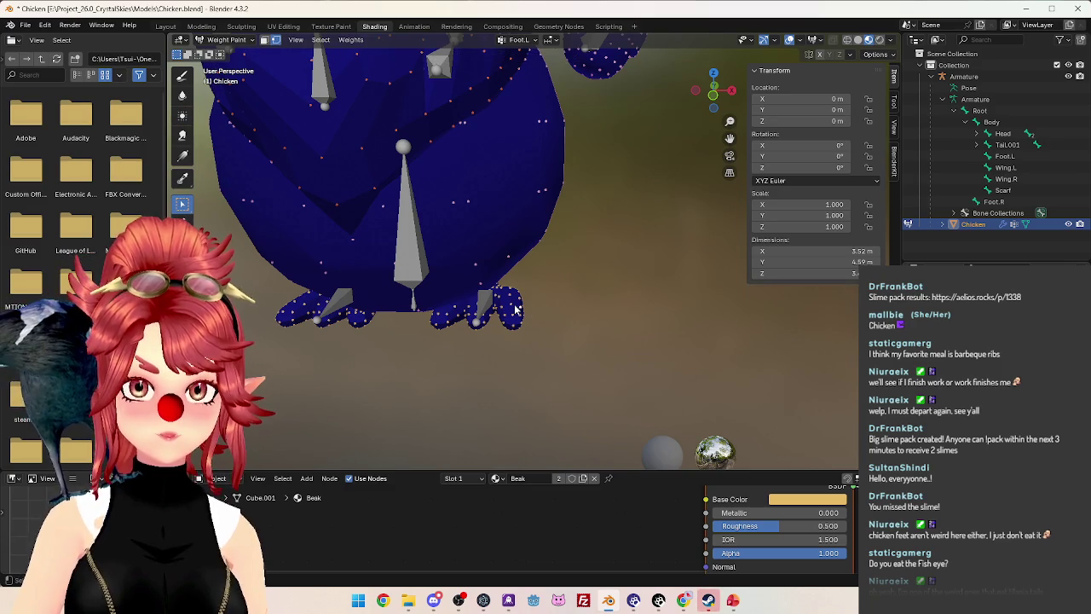
key("l")
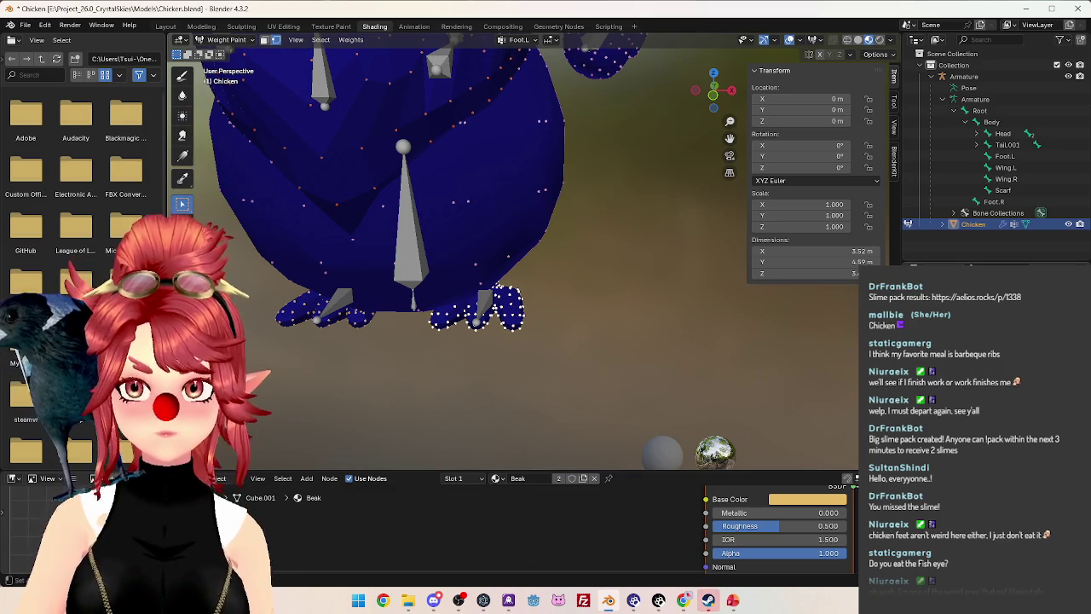
key("shift+k")
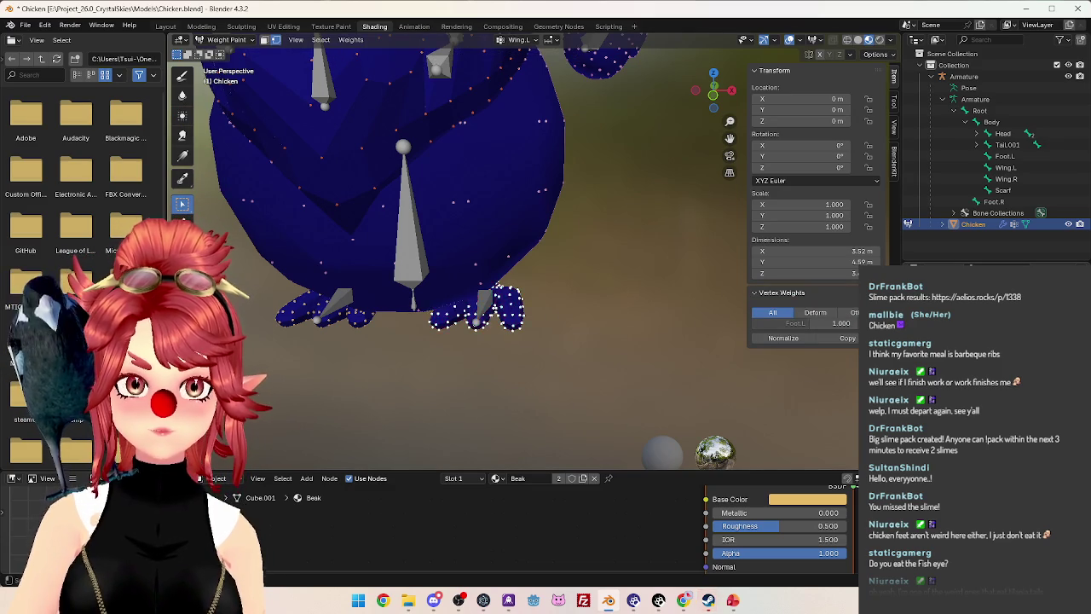
scroll(599, 261, "down", 5)
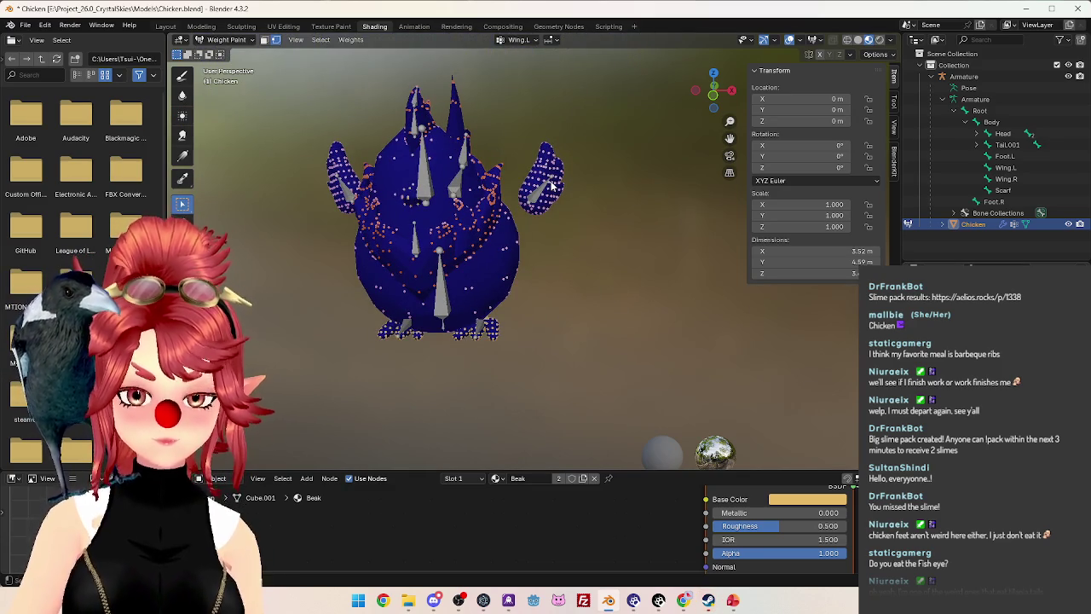
key("shift+k")
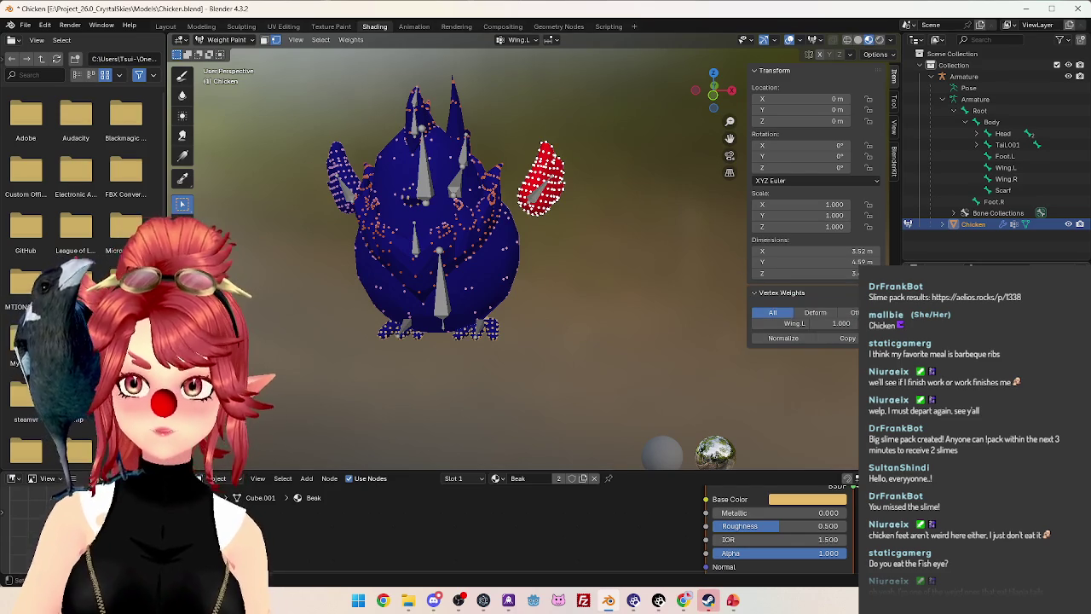
Assign full 1.000 weight to the other foot in Foot.R and the other wing in Wing.R.
left_click_drag(374, 315, 407, 338)
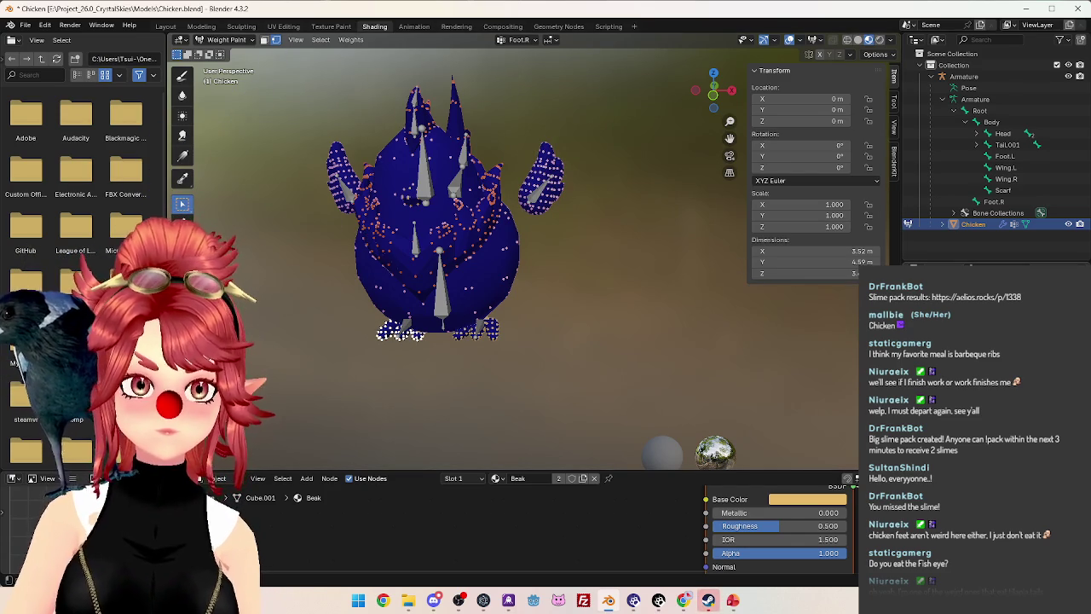
key("shift+k")
left_click(602, 312)
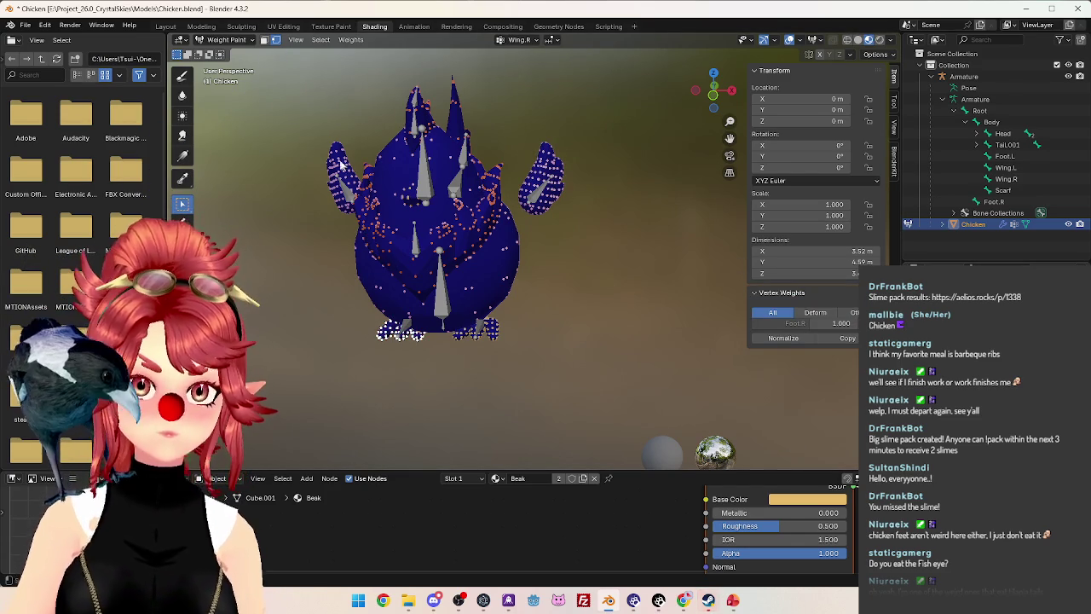
key("alt+a")
key("l")
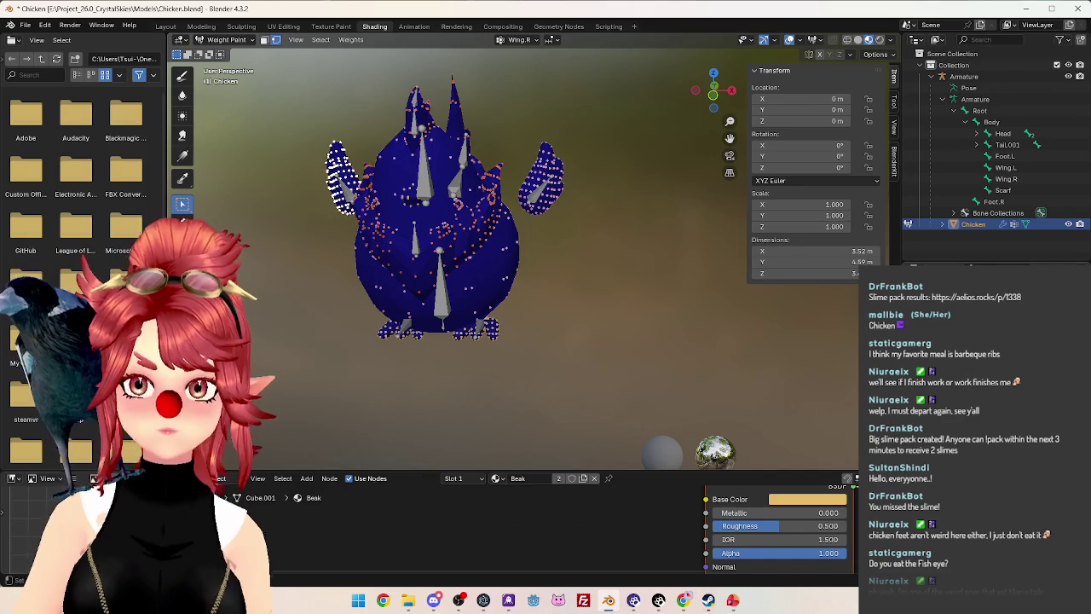
key("shift+k")
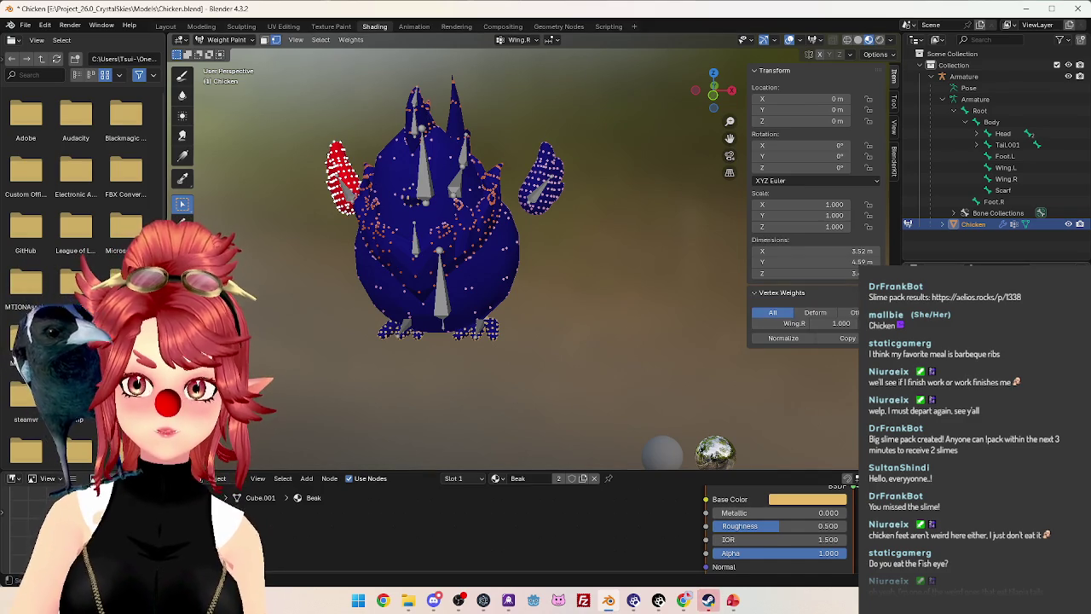
scroll(520, 40, "down", 1, "ctrl")
middle_click_drag(461, 241, 332, 235)
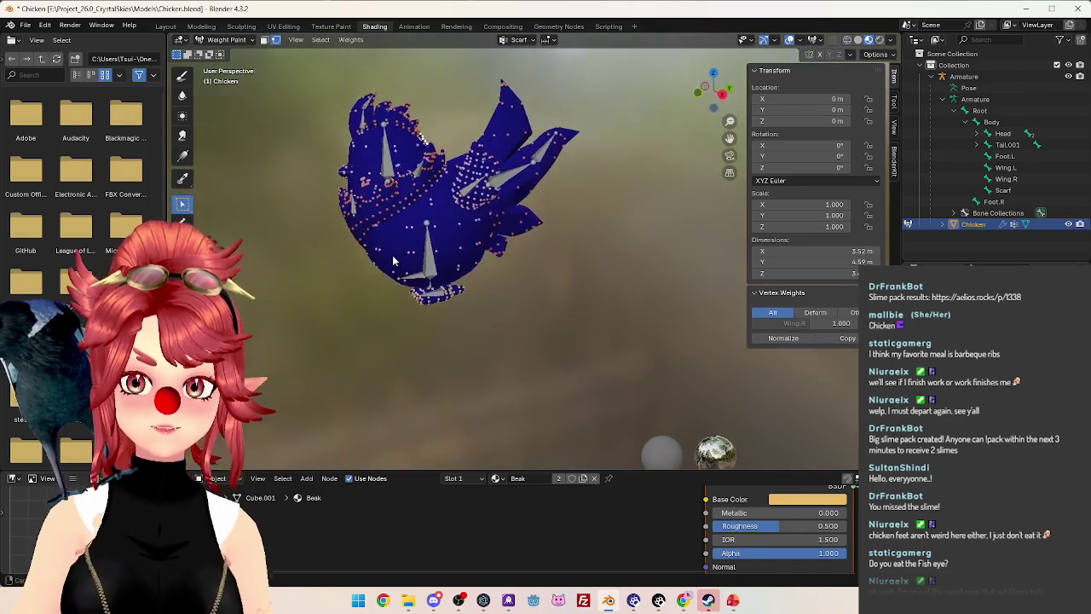
From the front view, box-select the upper body and head and give them 1.000 Body weight.
middle_click_drag(391, 292, 483, 314)
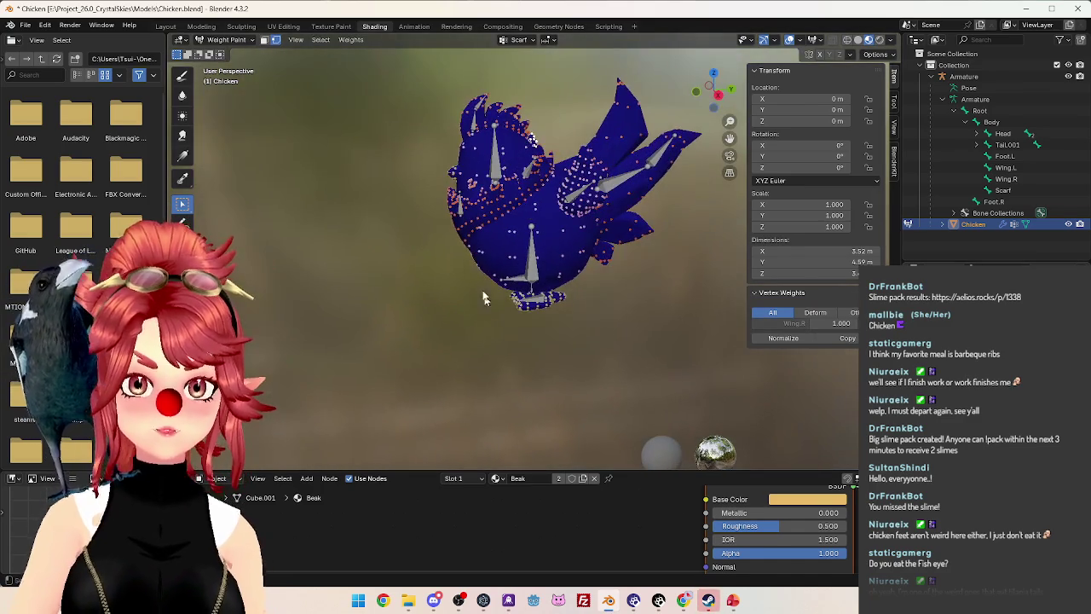
scroll(467, 237, "up", 3)
mouse_move(467, 238)
middle_mouse_down()
mouse_move(527, 217)
mouse_move(439, 220)
mouse_move(512, 188)
mouse_move(506, 217)
middle_mouse_up()
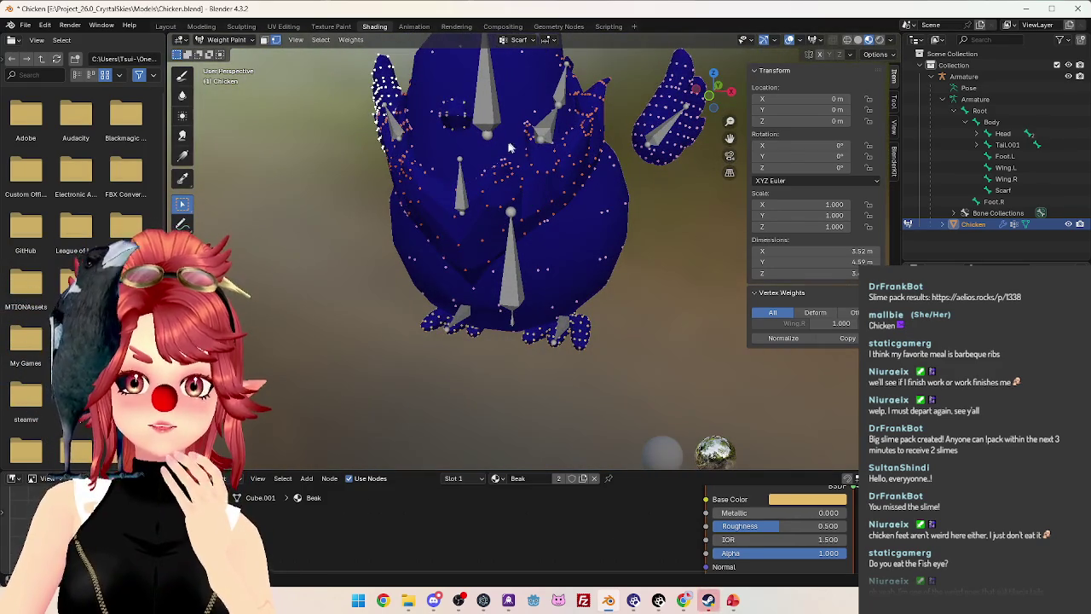
middle_click_drag(533, 137, 588, 191)
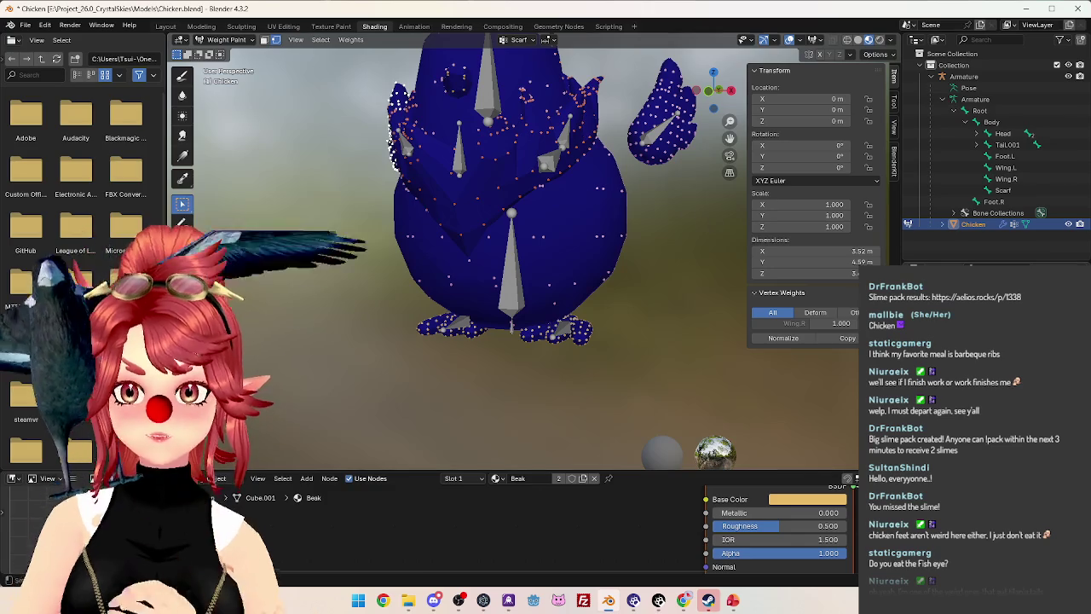
key("alt+a")
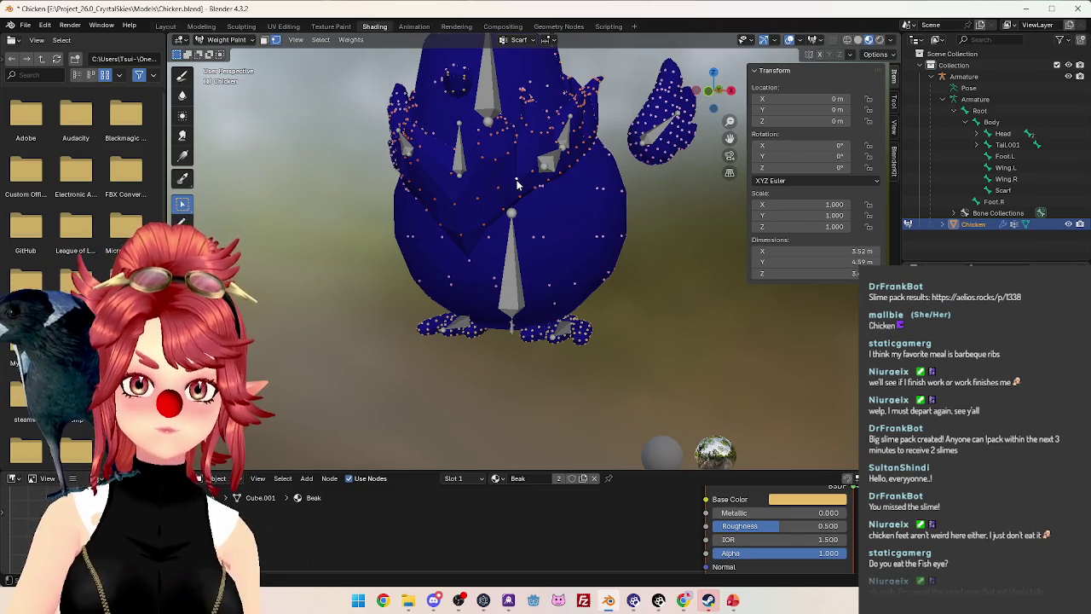
left_click(512, 256, "ctrl")
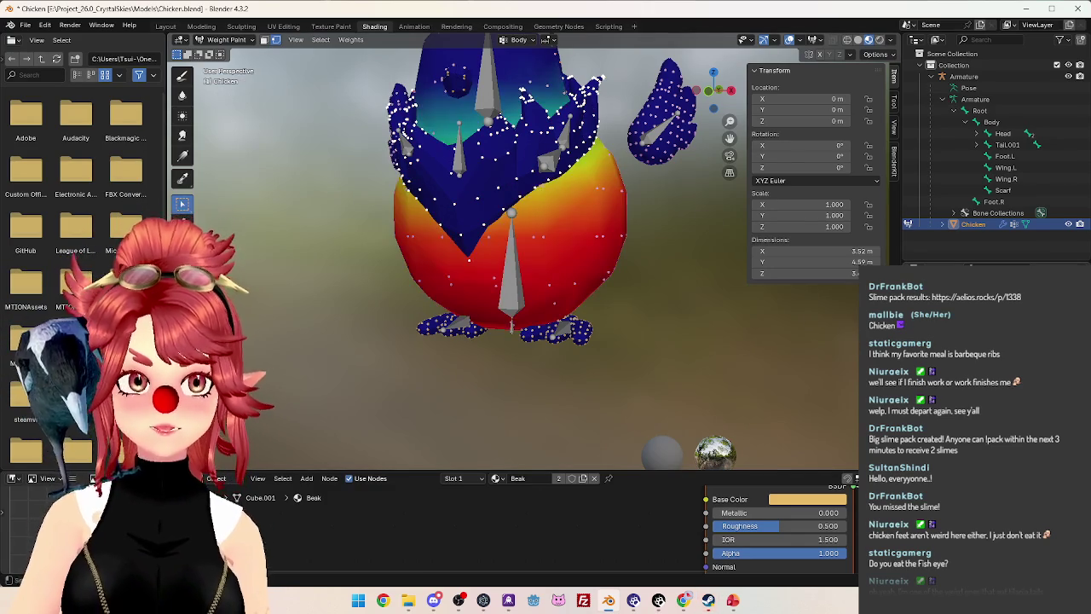
middle_click_drag(511, 256, 529, 213)
key("shift+k")
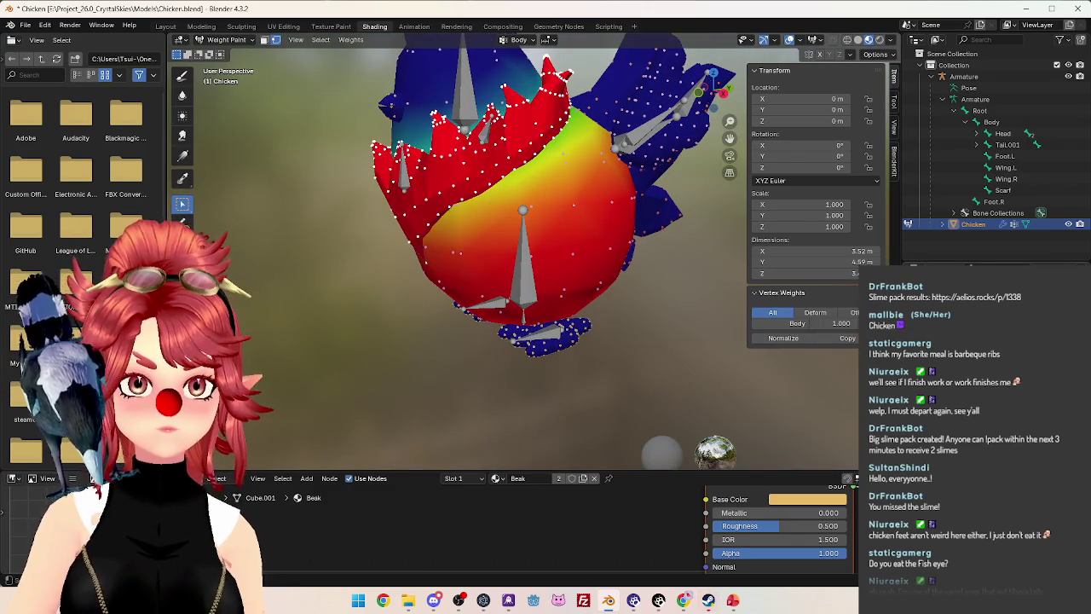
mouse_move(425, 162)
middle_mouse_down()
mouse_move(450, 190)
mouse_move(527, 161)
mouse_move(390, 182)
mouse_move(301, 160)
middle_mouse_up()
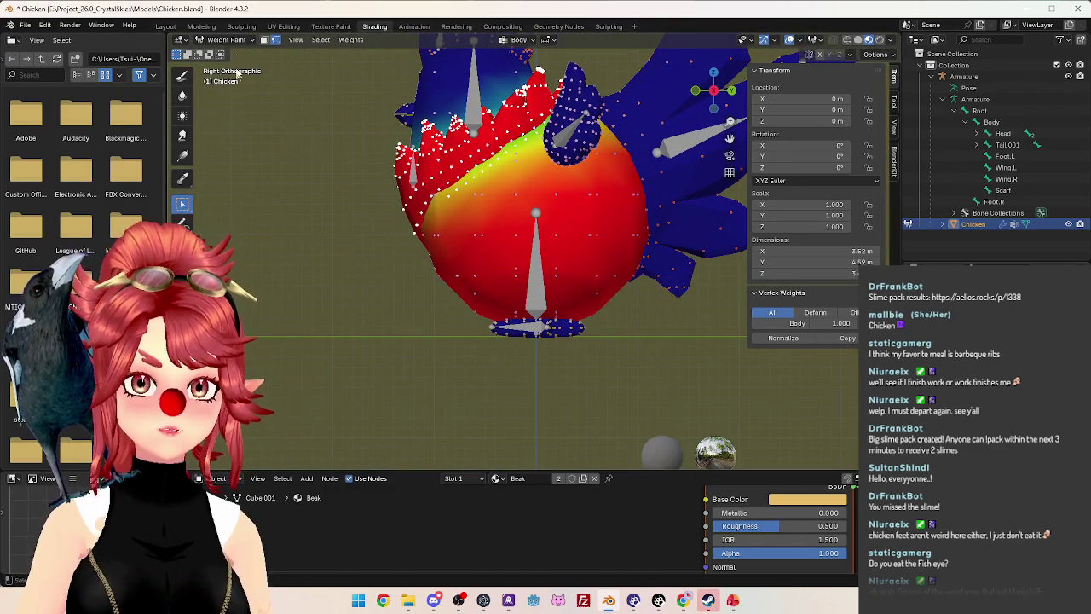
left_click(183, 156)
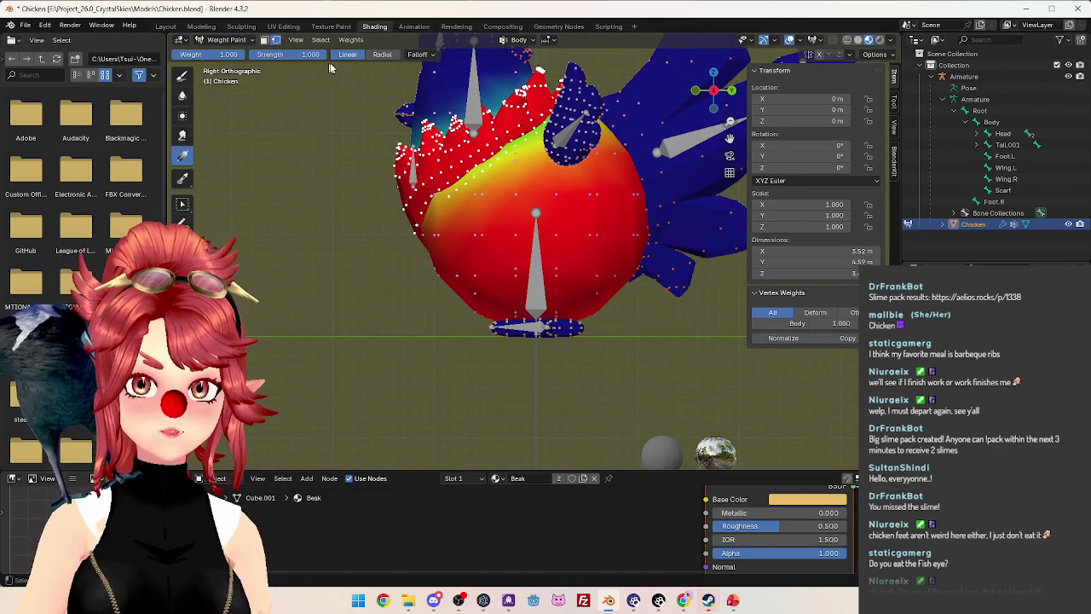
Switch the gradient from Linear to Radial, set paint weight to 0.000, and return to right side view.
left_click(382, 55)
left_click_drag(398, 151, 401, 157)
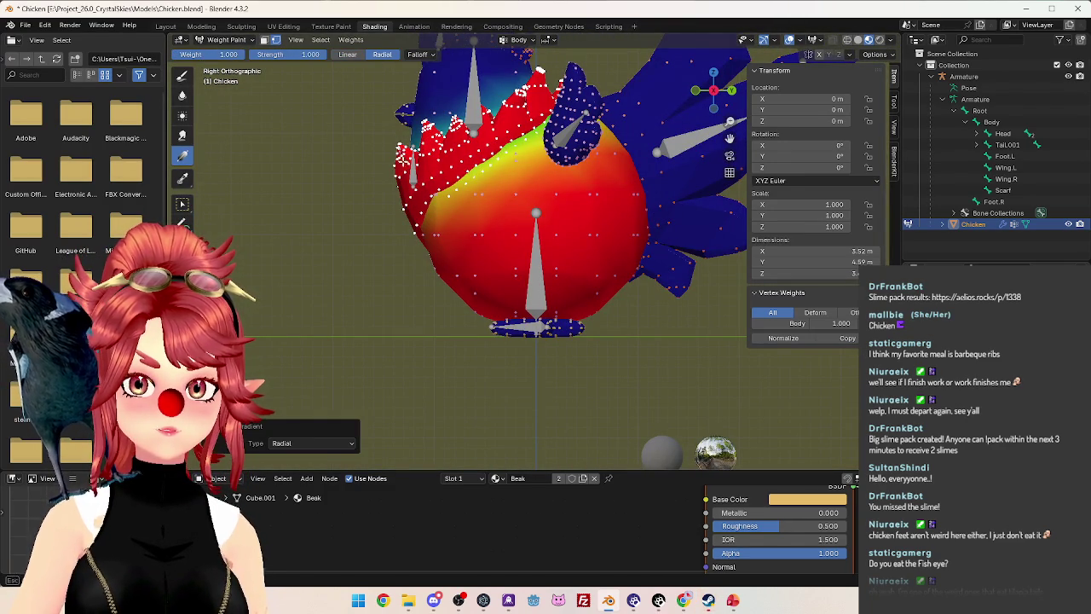
key("shift+x")
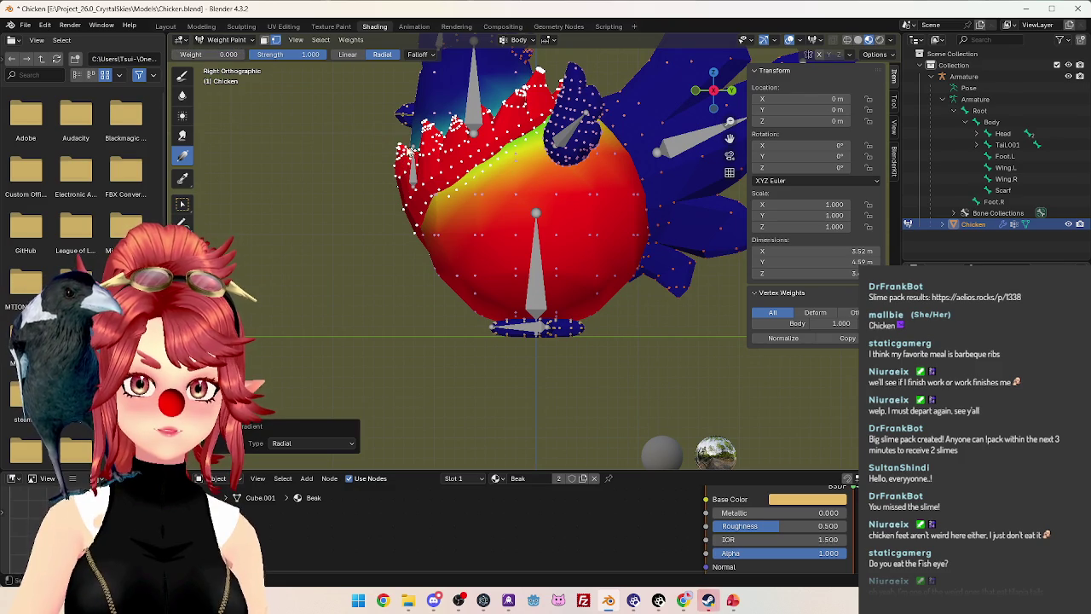
middle_click_drag(406, 158, 509, 190)
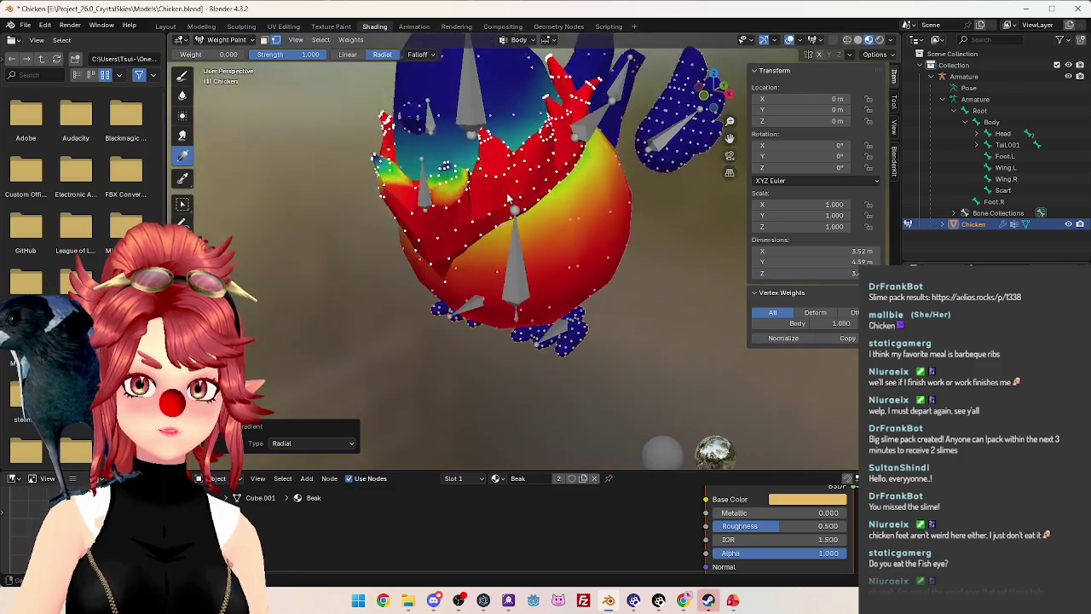
key("KP_3")
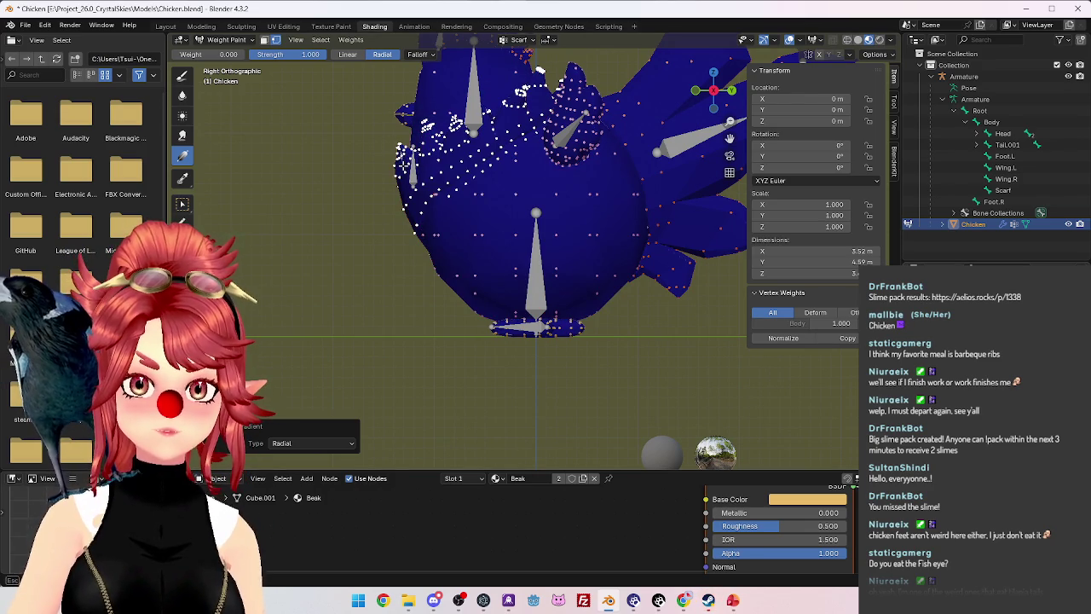
At weight 1.000, drag radial Scarf gradients over each neck ruff spike.
left_click_drag(213, 53, 247, 54)
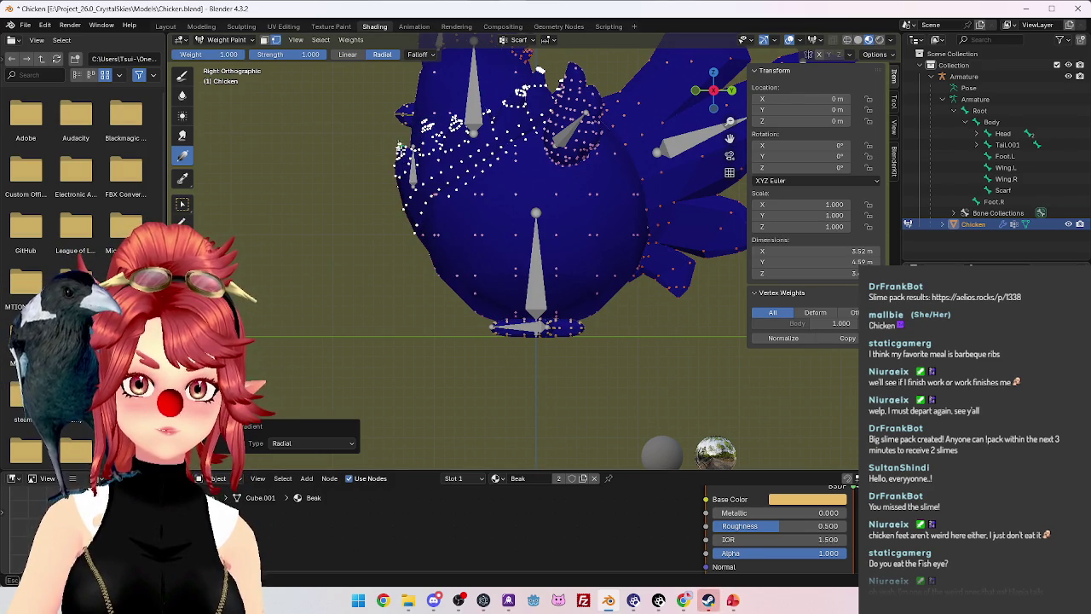
left_click_drag(410, 157, 423, 180)
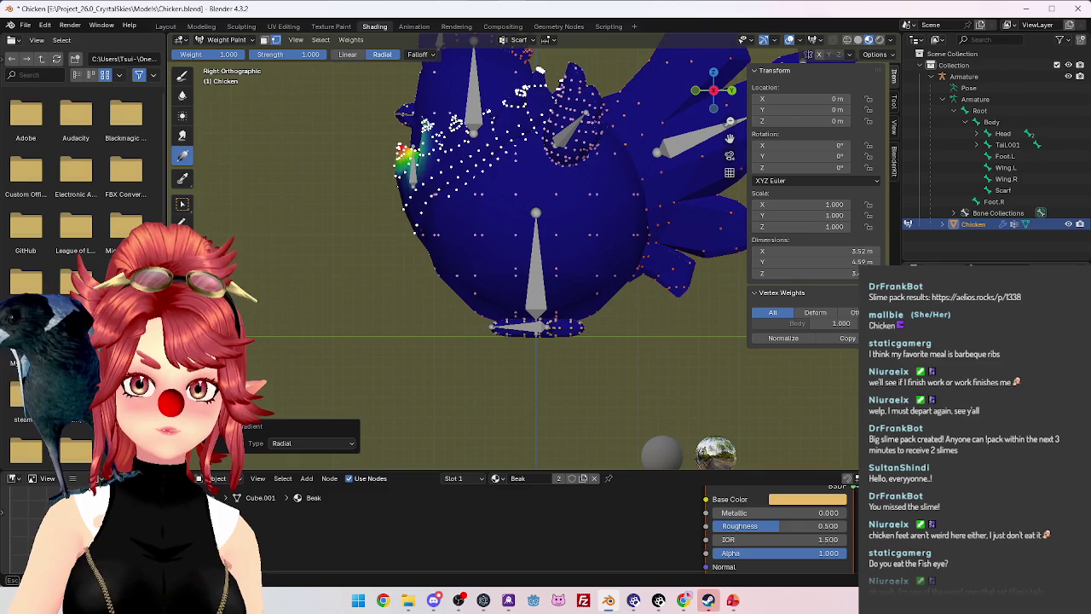
left_click_drag(456, 124, 494, 127)
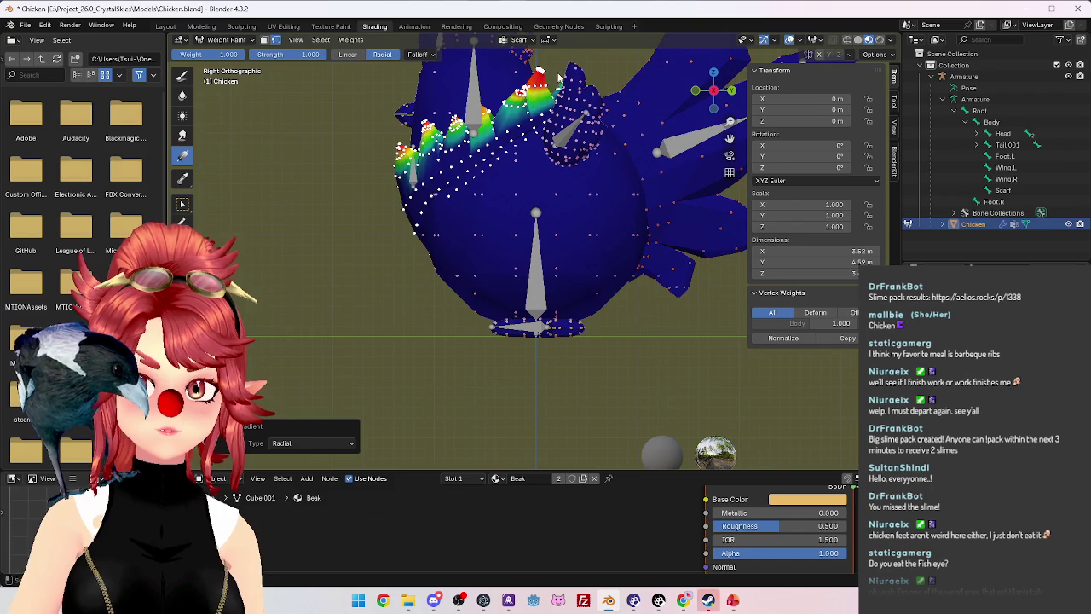
mouse_move(553, 101)
middle_mouse_down()
mouse_move(274, 175)
mouse_move(862, 217)
mouse_move(402, 165)
middle_mouse_up()
Leave Weight Paint for Object Mode and view the chicken from the side.
left_click(226, 40)
left_click(226, 51)
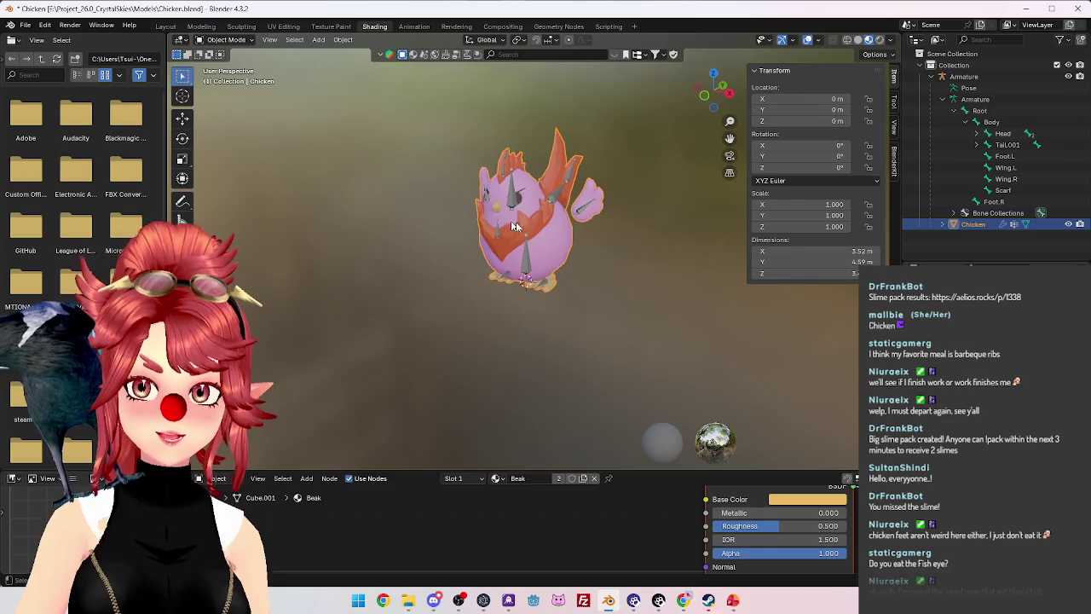
scroll(549, 234, "up", 3)
scroll(550, 234, "up", 2)
middle_click_drag(549, 236, 478, 228)
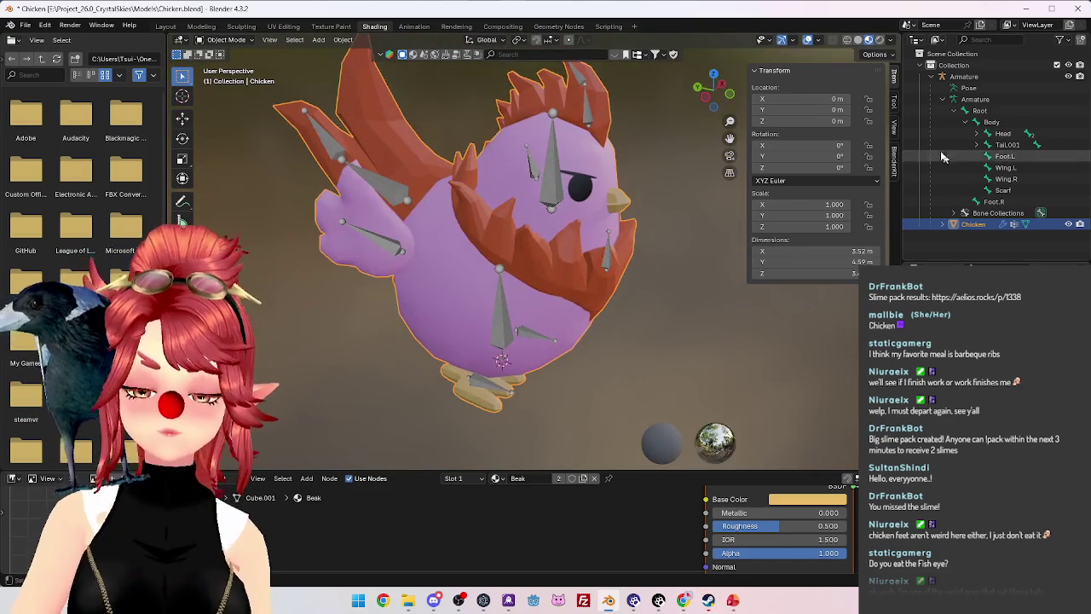
Select the Armature, switch it to Pose Mode, and select the Body bone.
left_click(944, 101)
left_click(964, 76)
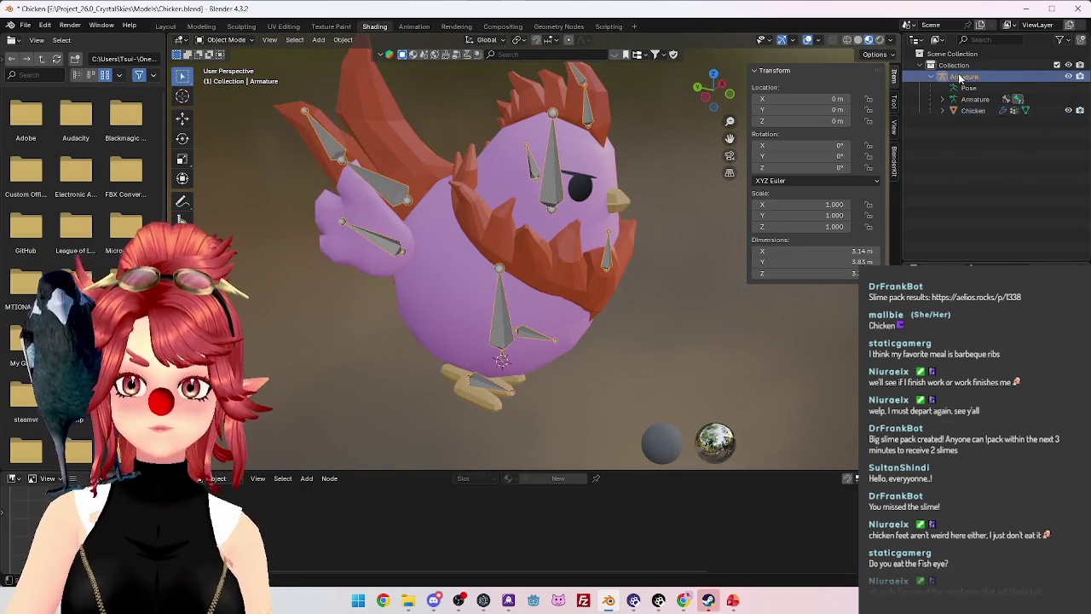
left_click(210, 40)
left_click(223, 80)
scroll(434, 253, "down", 5)
left_click(520, 297)
left_click(522, 283)
middle_click_drag(522, 283, 525, 309)
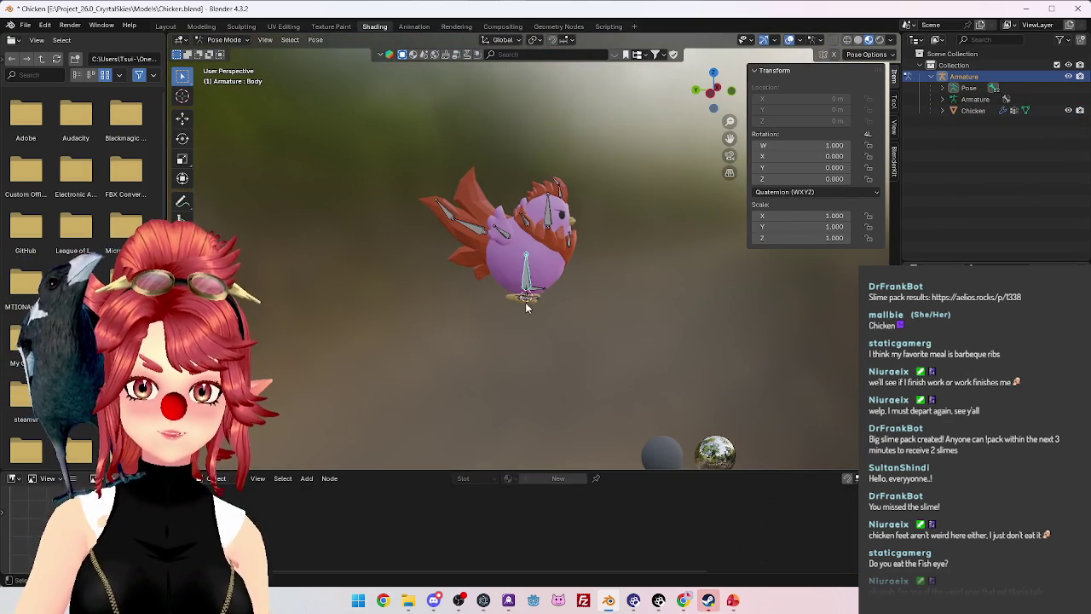
key("KP_1")
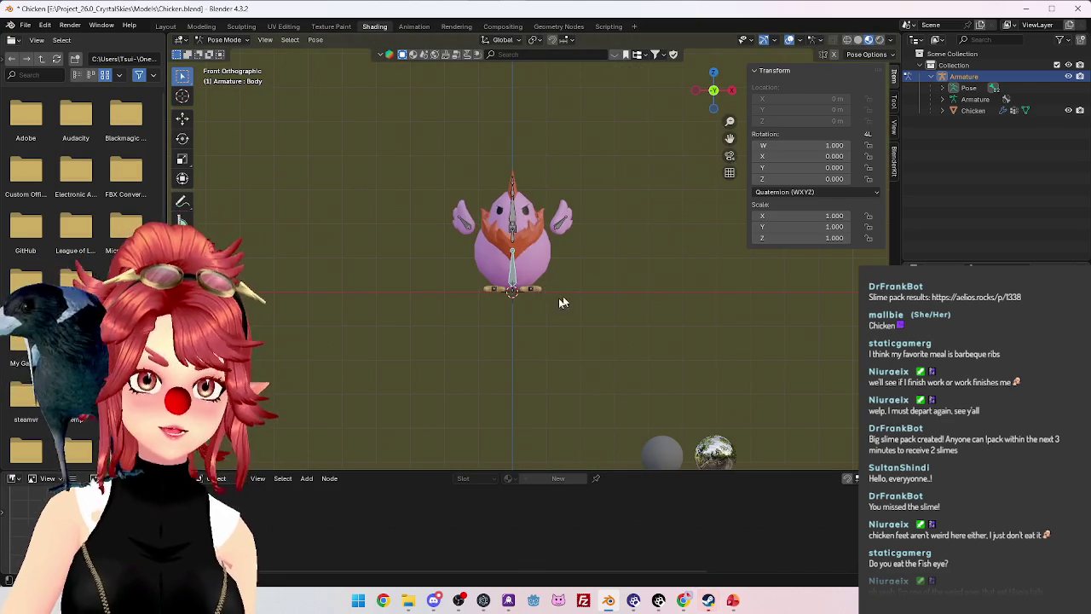
left_click(532, 291)
key("KP_3")
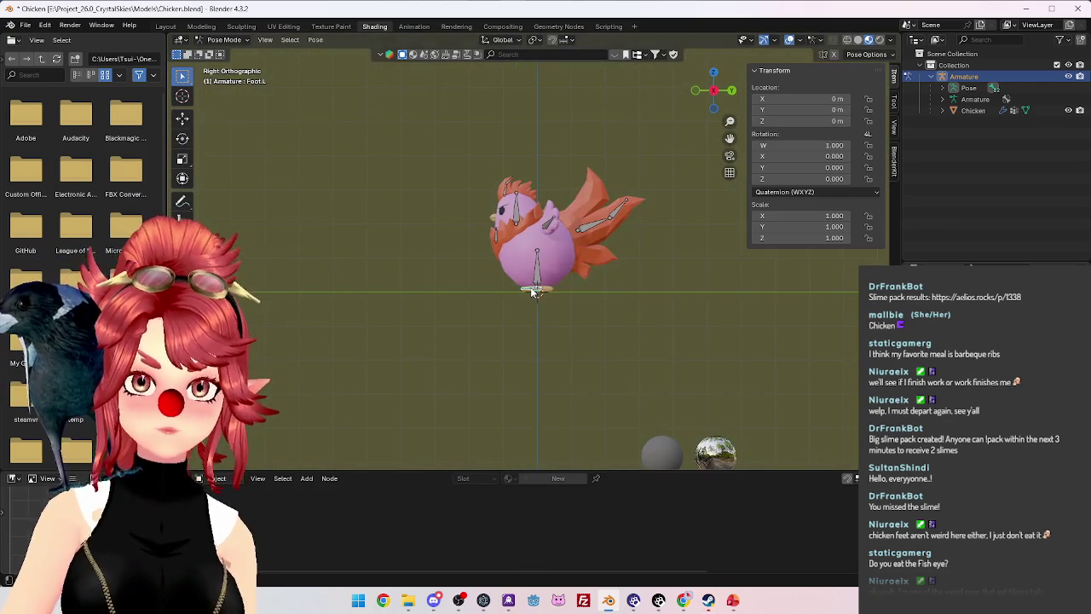
key("r")
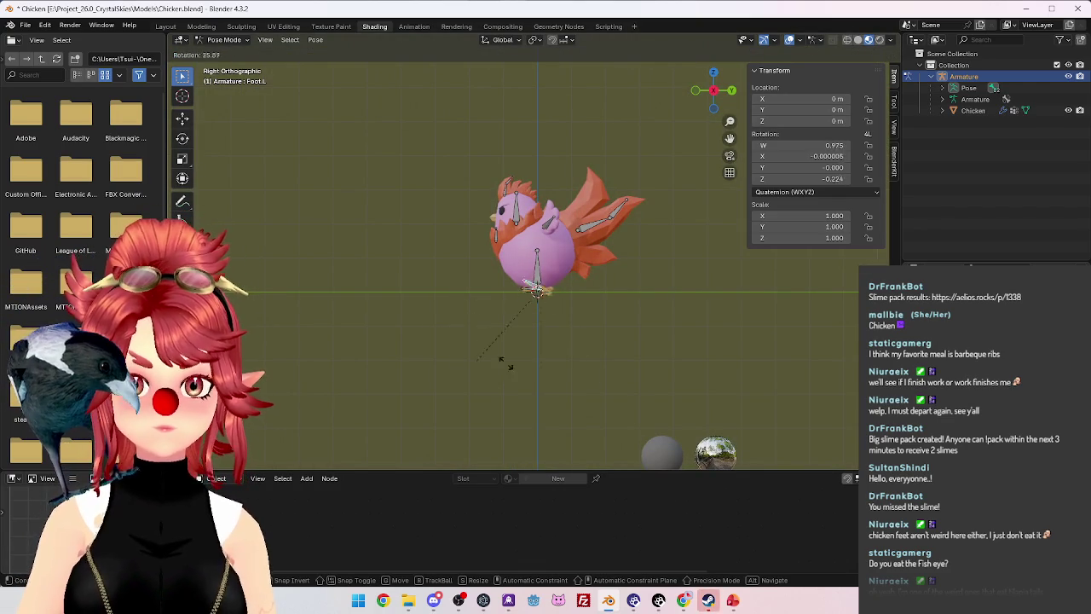
key("Escape")
scroll(511, 358, "up", 2)
scroll(537, 350, "up", 1)
scroll(555, 346, "up", 1)
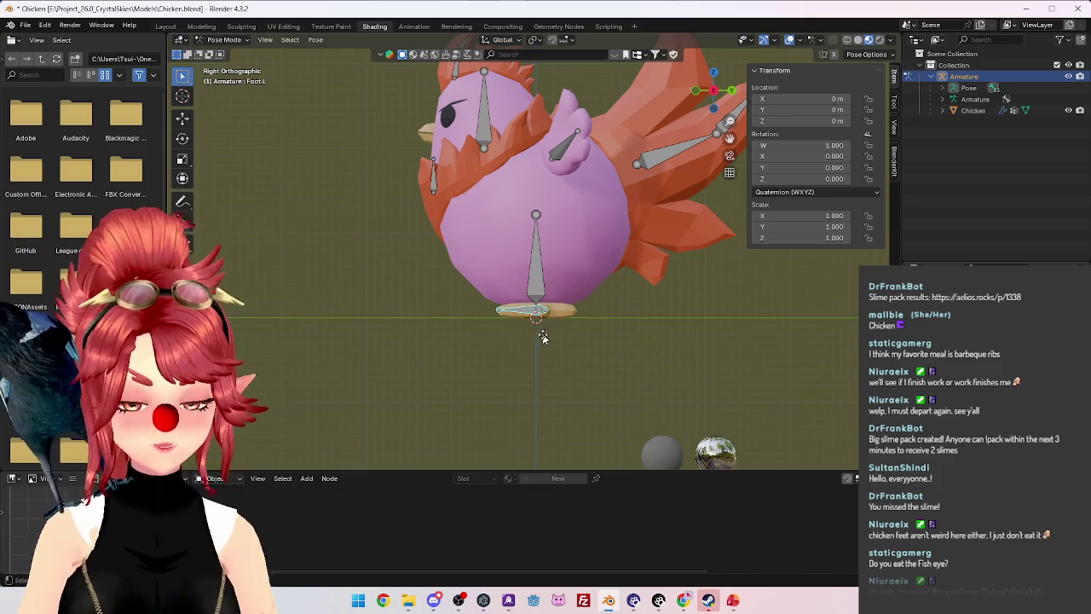
key("g")
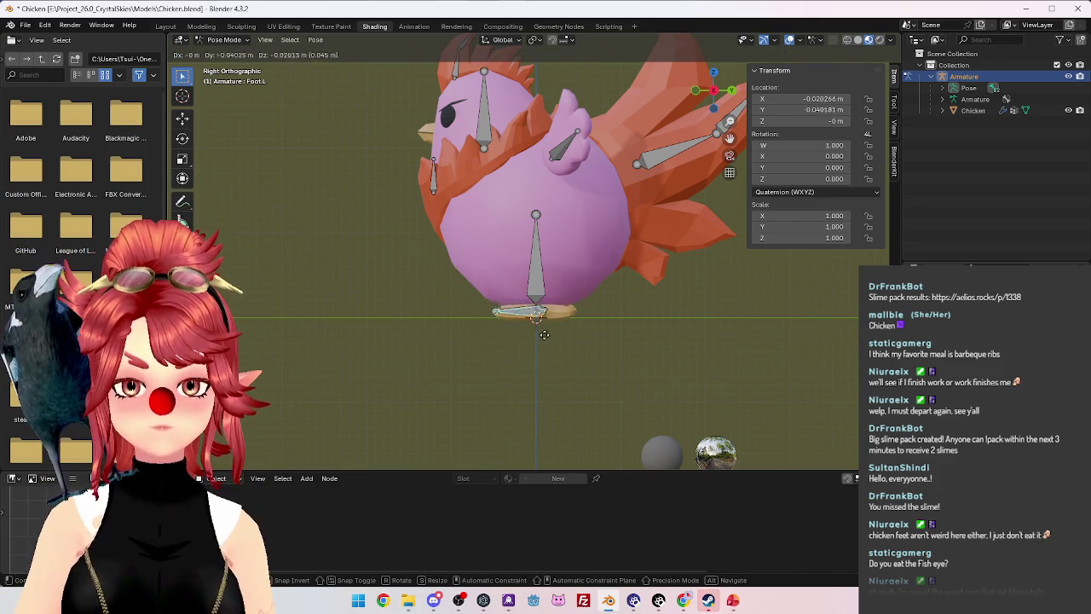
key("Escape")
key("r")
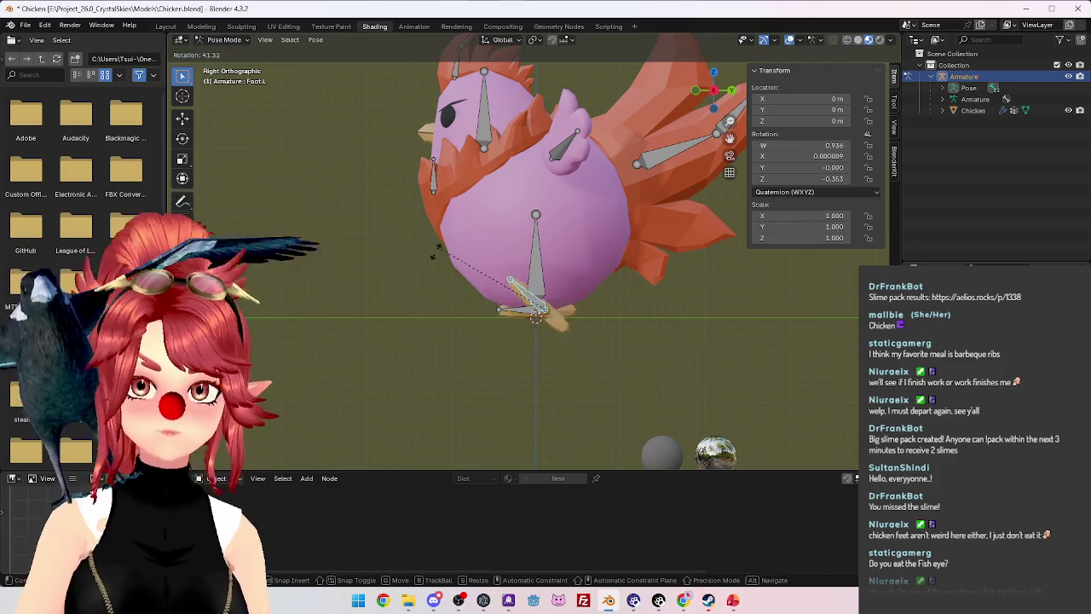
key("Escape")
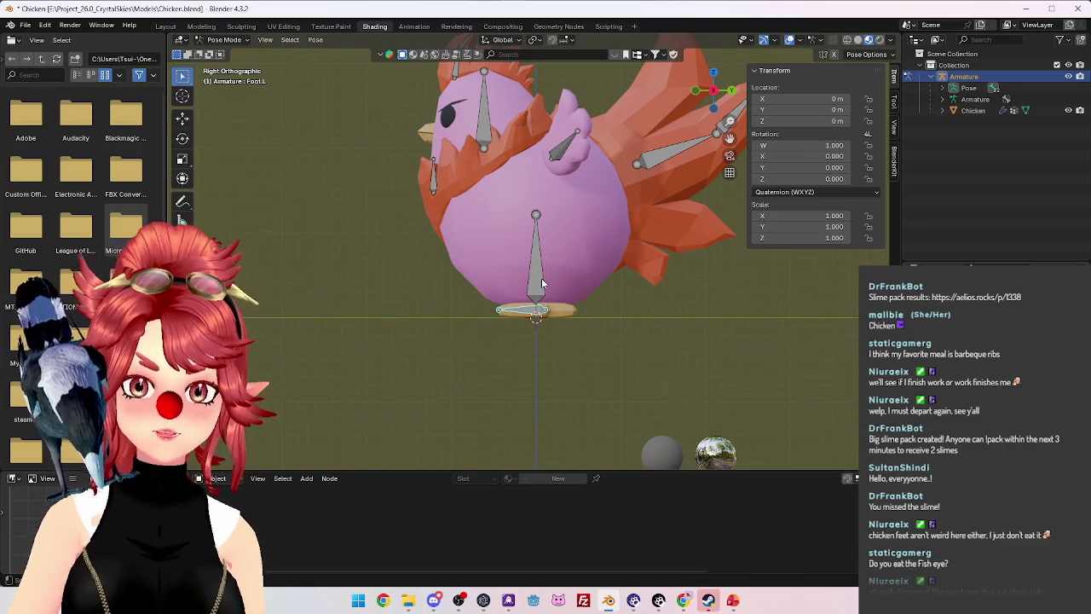
middle_click_drag(542, 278, 597, 222)
left_click(606, 164)
mouse_move(606, 164)
middle_mouse_down()
mouse_move(612, 275)
mouse_move(541, 266)
middle_mouse_up()
key("r")
key("Escape")
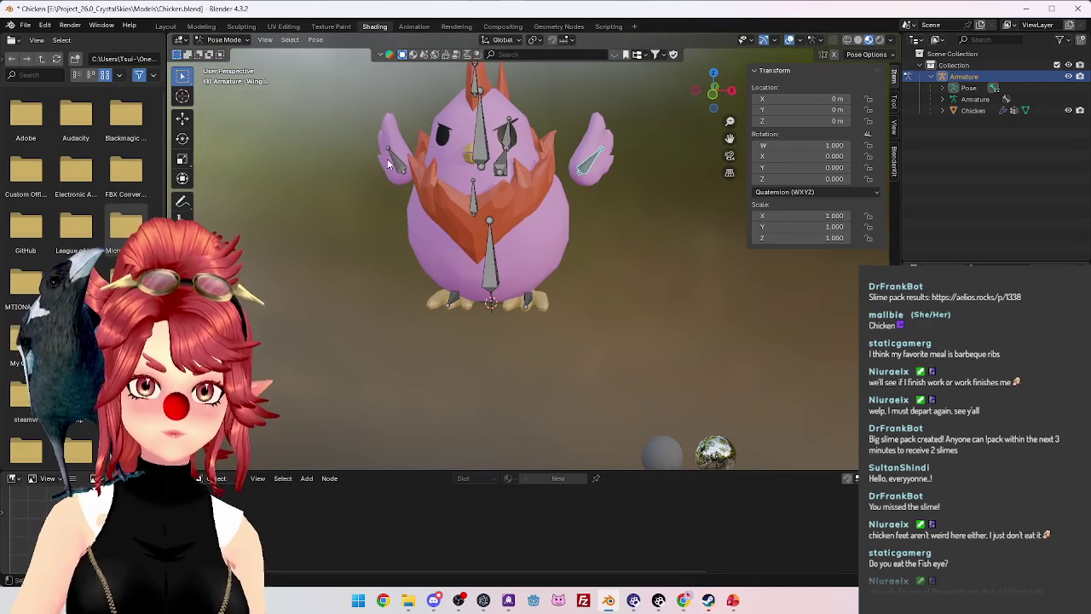
left_click(457, 304)
mouse_move(487, 329)
middle_mouse_down()
mouse_move(515, 287)
mouse_move(457, 273)
mouse_move(479, 233)
mouse_move(550, 331)
middle_mouse_up()
left_click(552, 332)
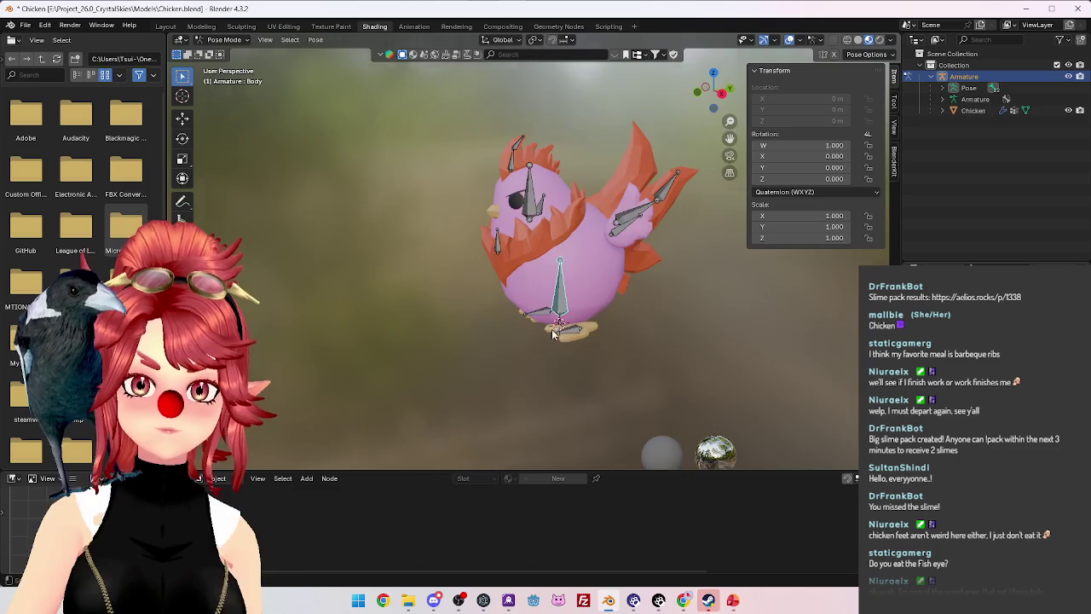
key("r")
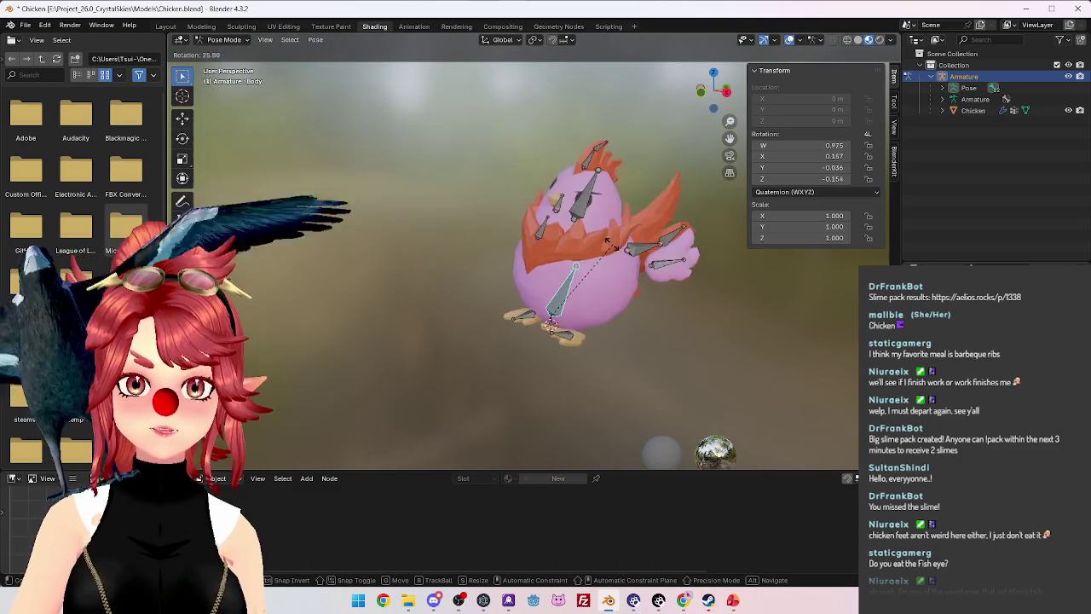
key("Escape")
left_click(572, 326)
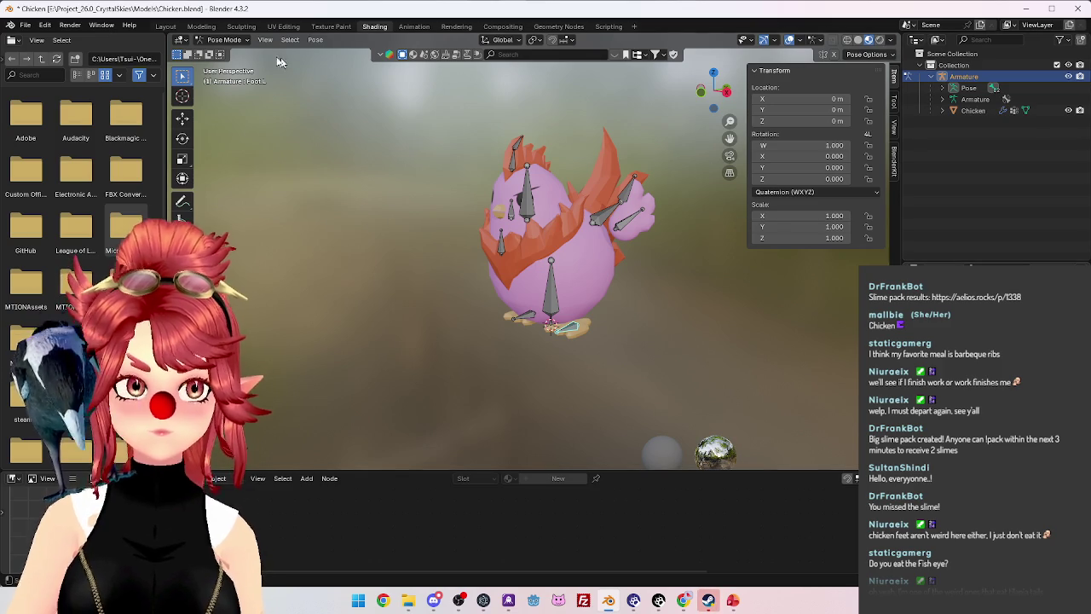
left_click(225, 67)
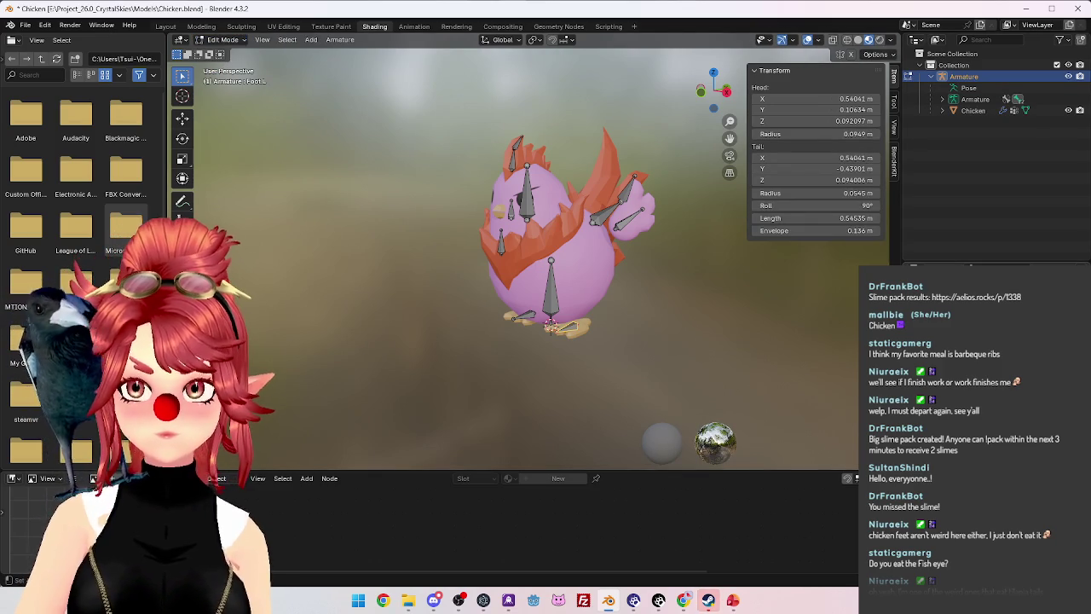
left_click(220, 41)
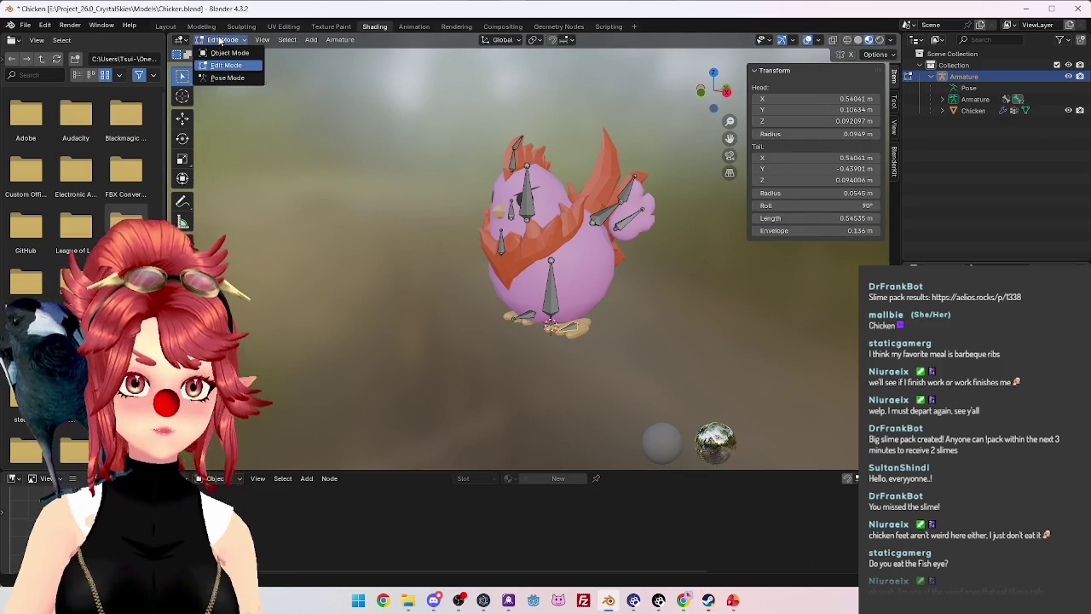
left_click(227, 78)
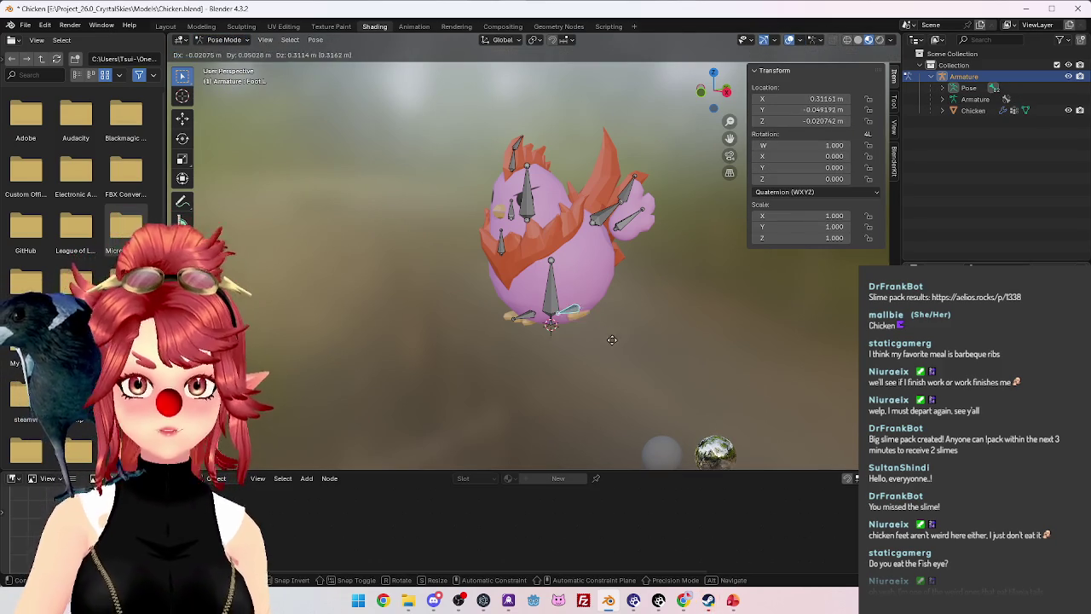
left_click(546, 299)
key("r")
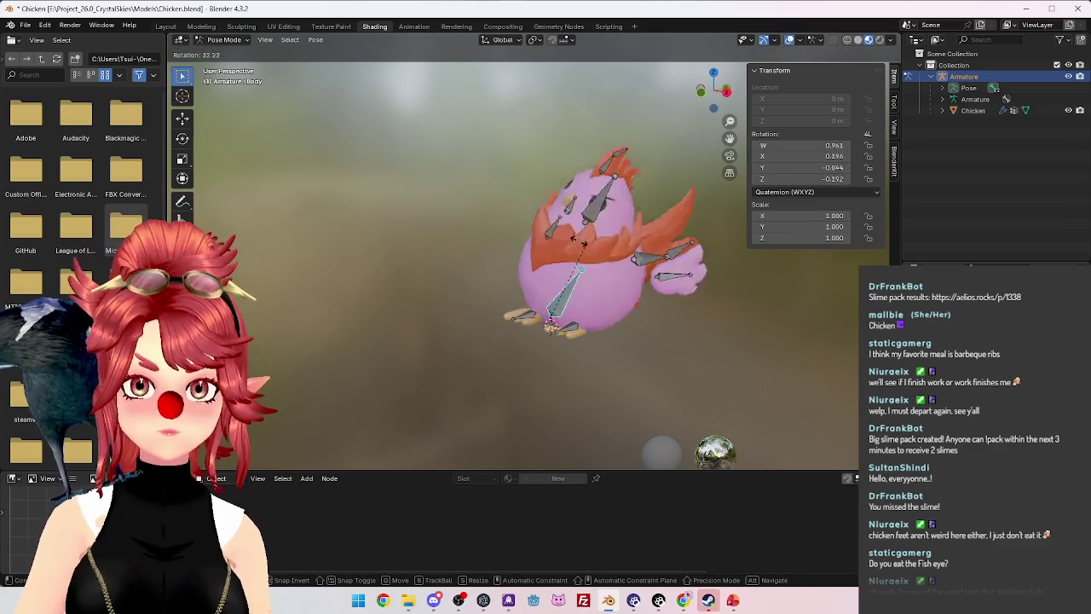
middle_click_drag(512, 244, 399, 225, "alt")
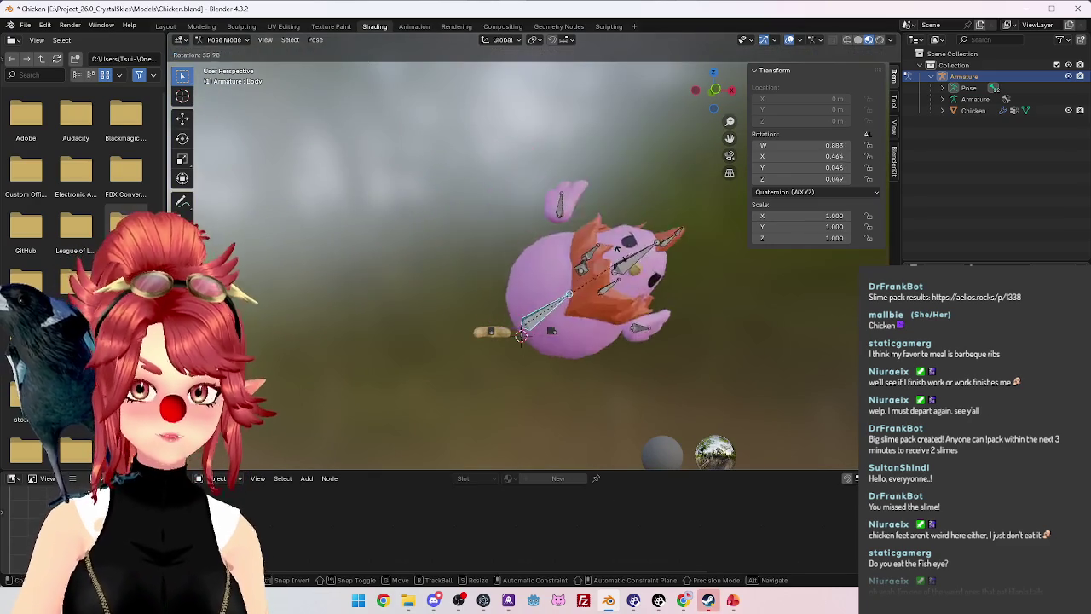
key("Escape")
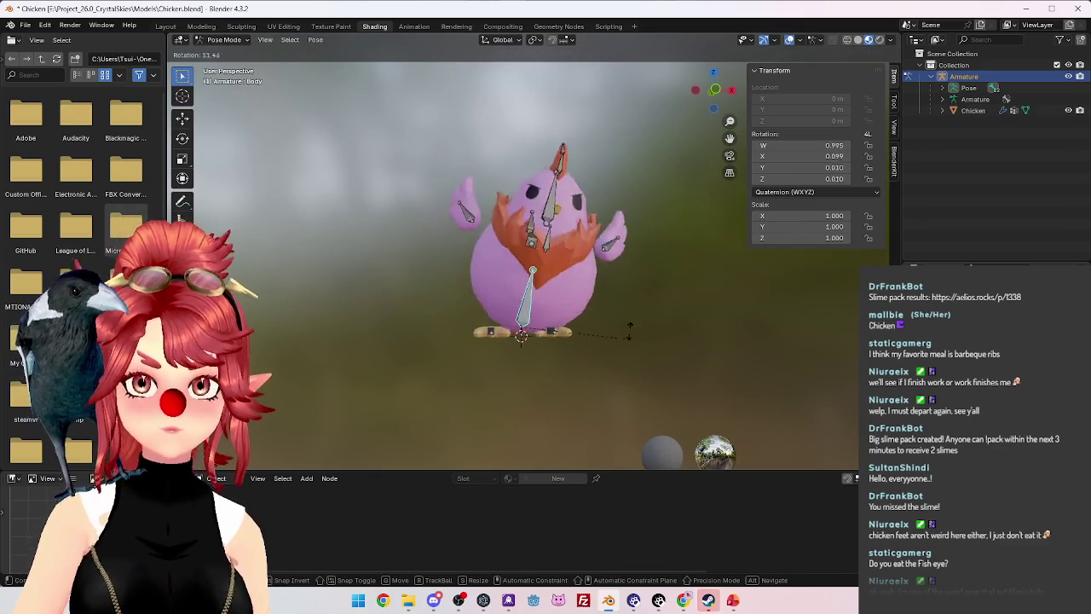
key("r")
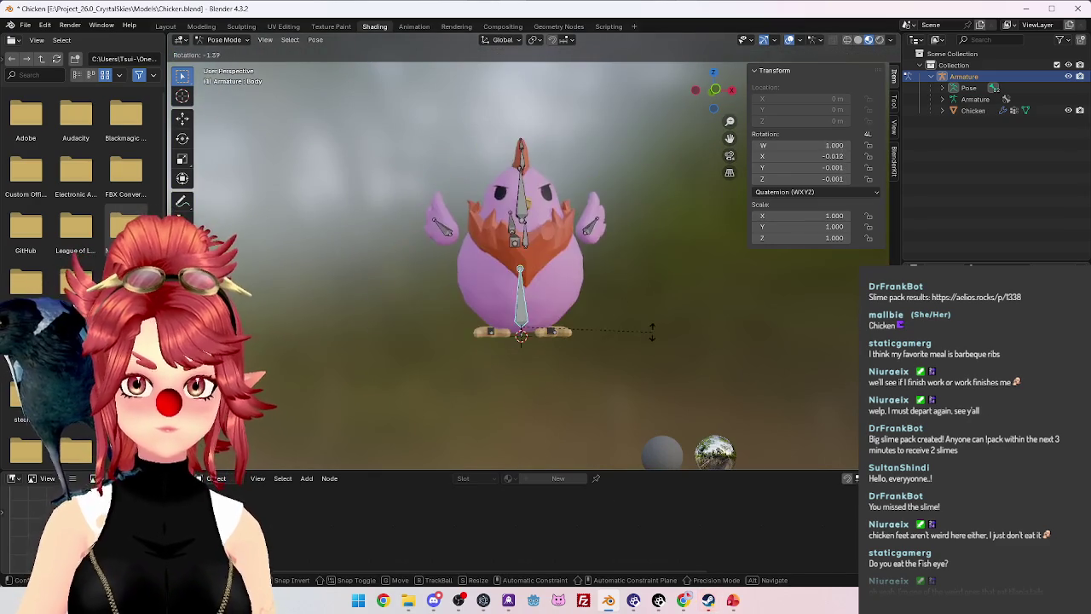
key("Escape")
left_click(521, 335)
key("r")
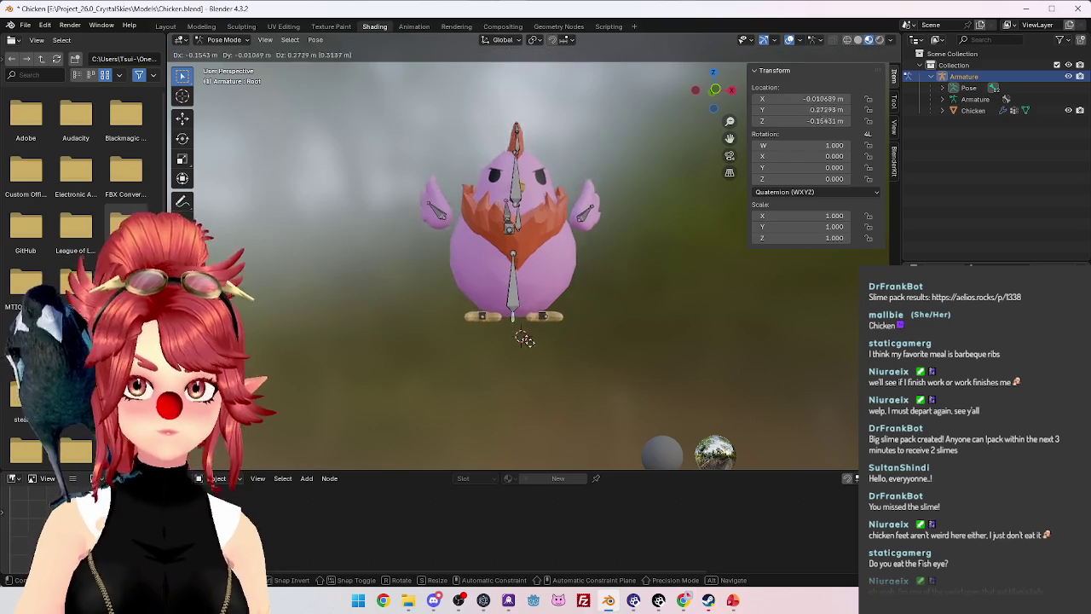
key("Escape")
mouse_move(554, 244)
middle_mouse_down()
mouse_move(436, 261)
mouse_move(535, 213)
middle_mouse_up()
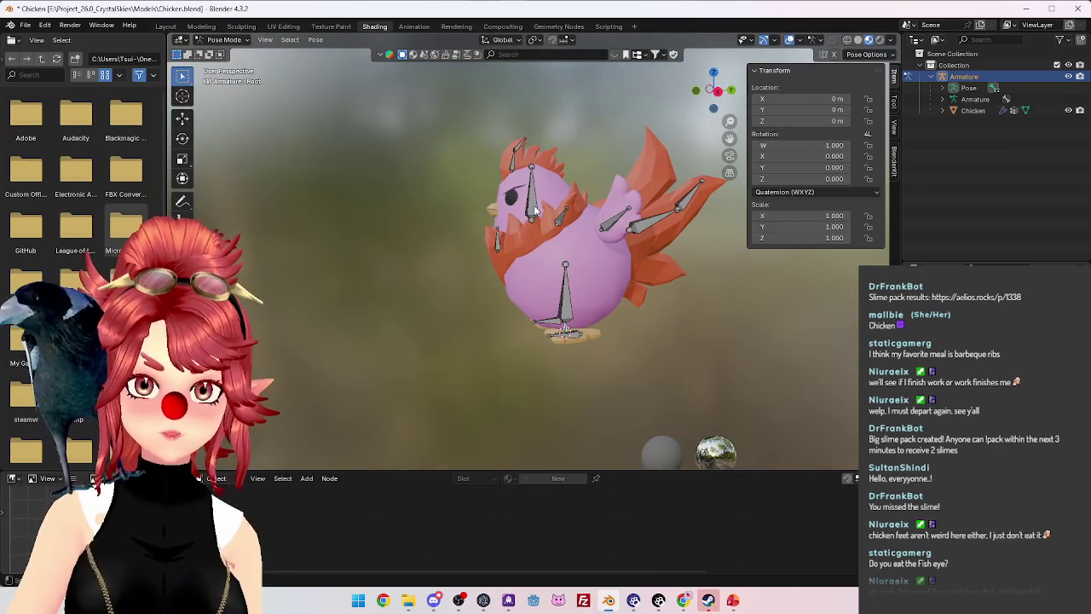
key("KP_1")
key("KP_3")
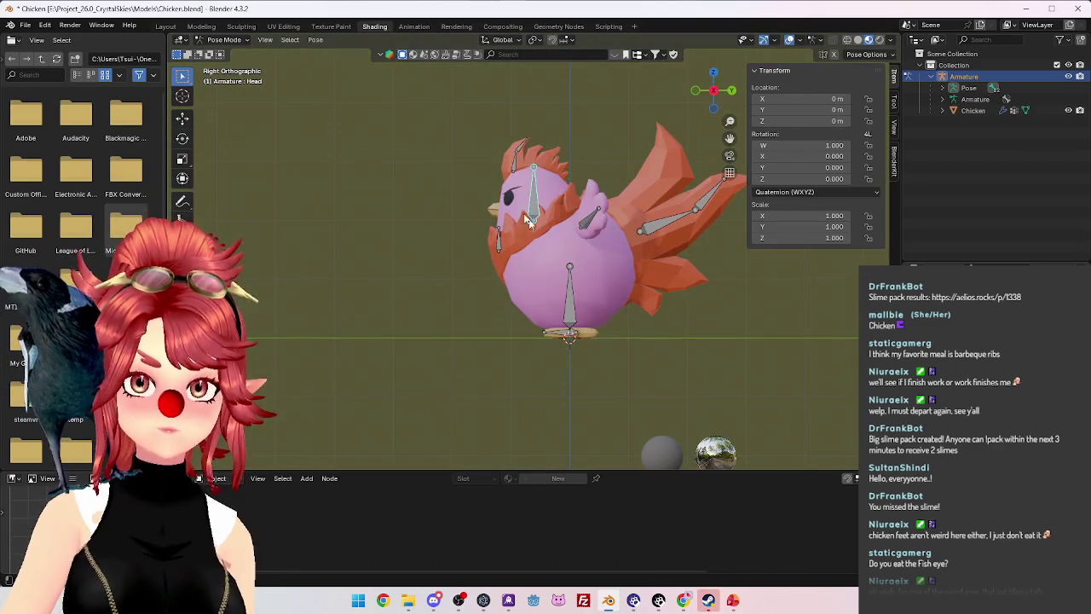
key("r")
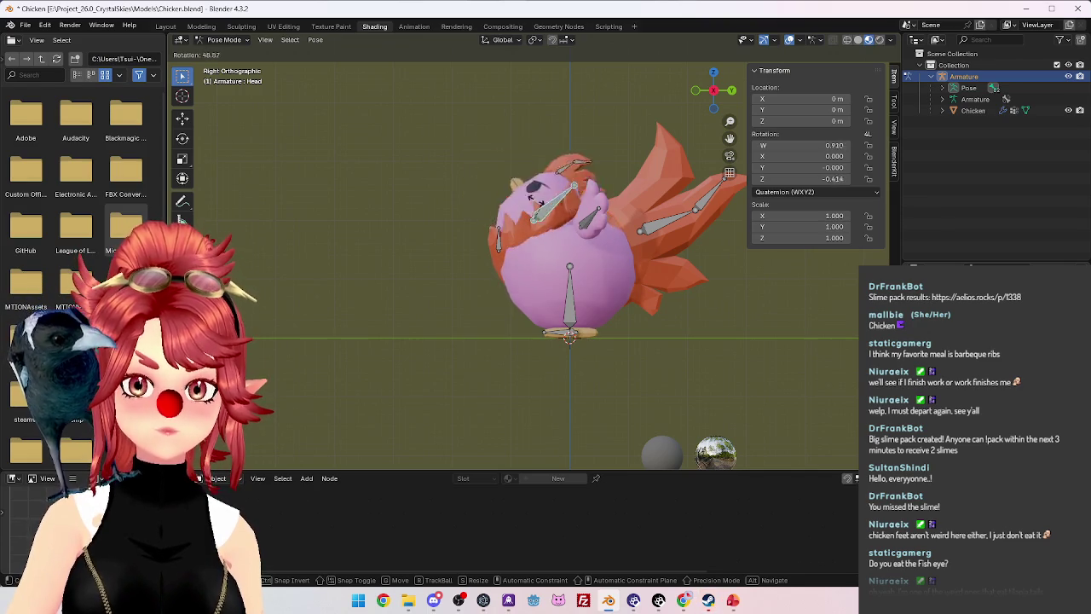
right_click(520, 237)
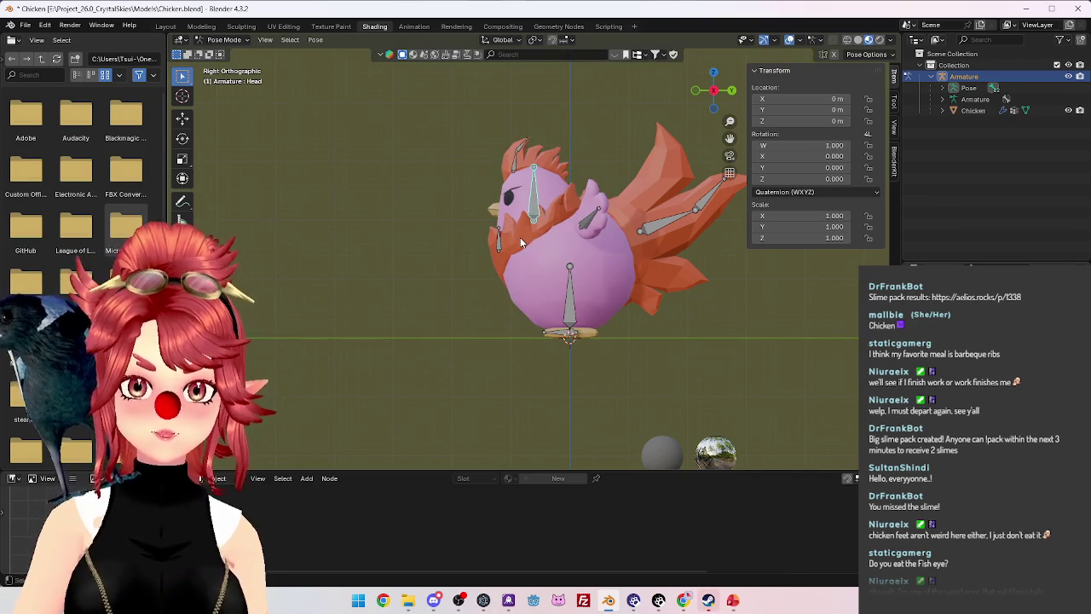
key("KP_1")
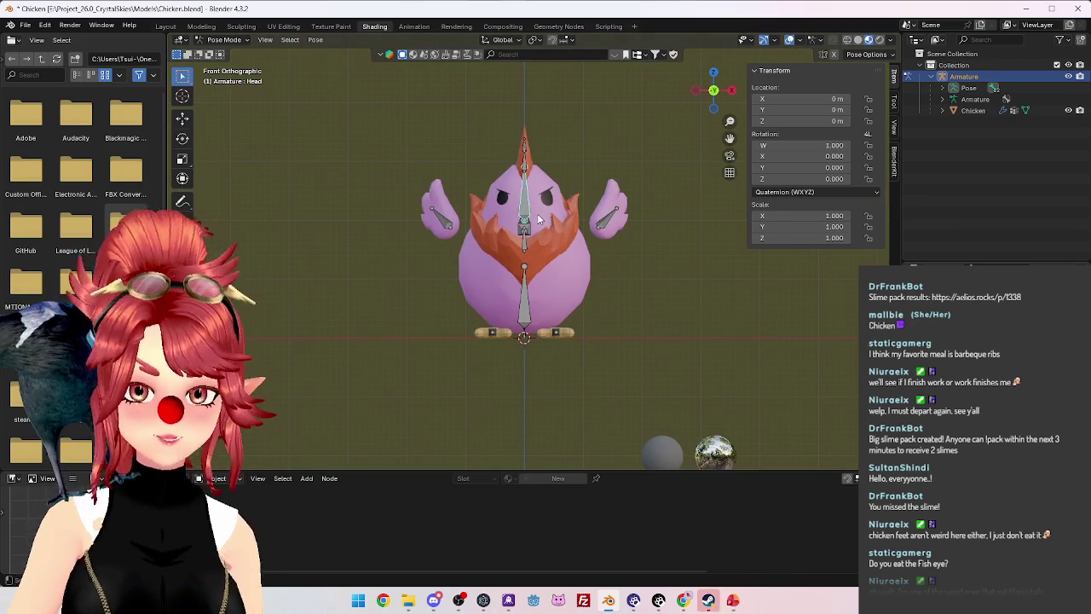
key("g")
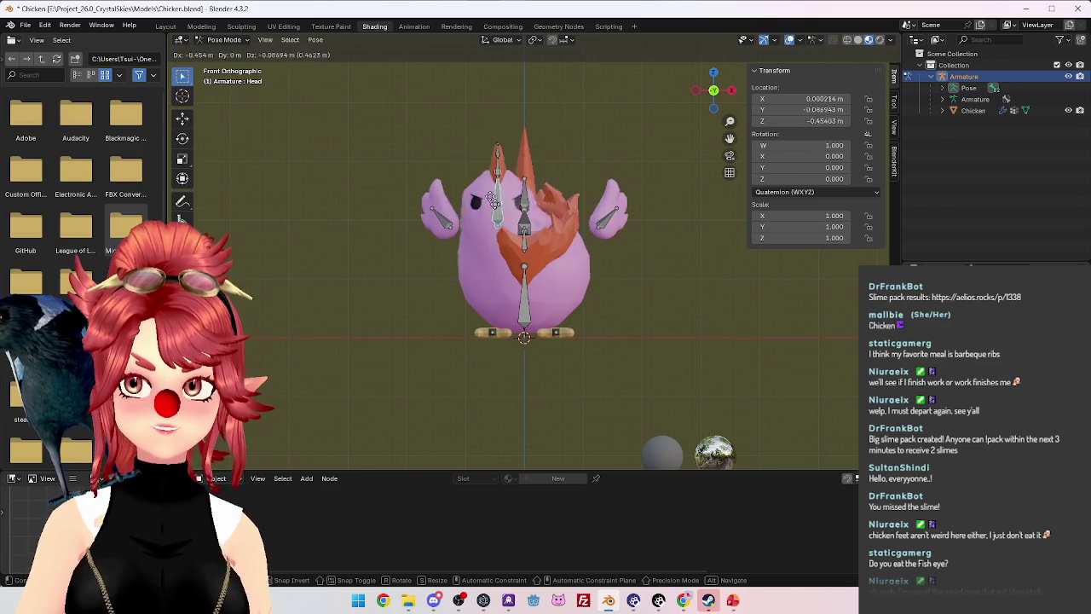
key("Escape")
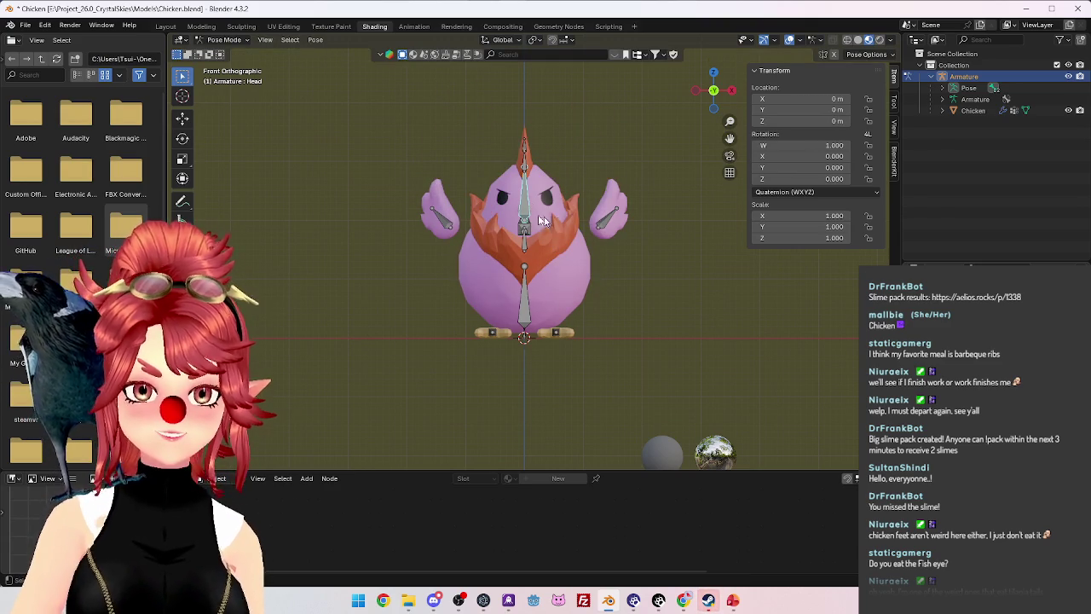
mouse_move(555, 215)
middle_mouse_down()
mouse_move(449, 232)
mouse_move(535, 160)
mouse_move(594, 228)
mouse_move(584, 244)
middle_mouse_up()
key("r")
key("Escape")
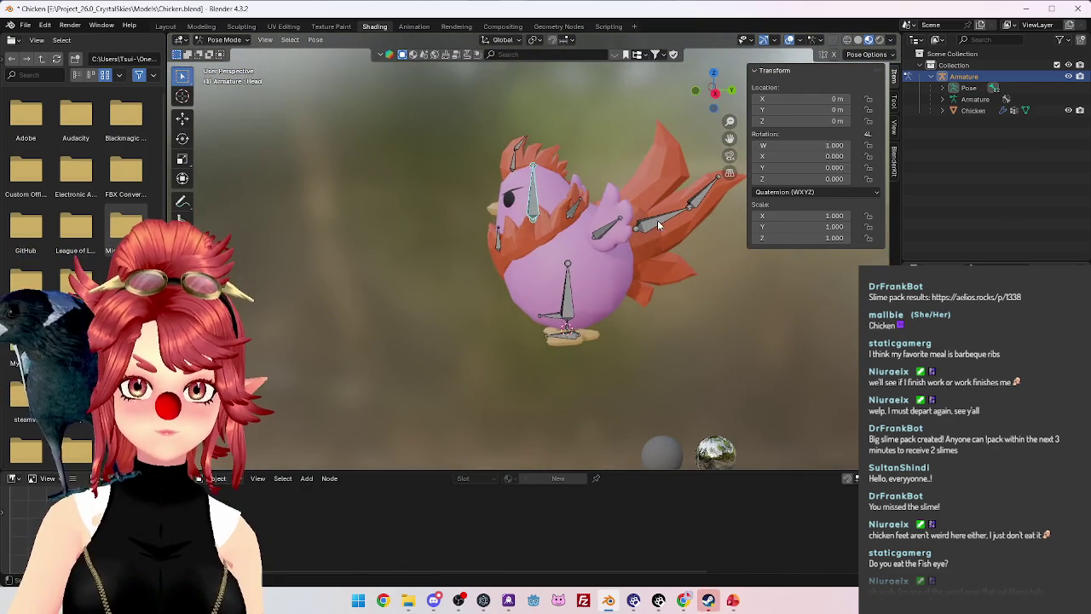
left_click(663, 218)
middle_click_drag(663, 218, 683, 271)
key("r")
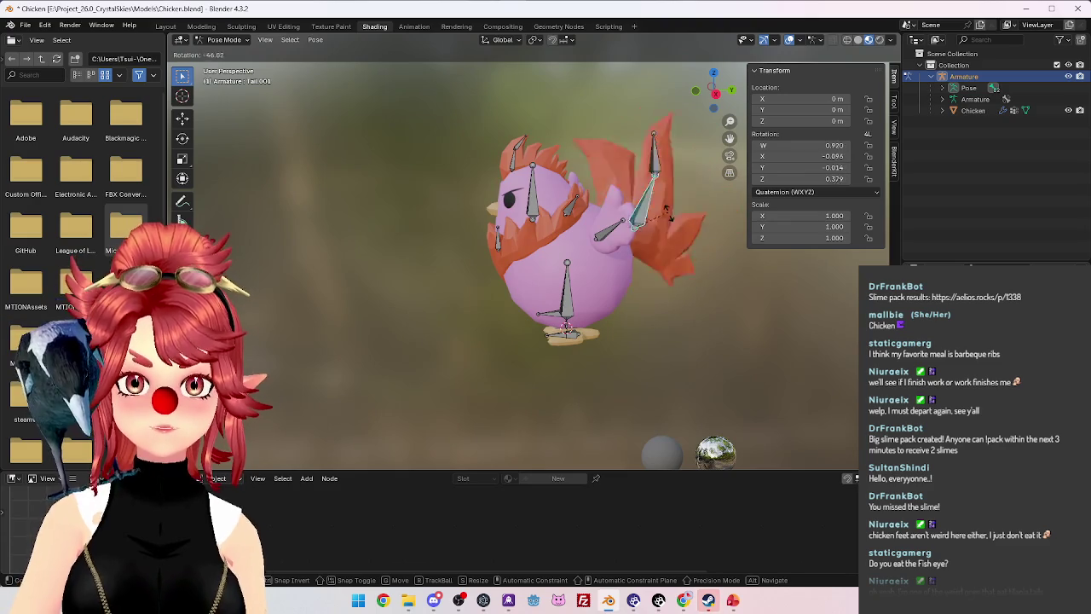
key("Escape")
middle_click_drag(682, 256, 577, 250)
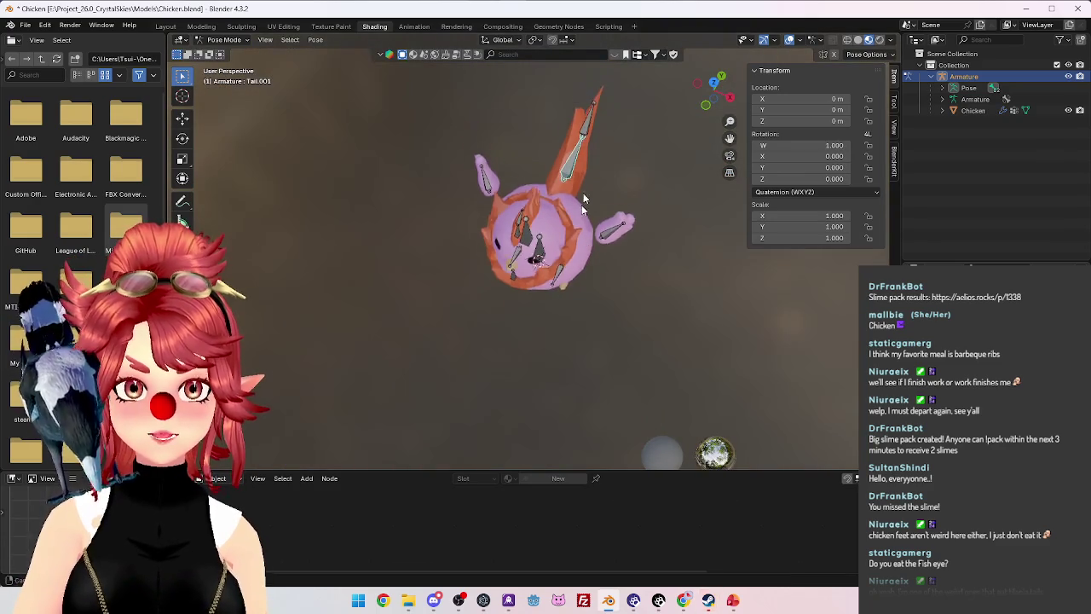
key("r")
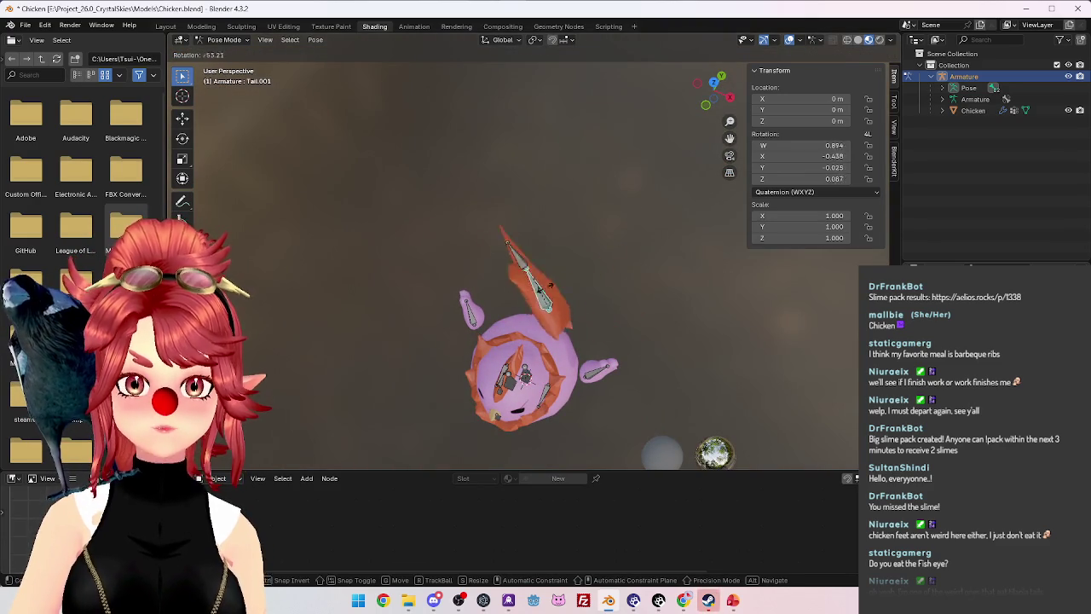
key("Escape")
middle_click_drag(490, 341, 490, 235)
left_click(559, 279)
key("r")
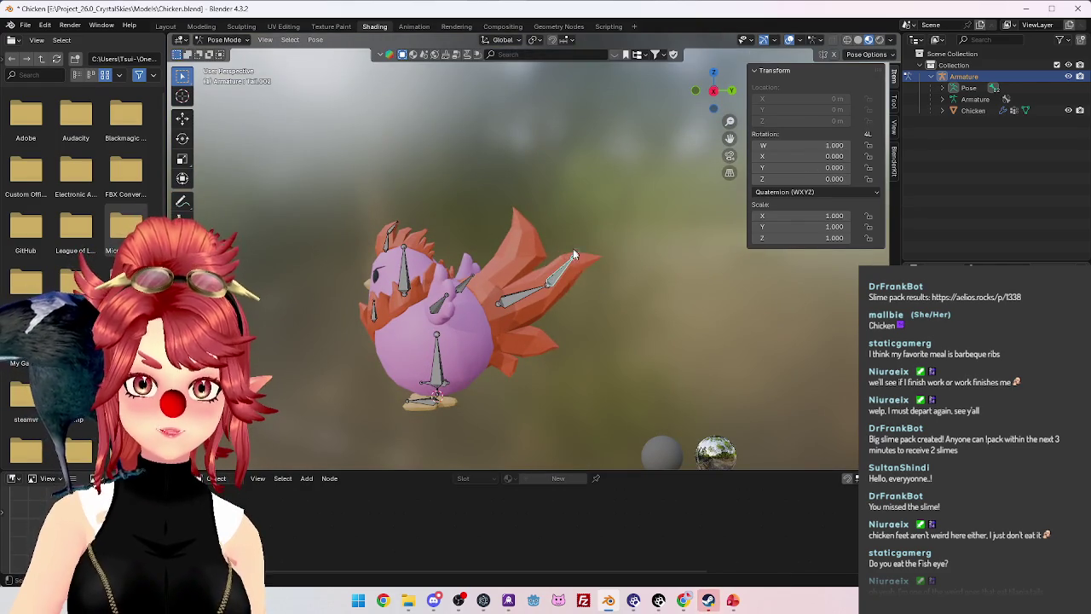
key("Escape")
mouse_move(635, 262)
middle_mouse_down()
mouse_move(695, 347)
mouse_move(756, 328)
middle_mouse_up()
key("r")
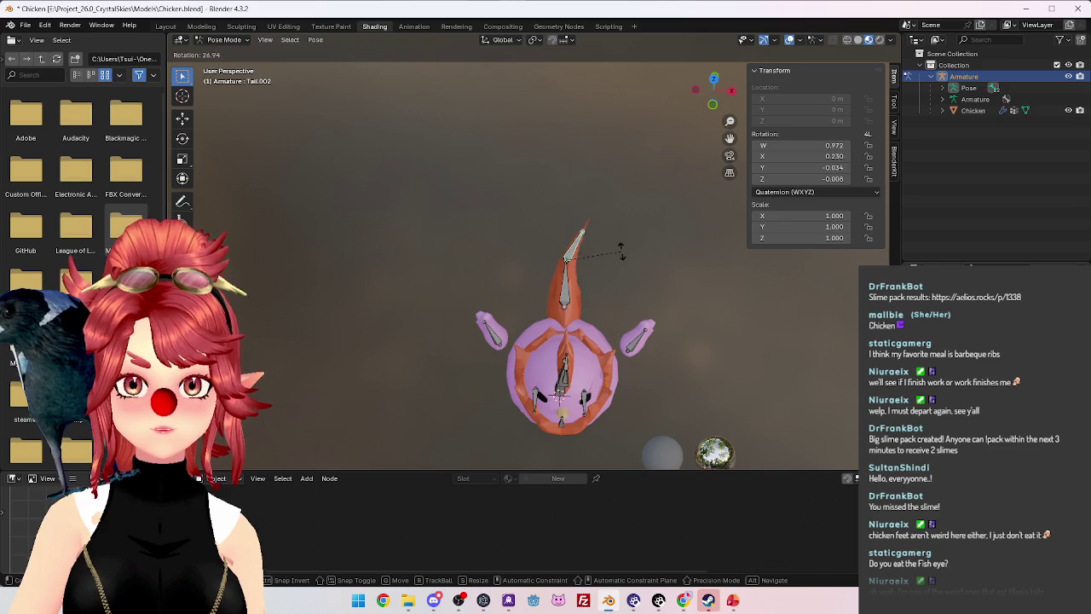
key("Escape")
mouse_move(601, 319)
middle_mouse_down()
mouse_move(419, 293)
mouse_move(431, 274)
middle_mouse_up()
left_click(419, 293)
key("r")
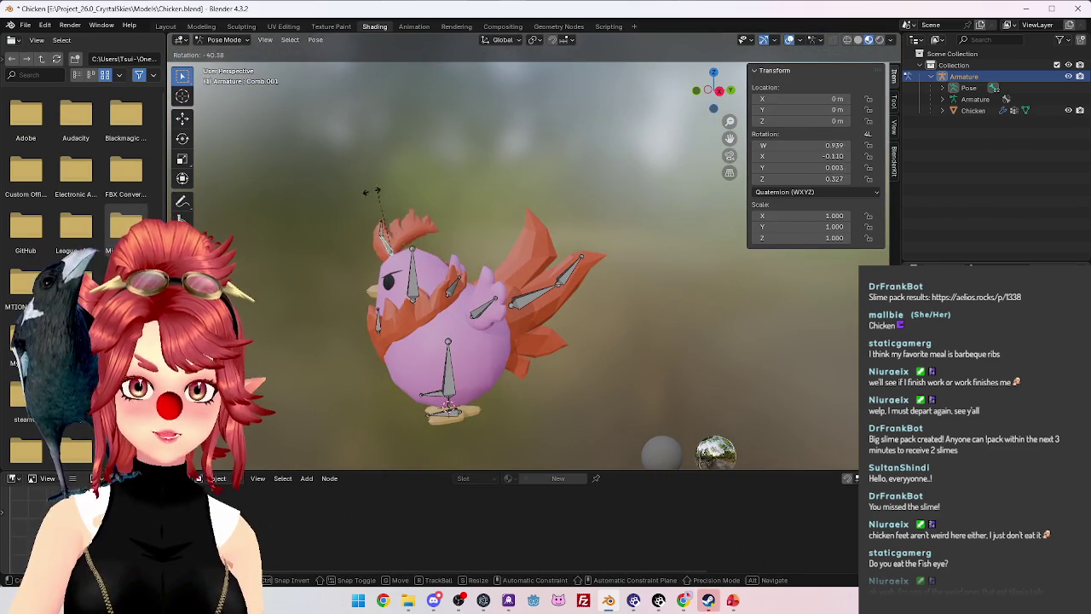
key("Escape")
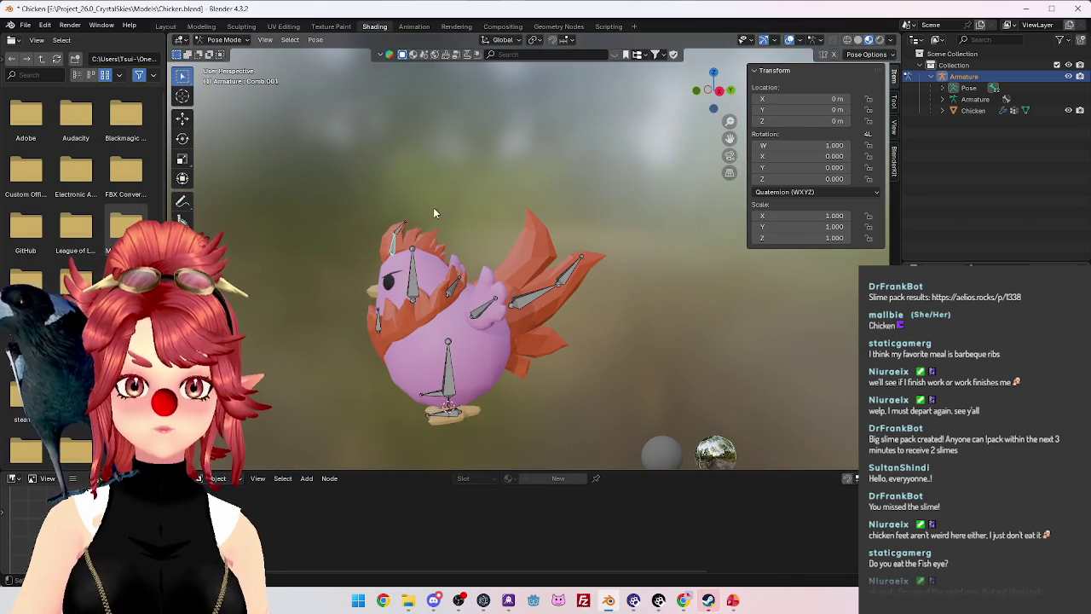
left_click(407, 229)
key("r")
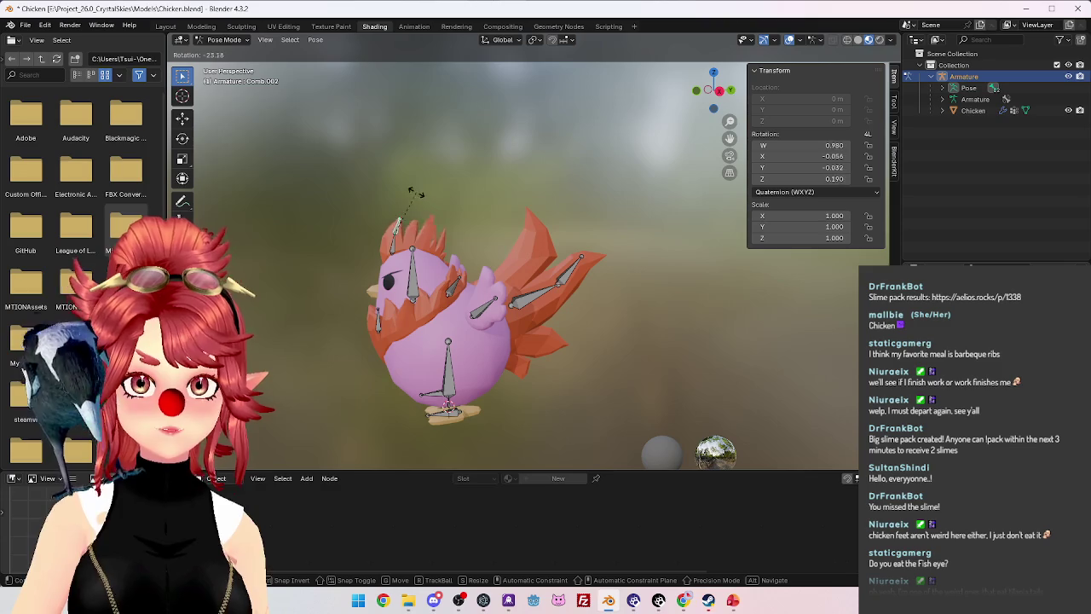
middle_click_drag(418, 197, 559, 198)
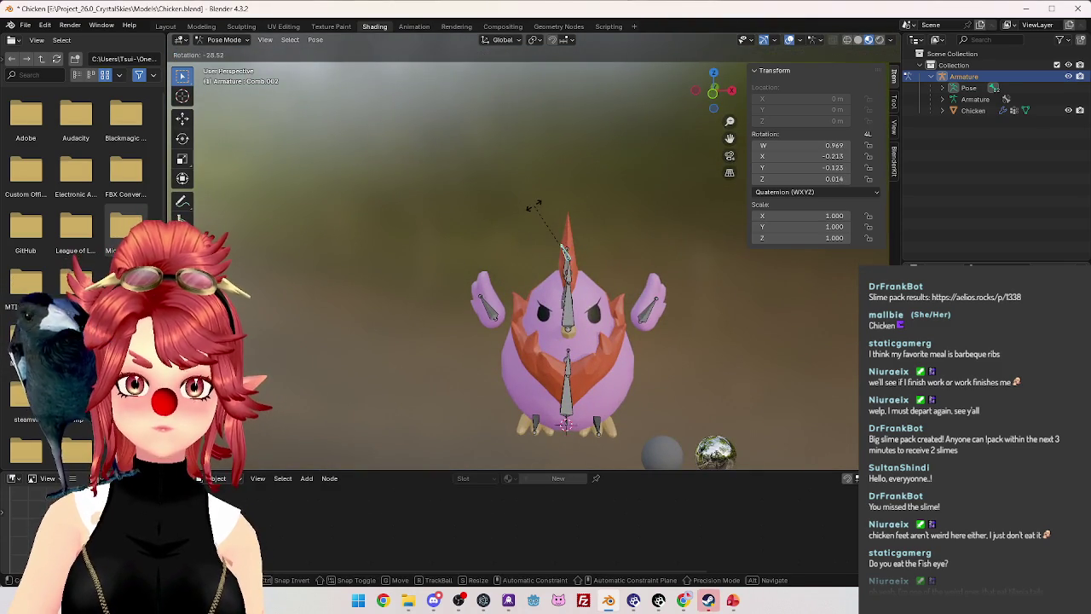
right_click(533, 205)
mouse_move(533, 205)
middle_mouse_down()
mouse_move(484, 262)
mouse_move(509, 228)
mouse_move(555, 228)
mouse_move(476, 249)
mouse_move(408, 327)
mouse_move(487, 327)
mouse_move(507, 302)
middle_mouse_up()
key("r")
right_click(608, 208)
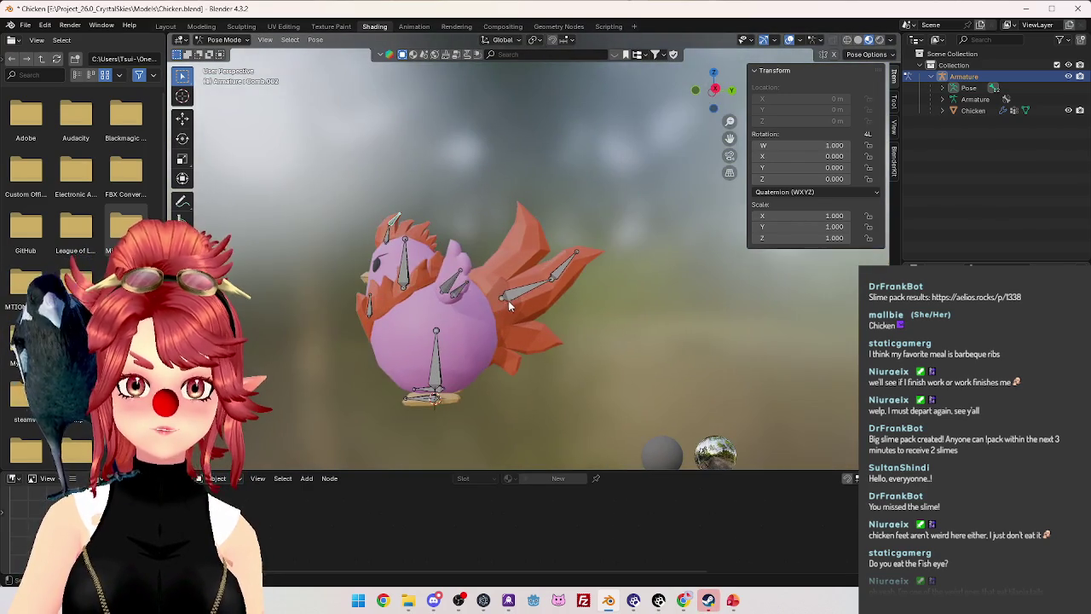
left_click(223, 40)
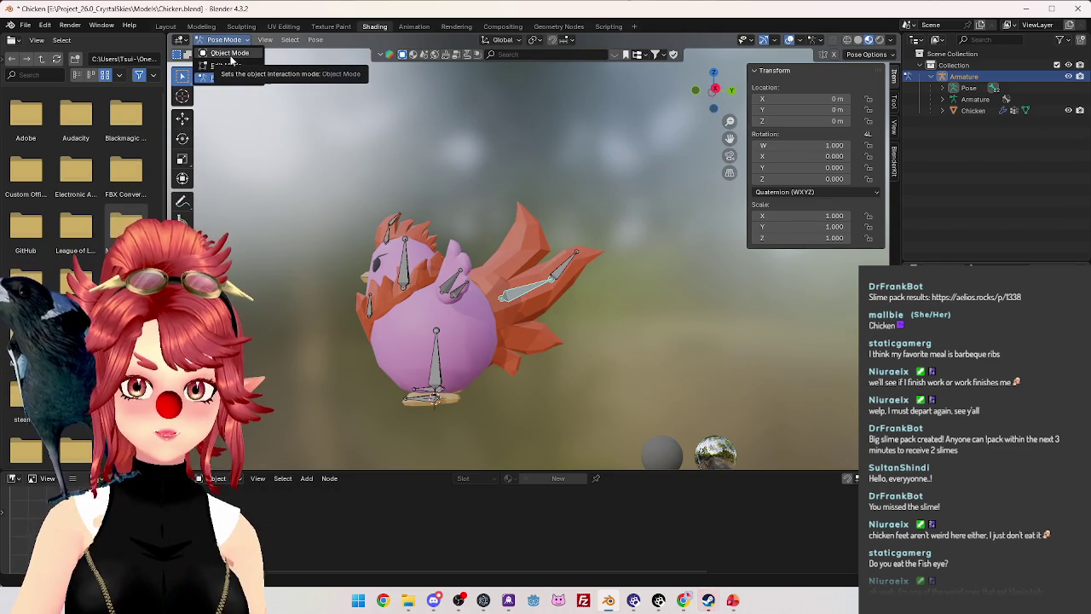
Return to Object Mode, put the Chicken in Weight Paint, and select the tail vertices.
left_click(230, 53)
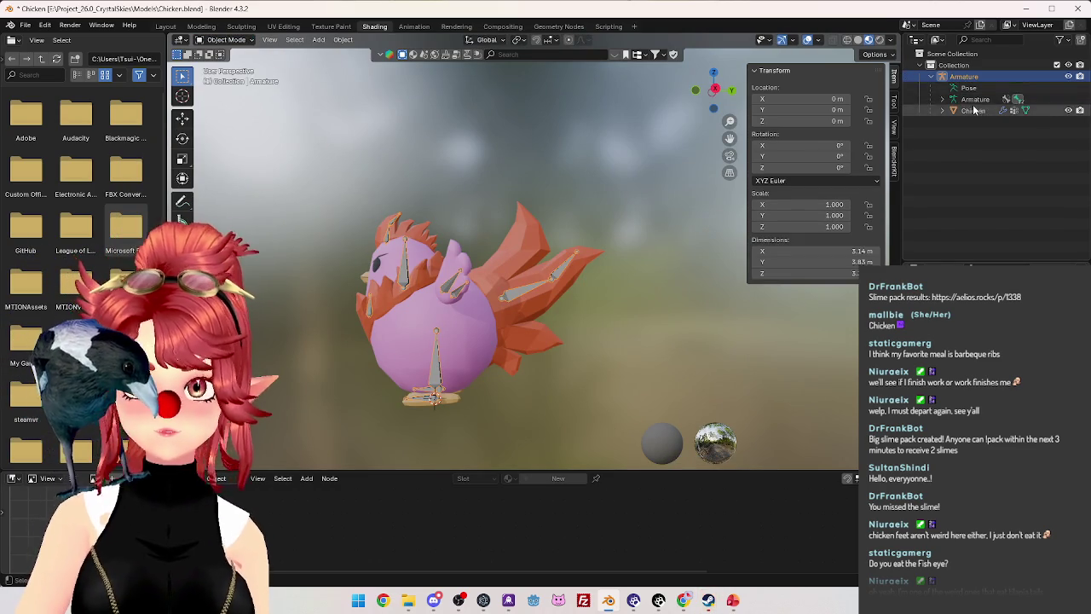
left_click(224, 40)
left_click(229, 110)
middle_click_drag(477, 281, 426, 199)
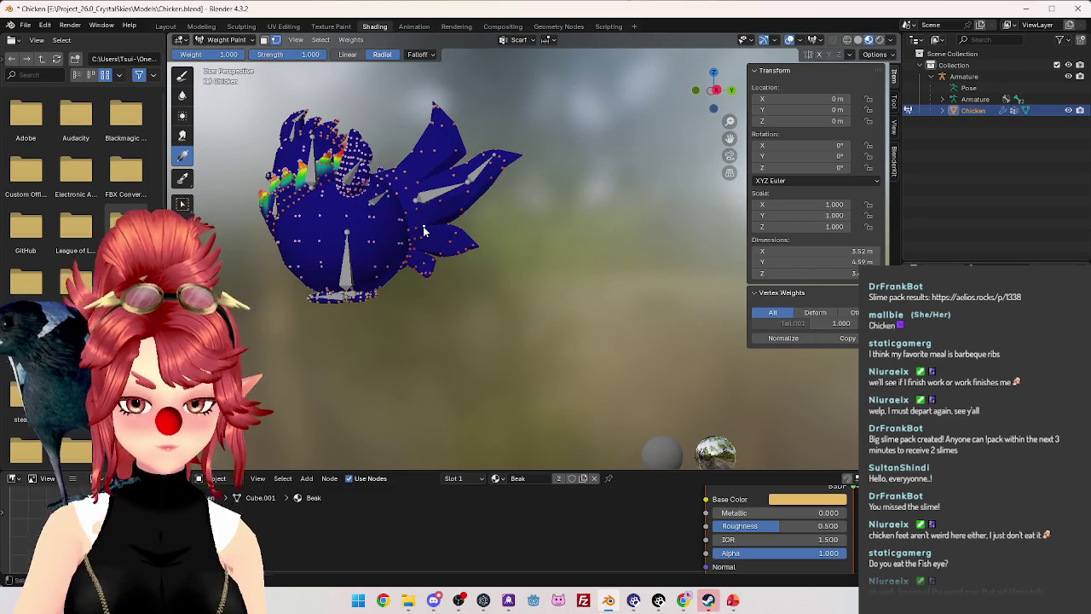
key("l")
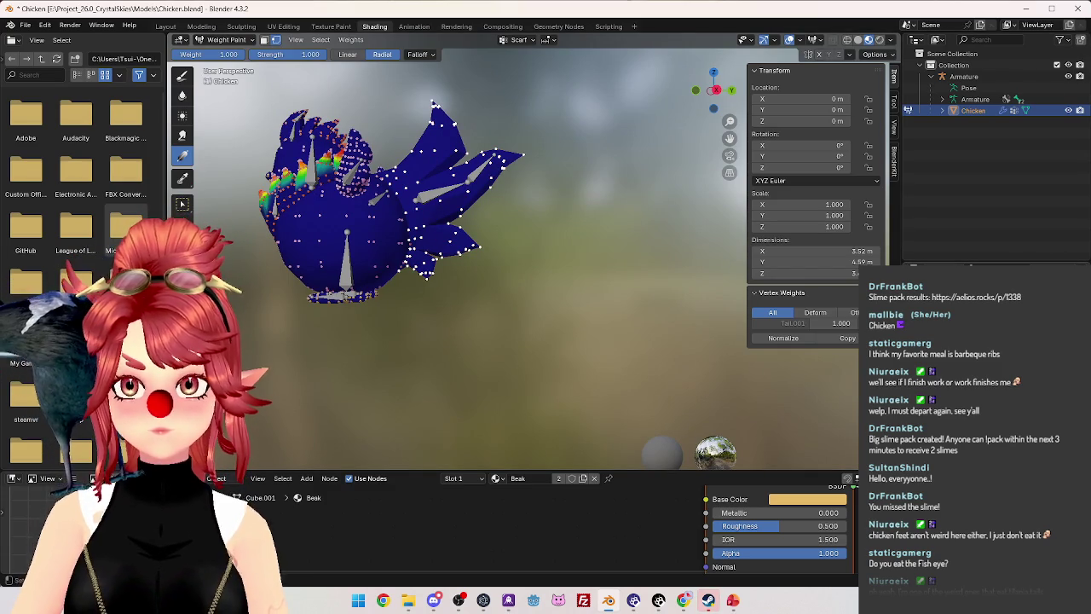
scroll(519, 40, "down", 1, "ctrl")
middle_click_drag(478, 213, 452, 243)
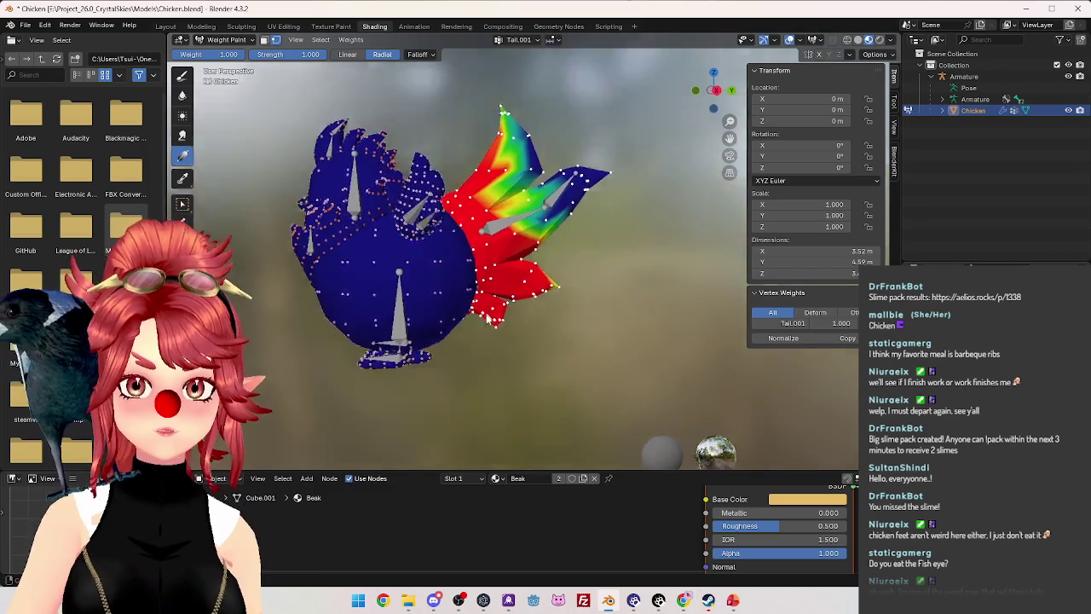
middle_click_drag(512, 354, 542, 244)
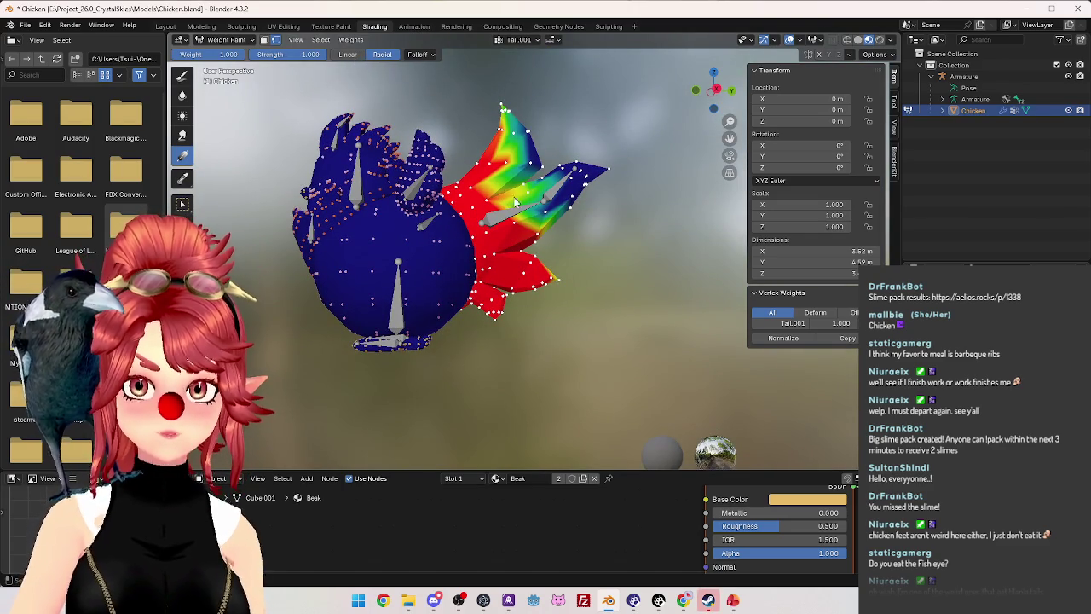
Drag radial Tail.001 gradients at weight 1 over the tail, then at weight 0 at its base.
left_click_drag(510, 259, 514, 191)
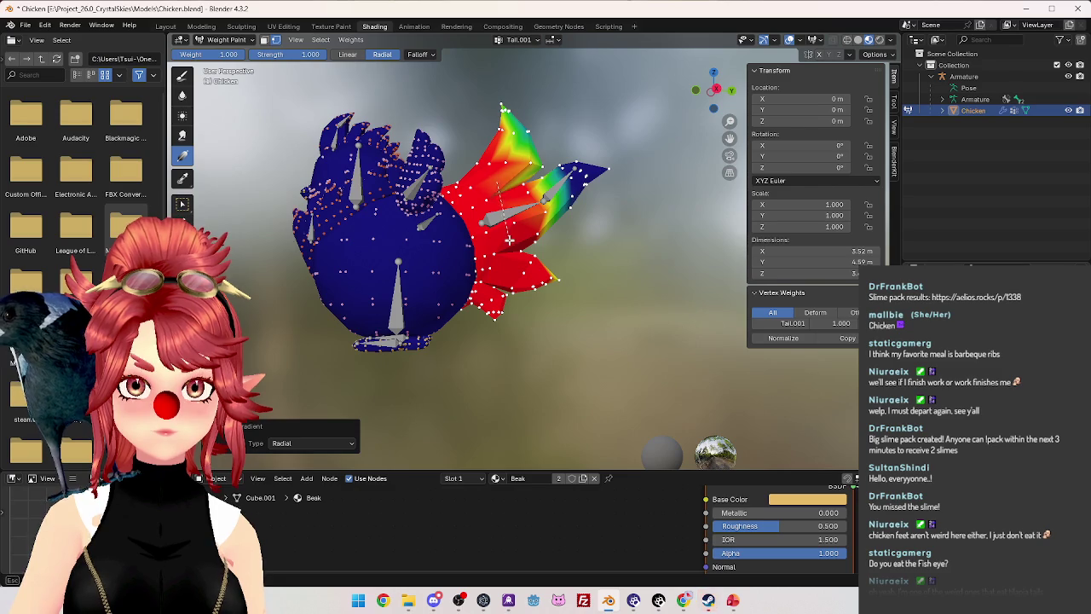
left_click_drag(509, 241, 526, 194)
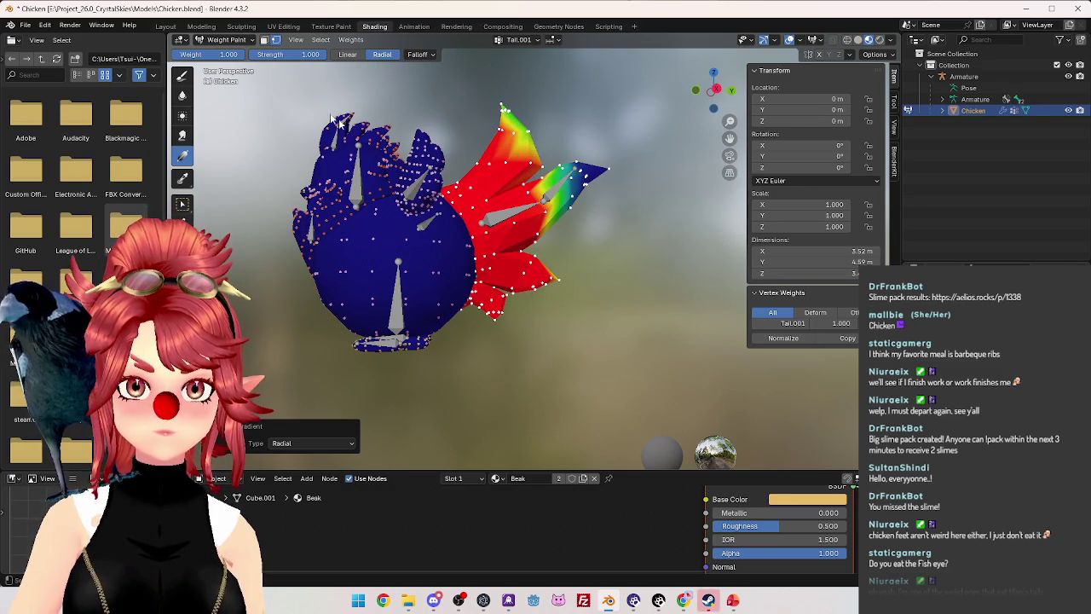
left_click(226, 57)
type("0")
key("Return")
mouse_move(456, 211)
left_mouse_down()
mouse_move(475, 194)
mouse_move(490, 236)
mouse_move(468, 307)
left_mouse_up()
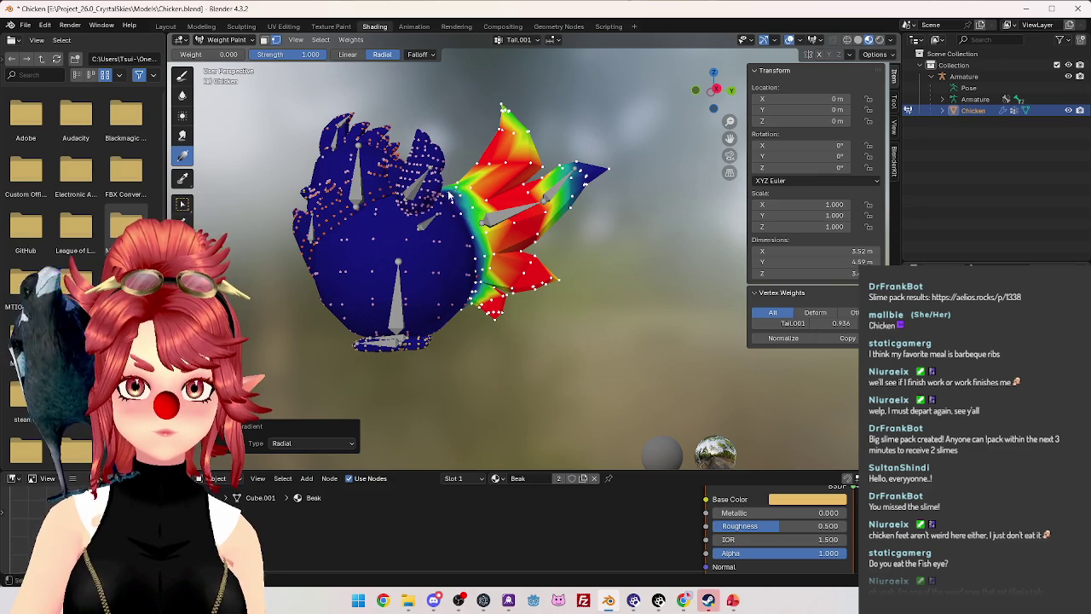
left_click_drag(485, 207, 509, 238)
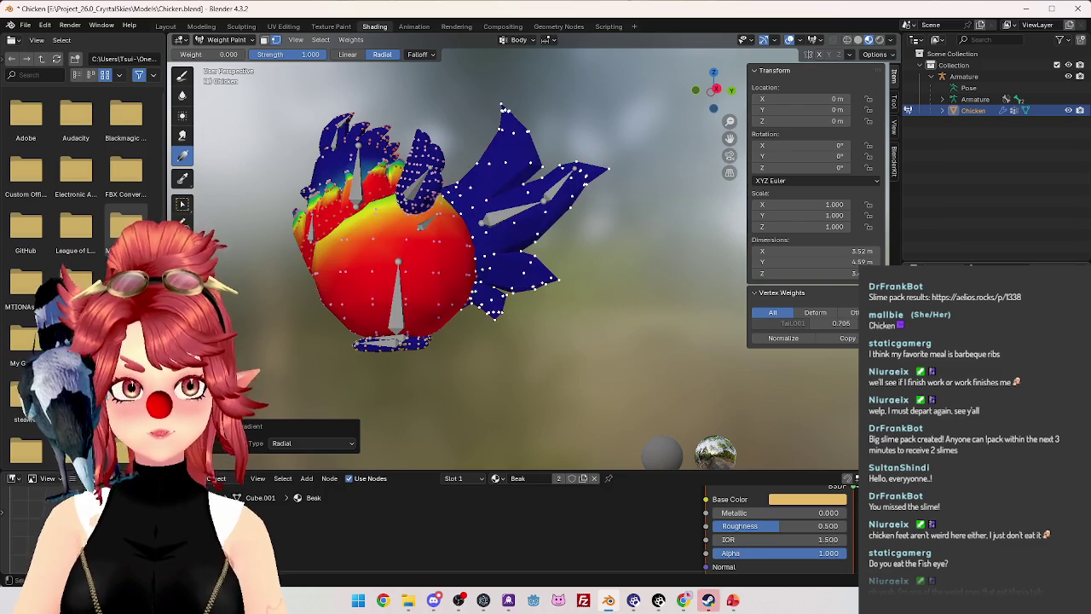
With the Body group at weight 1, drag radial gradients across the tail–body joint.
left_click(398, 294, "ctrl")
left_click(239, 55)
type("1")
key("Return")
mouse_move(459, 208)
left_mouse_down()
mouse_move(471, 206)
mouse_move(499, 246)
left_mouse_up()
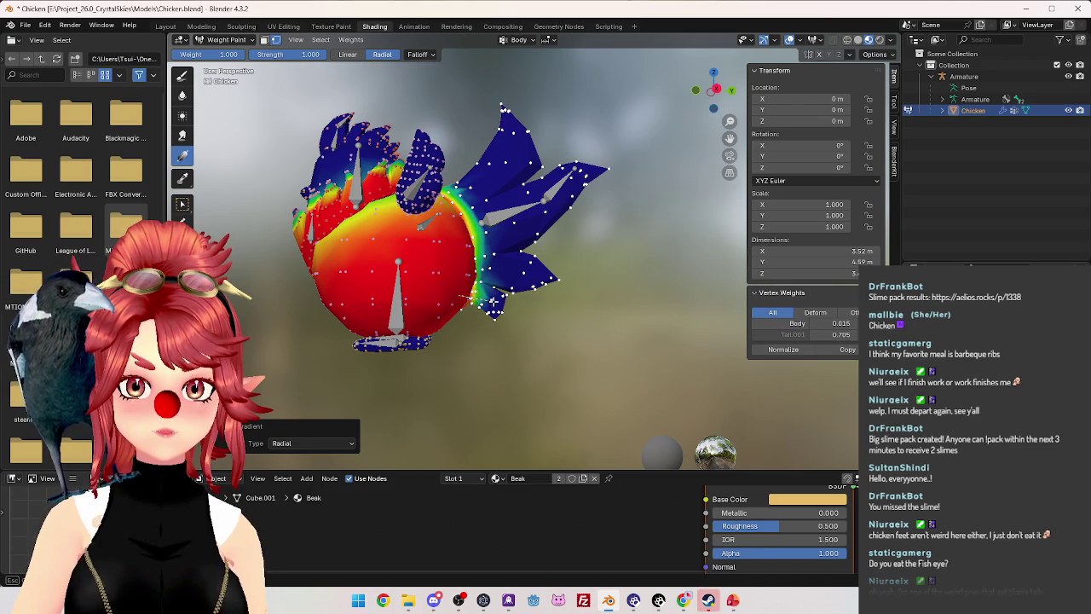
left_click_drag(491, 277, 514, 227)
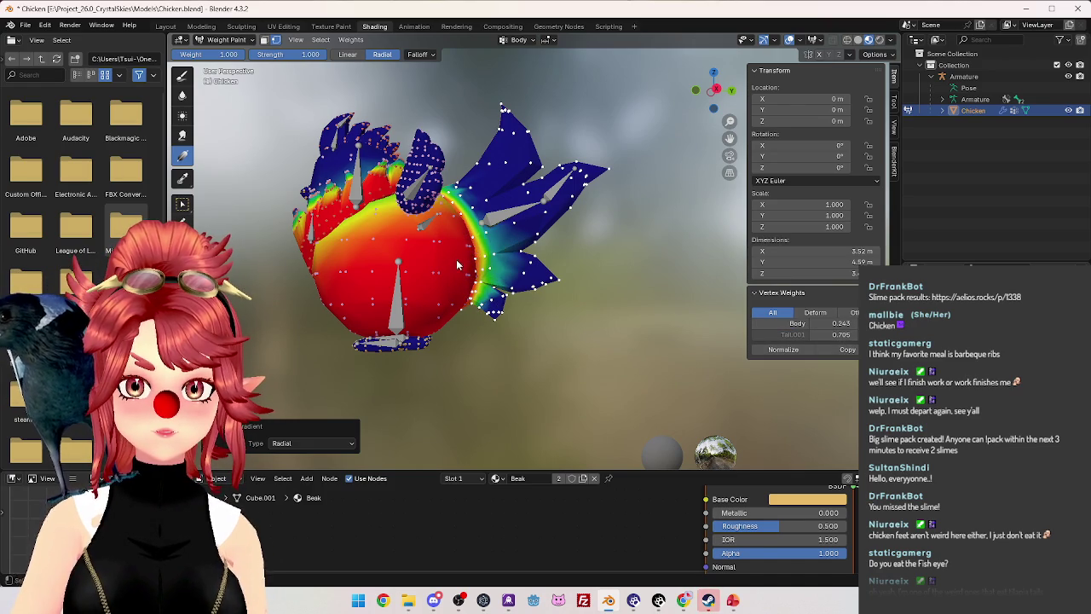
mouse_move(478, 217)
left_mouse_down()
mouse_move(469, 173)
mouse_move(482, 191)
left_mouse_up()
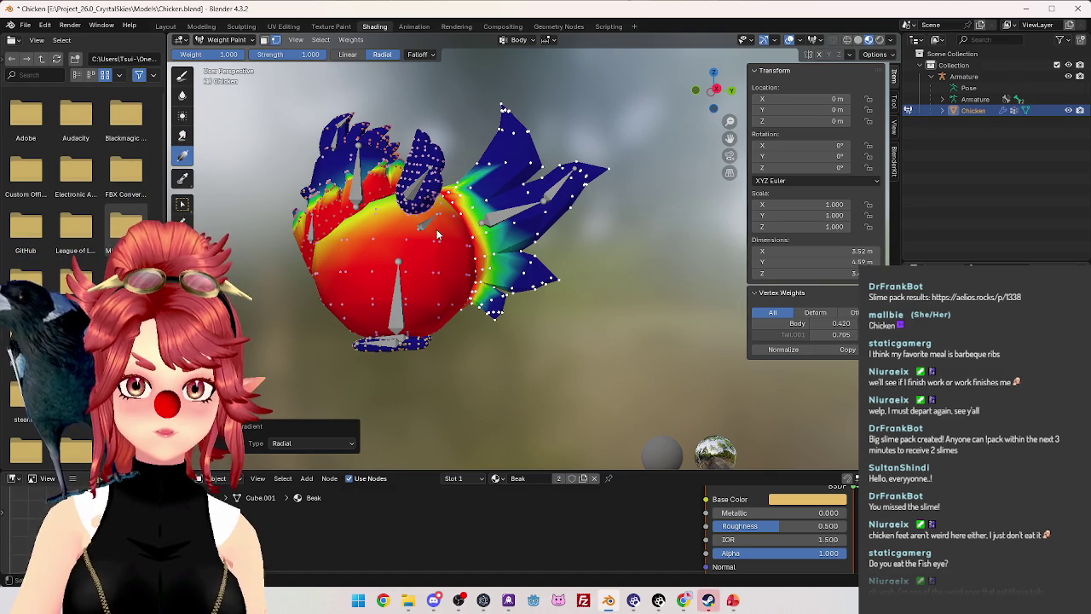
left_click_drag(497, 228, 505, 268)
left_click_drag(499, 227, 452, 284)
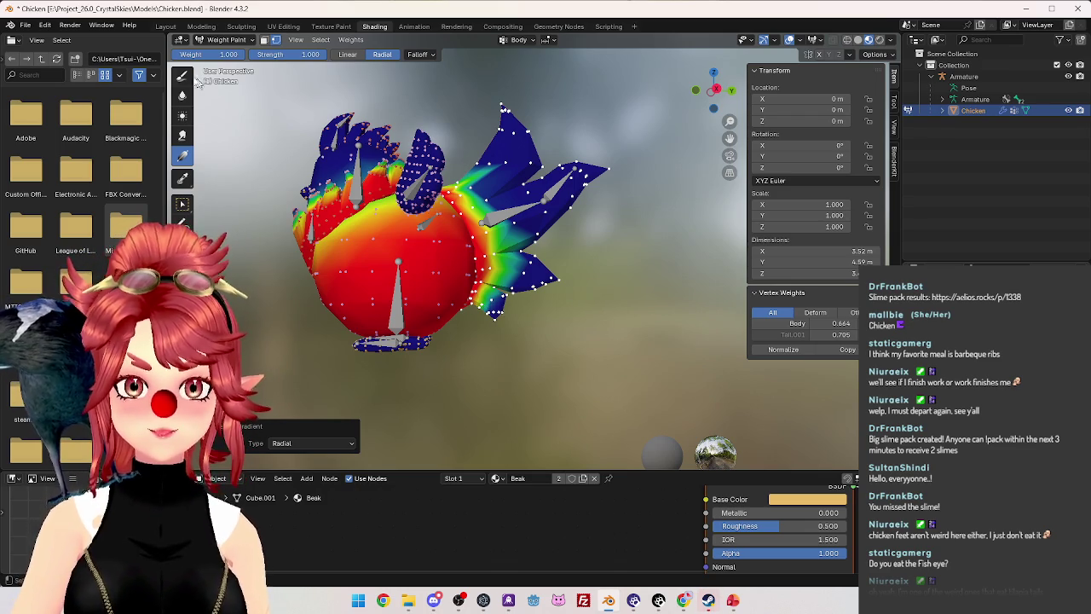
Switch the chicken back to Object Mode.
left_click(221, 40)
left_click(226, 53)
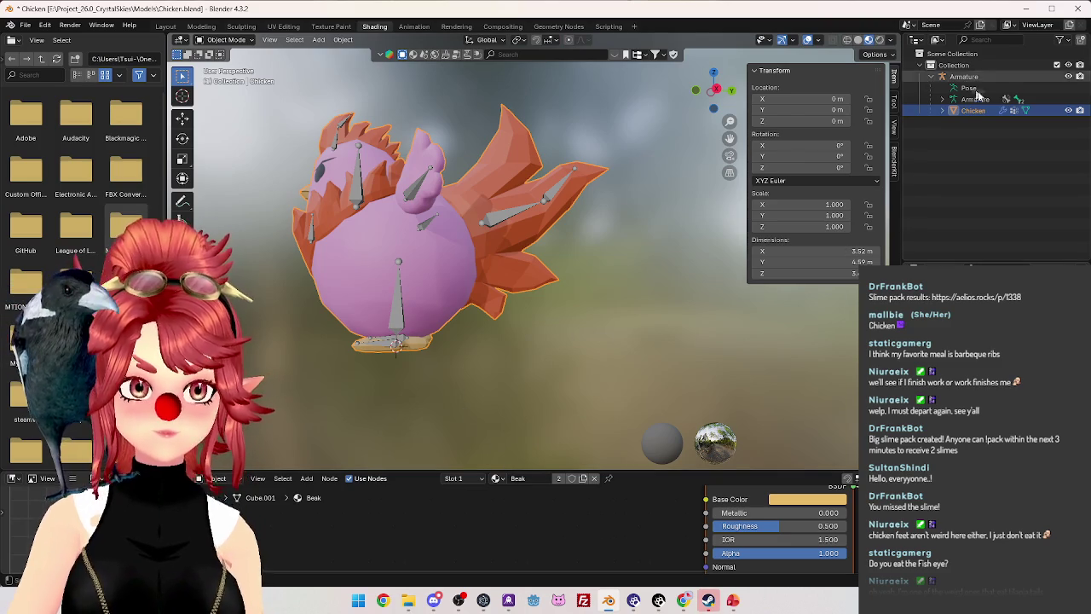
left_click(226, 40)
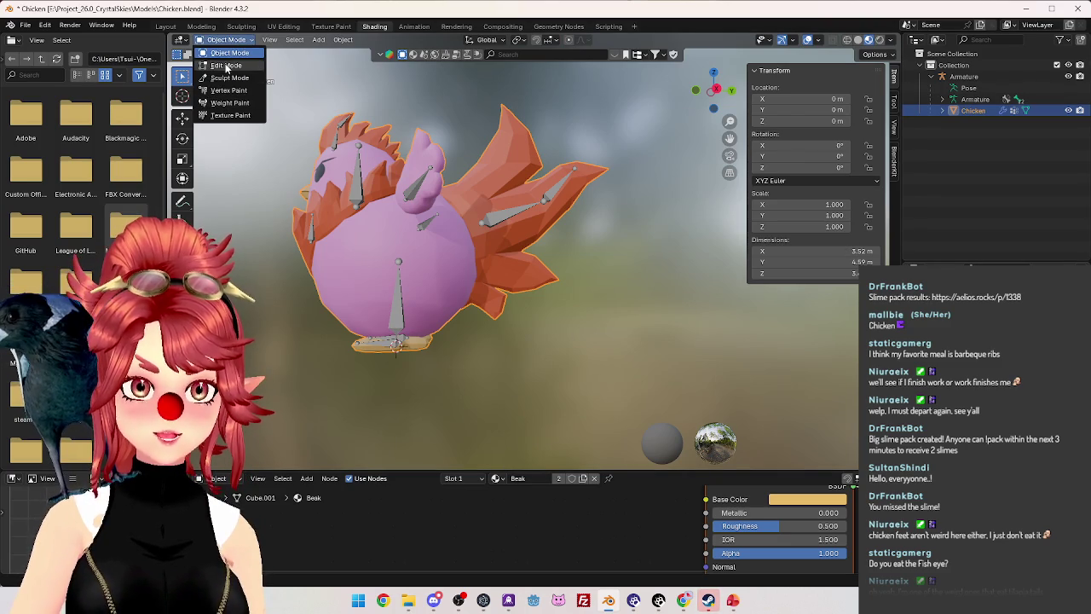
Put the armature into Pose Mode and try a head bone rotation from the front view.
left_click(965, 77)
left_click(221, 40)
left_click(226, 81)
key("KP_1")
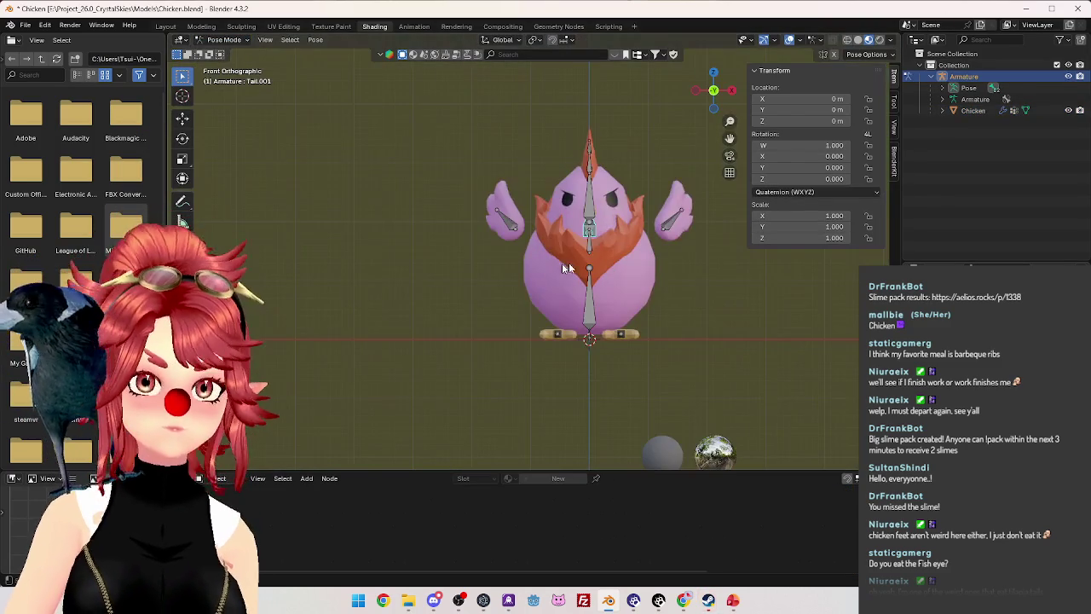
middle_click_drag(589, 226, 665, 228)
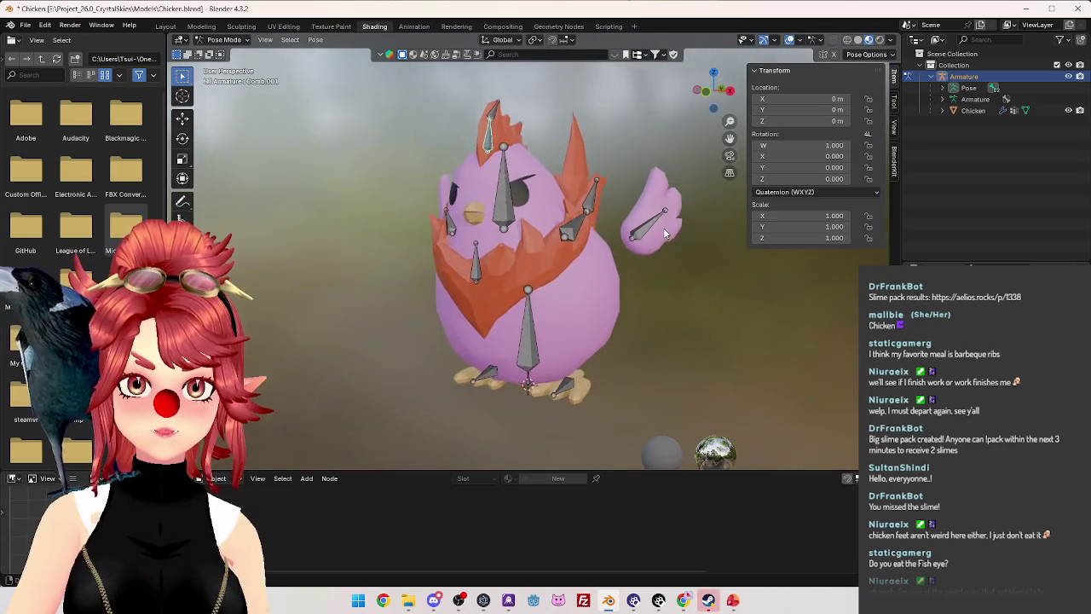
key("r")
key("Escape")
mouse_move(572, 136)
middle_mouse_down()
mouse_move(599, 287)
mouse_move(510, 265)
mouse_move(612, 305)
mouse_move(597, 280)
mouse_move(626, 231)
middle_mouse_up()
Test-rotate the tail and Tail.002 bones from top view, then undo and clear the rotations.
key("r")
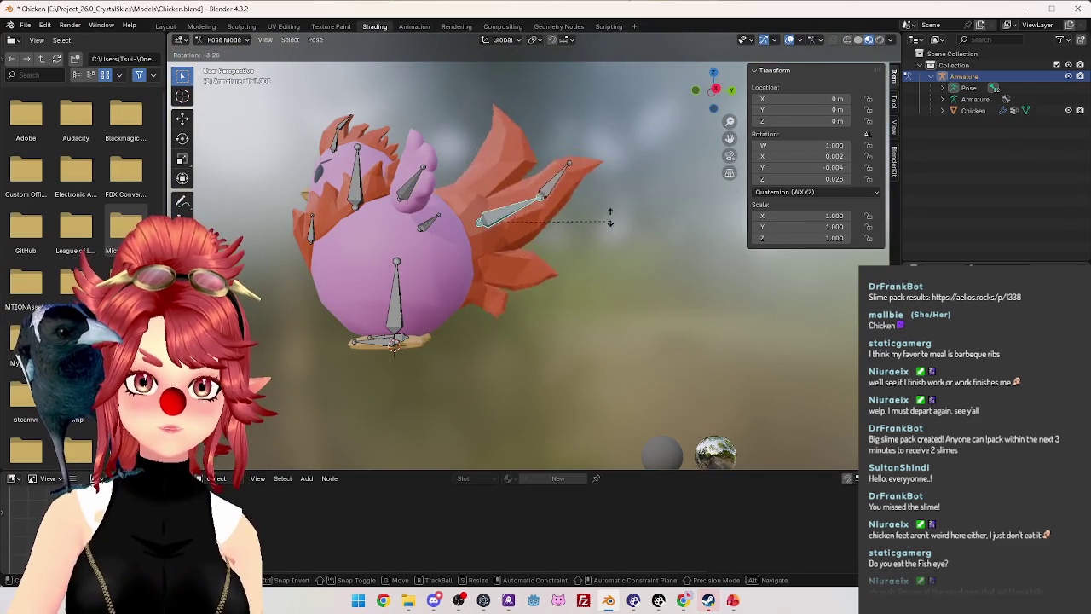
key("KP_7")
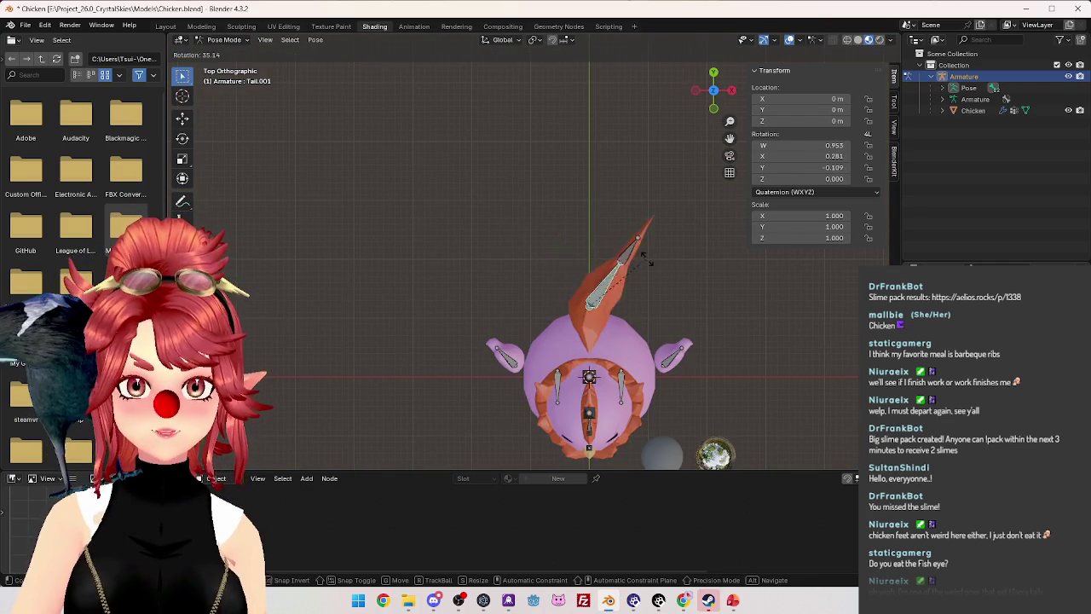
left_click(555, 340)
mouse_move(607, 349)
middle_mouse_down()
mouse_move(472, 295)
mouse_move(659, 262)
mouse_move(597, 239)
middle_mouse_up()
key("ctrl+z")
left_click(593, 234)
key("KP_7")
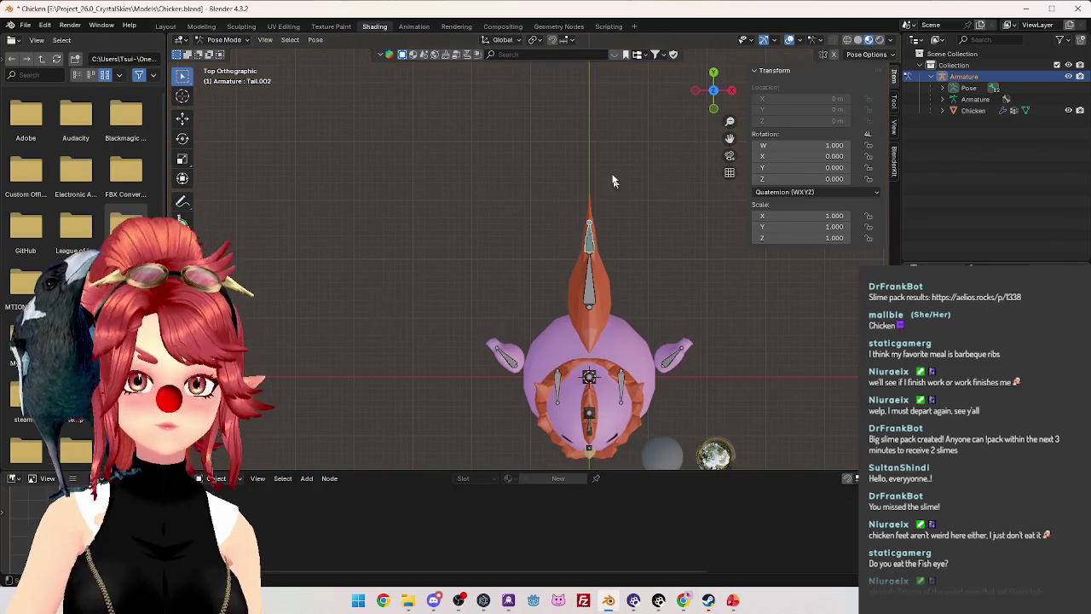
key("r")
left_click(538, 192)
middle_click_drag(538, 193, 474, 216)
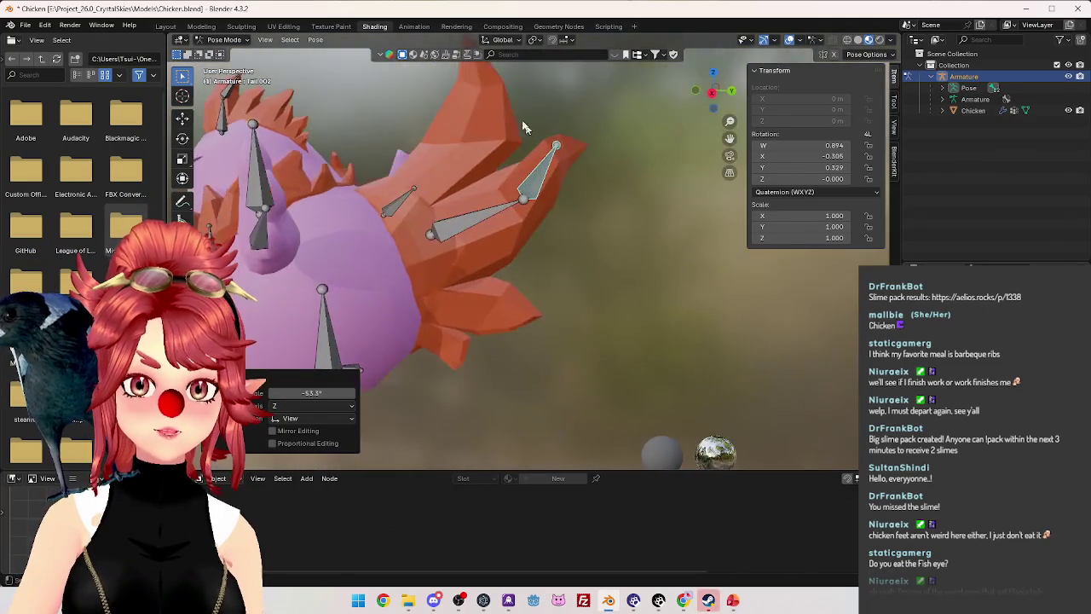
key("alt+r")
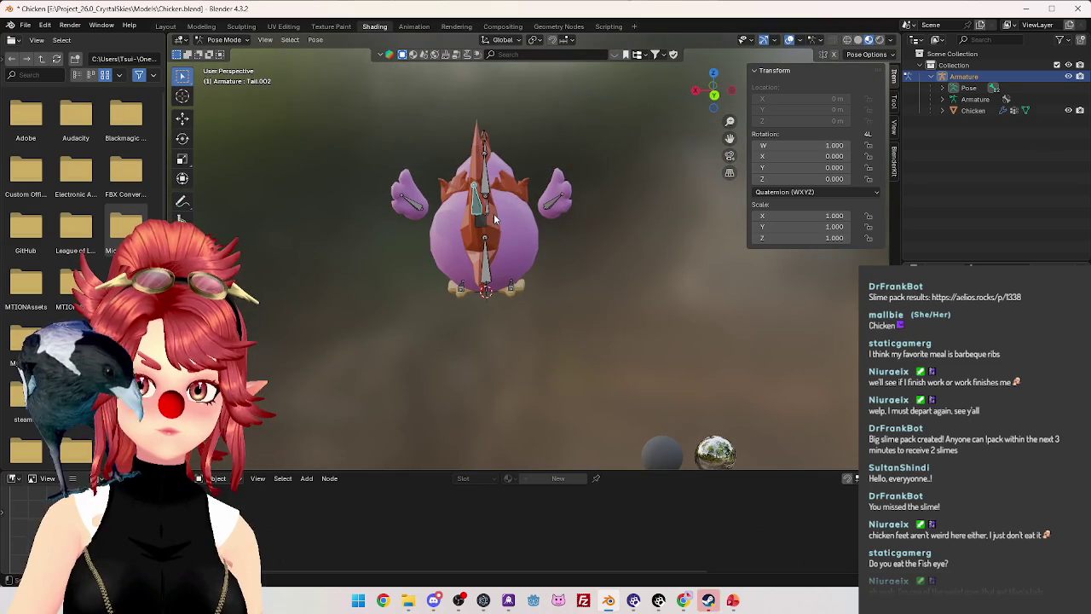
Rotate the tail bone once more, reset it to rest pose with Alt+R, and leave Pose Mode.
key("r")
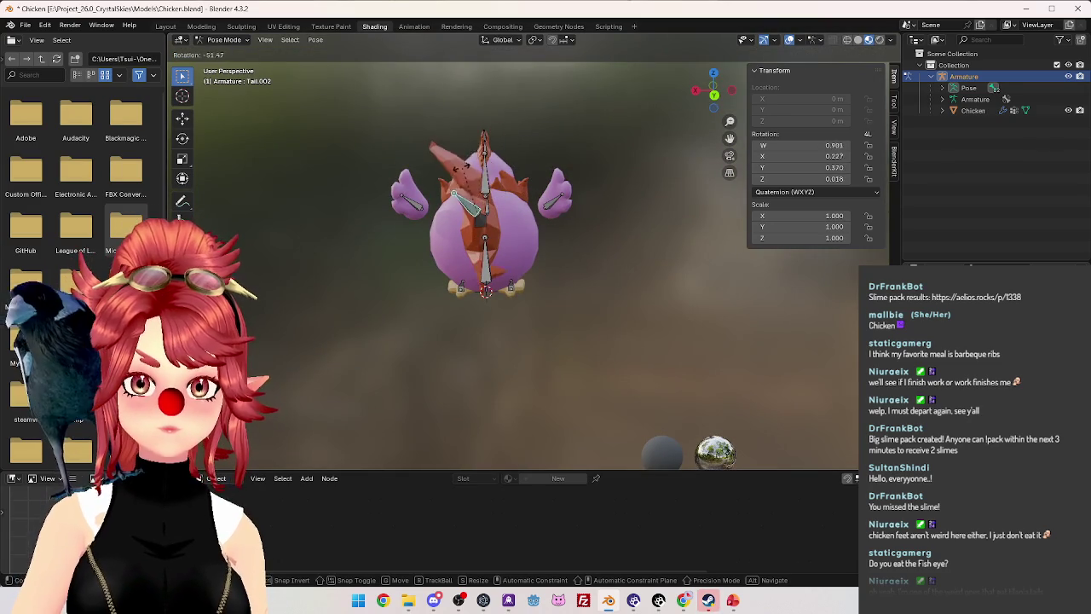
key("Escape")
key("KP_7")
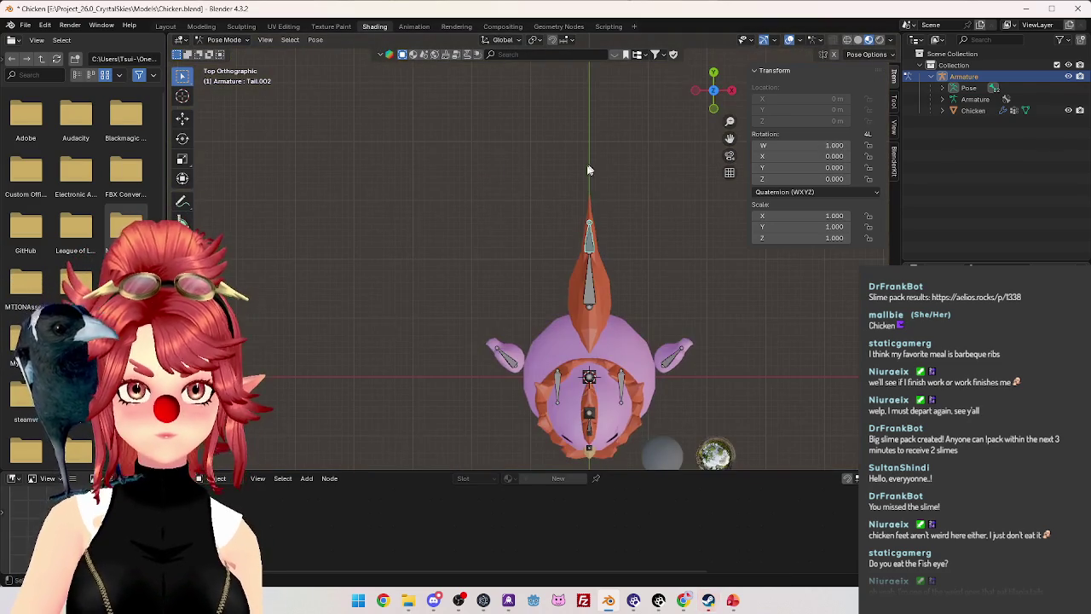
key("r")
left_click(532, 198)
mouse_move(531, 199)
middle_mouse_down()
mouse_move(610, 188)
mouse_move(620, 140)
mouse_move(733, 178)
mouse_move(482, 170)
mouse_move(601, 113)
middle_mouse_up()
key("alt+r")
left_click(224, 40)
left_click(226, 56)
Put the Chicken mesh in Weight Paint with the Gradient tool and select the comb vertices.
left_click(973, 110)
scroll(417, 158, "up", 2)
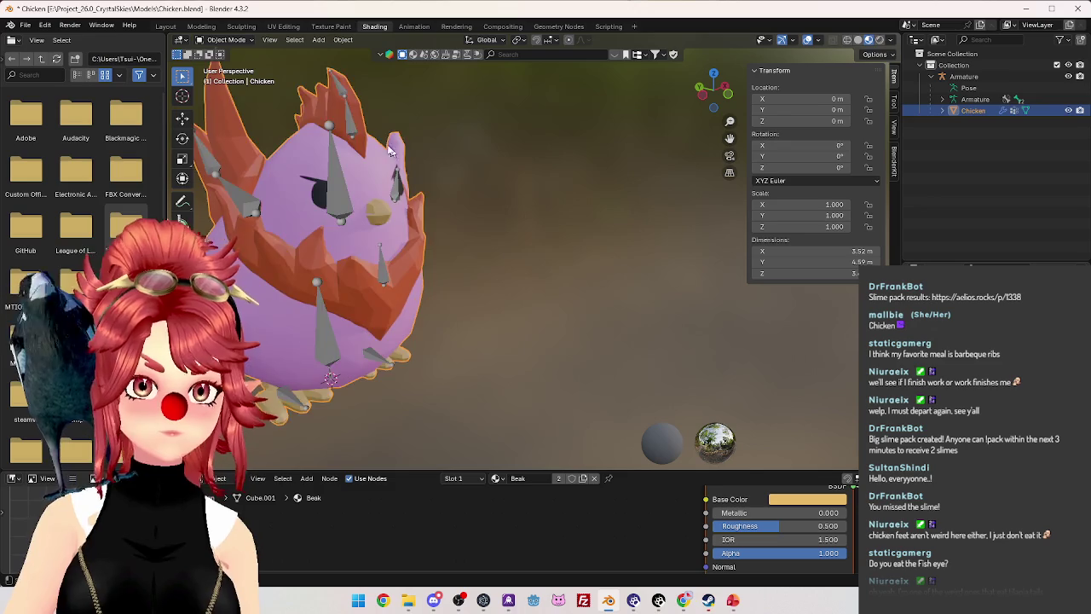
middle_click_drag(417, 158, 477, 183)
scroll(516, 205, "up", 4)
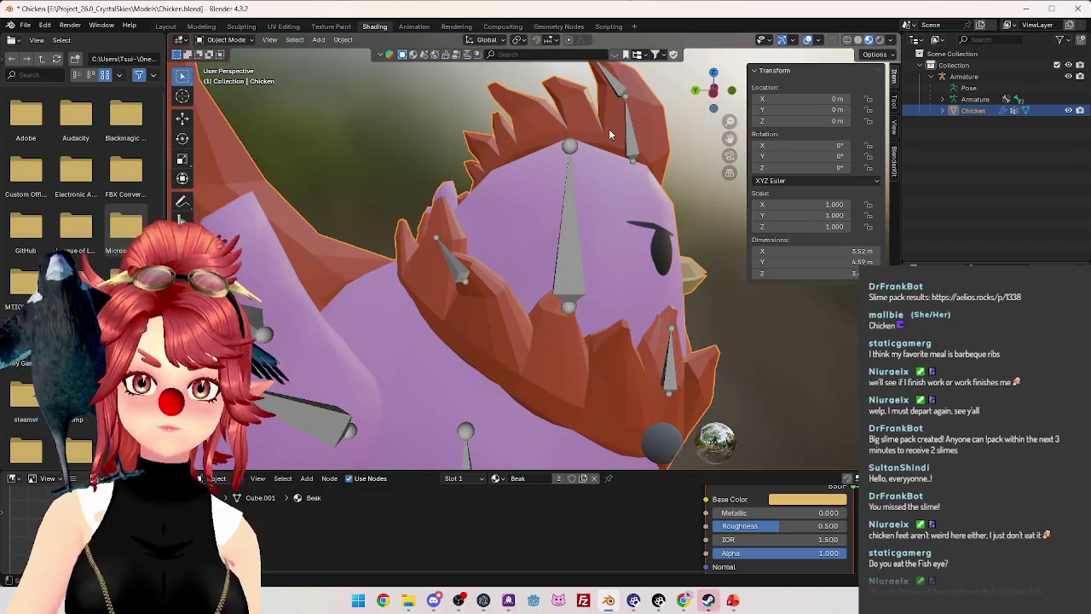
left_click(226, 40)
left_click(225, 106)
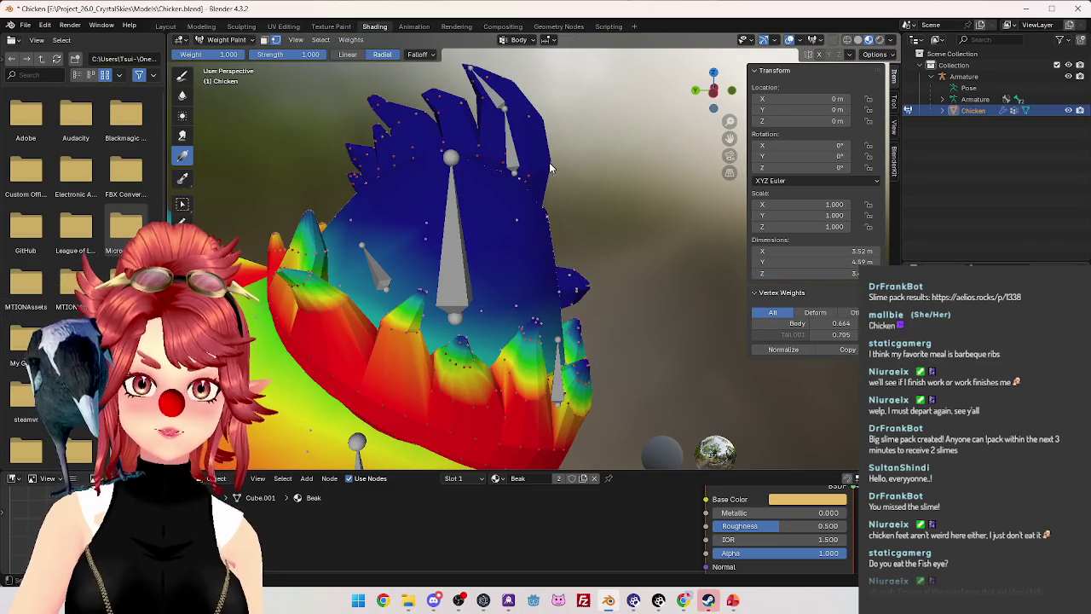
key("ctrl+alt+a")
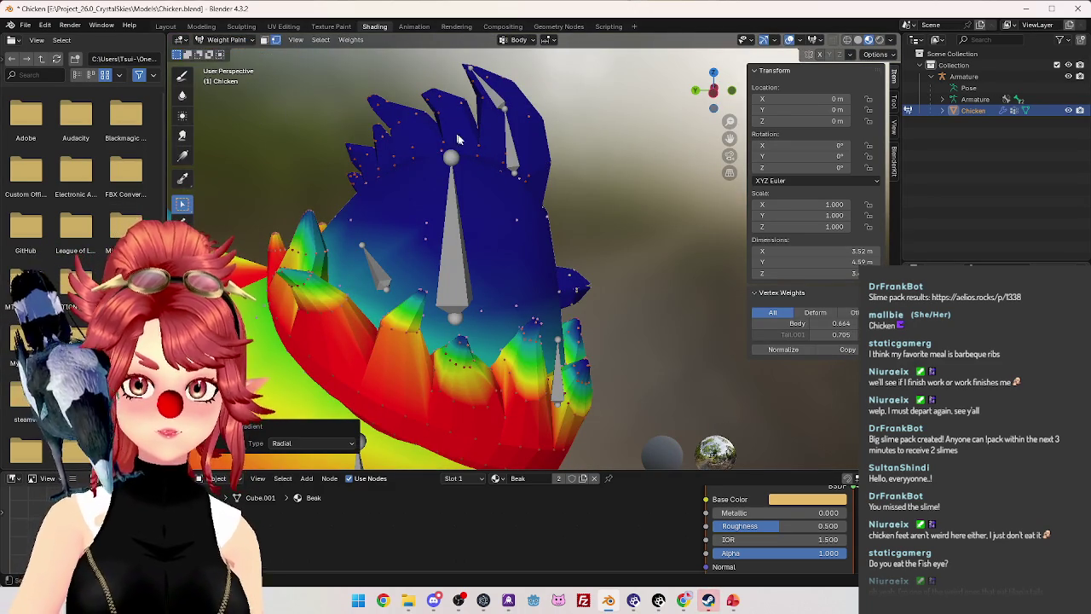
key("l")
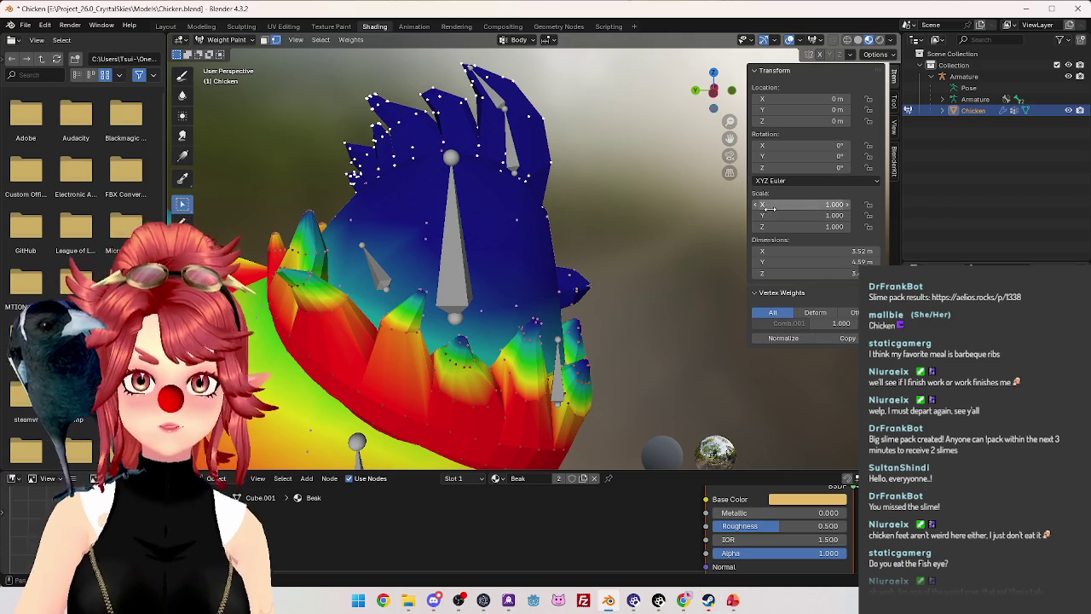
Make Comb.001 the active group and center the comb in right orthographic view.
left_click(790, 323)
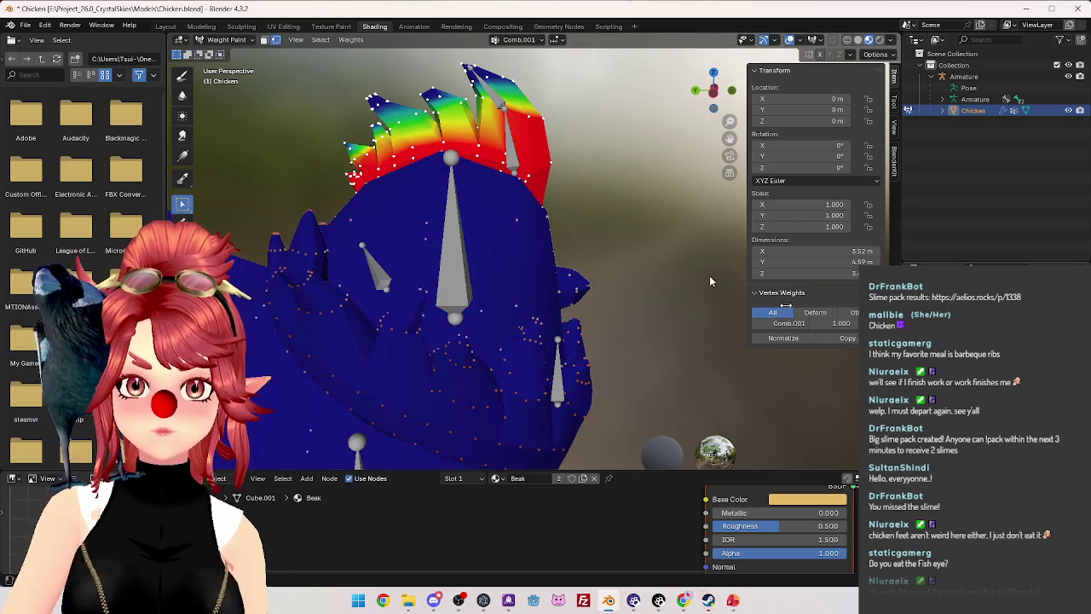
middle_click_drag(460, 239, 513, 208)
key("KP_1")
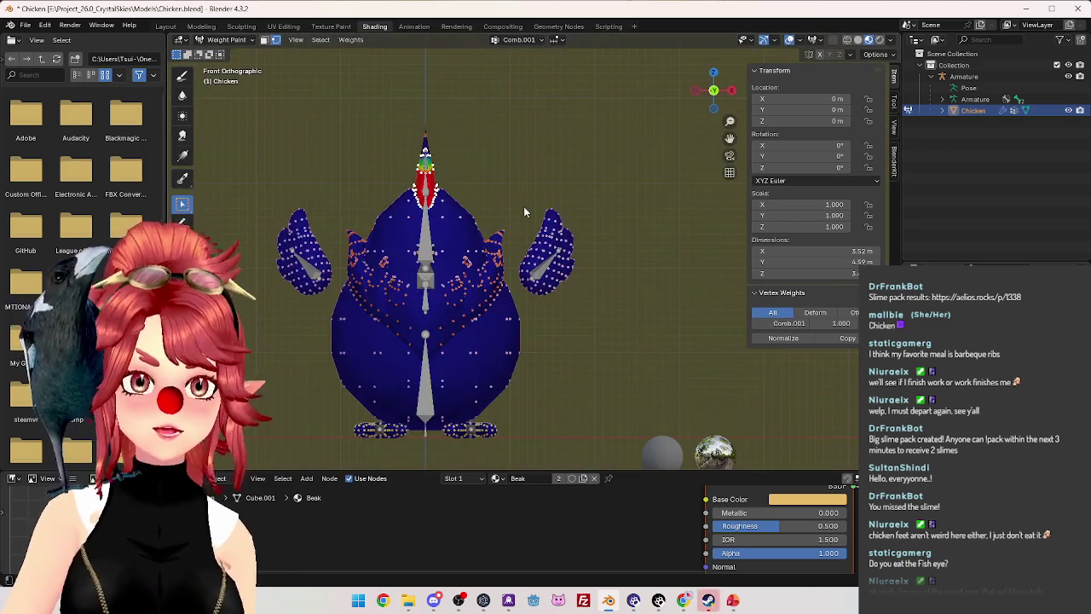
key("KP_3")
scroll(606, 235, "up", 4)
scroll(607, 235, "up", 2)
middle_click_drag(606, 235, 487, 253, "shift")
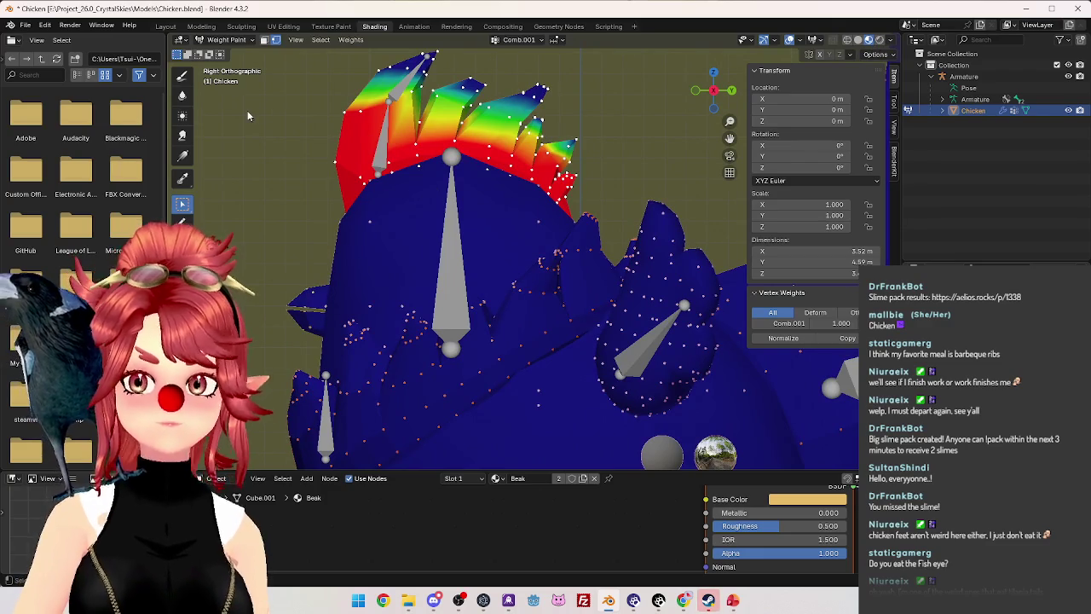
Lay radial weight-0 gradients across the comb's left and right sides on Comb.001.
left_click(182, 155)
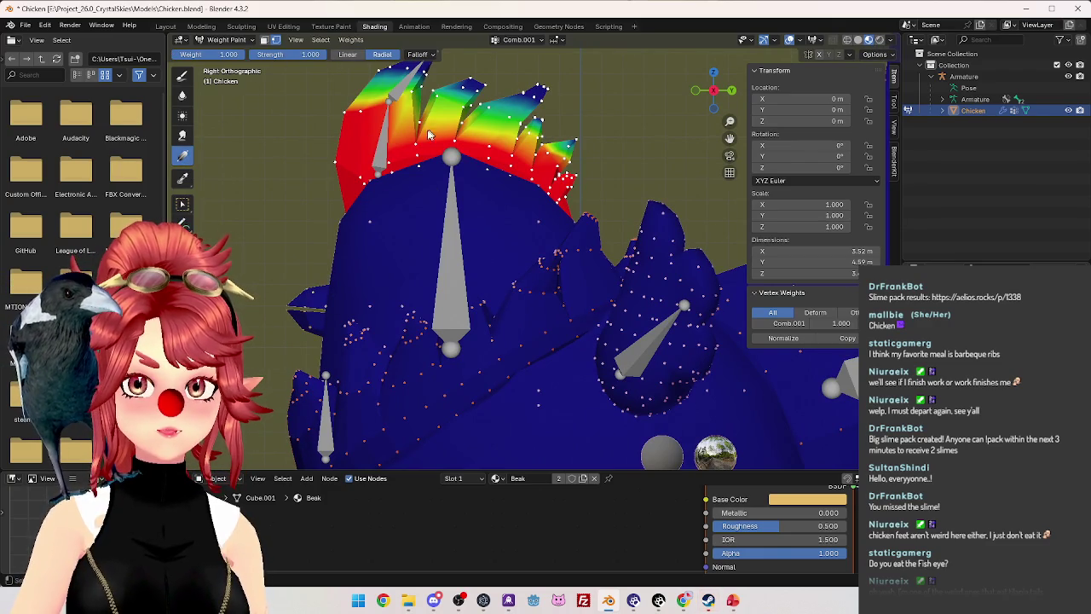
left_click_drag(416, 126, 448, 102)
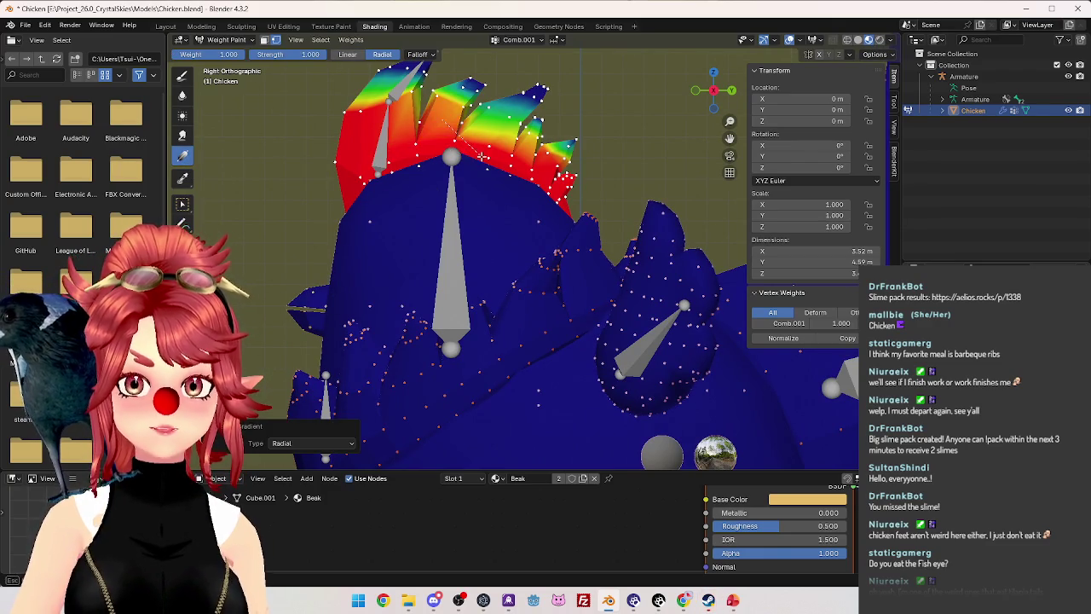
left_click_drag(486, 141, 563, 174)
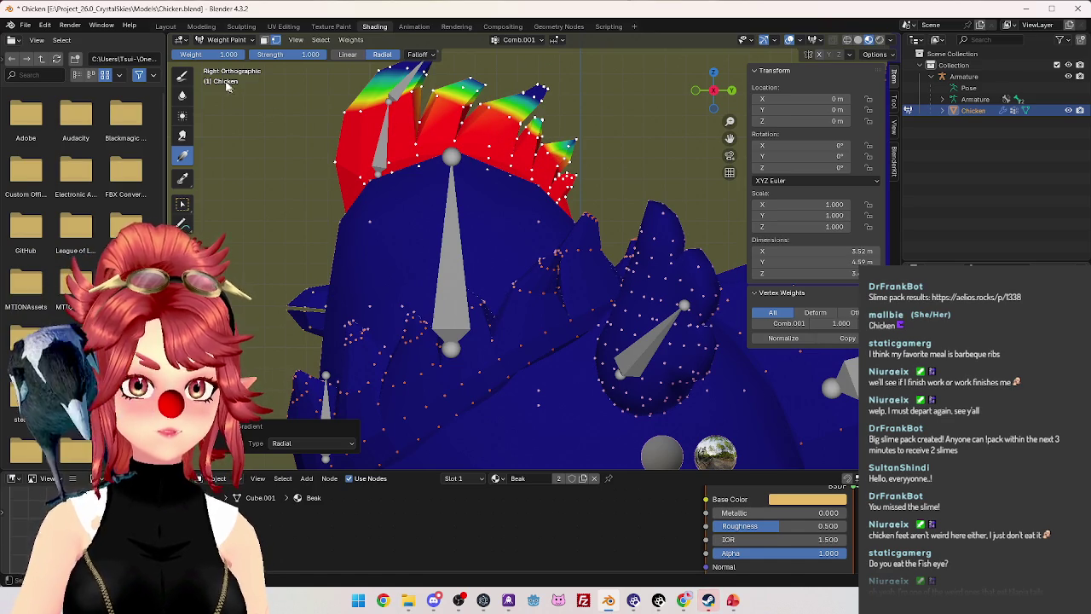
left_click_drag(358, 213, 350, 181)
mouse_move(370, 225)
left_mouse_down()
mouse_move(345, 158)
mouse_move(399, 165)
left_mouse_up()
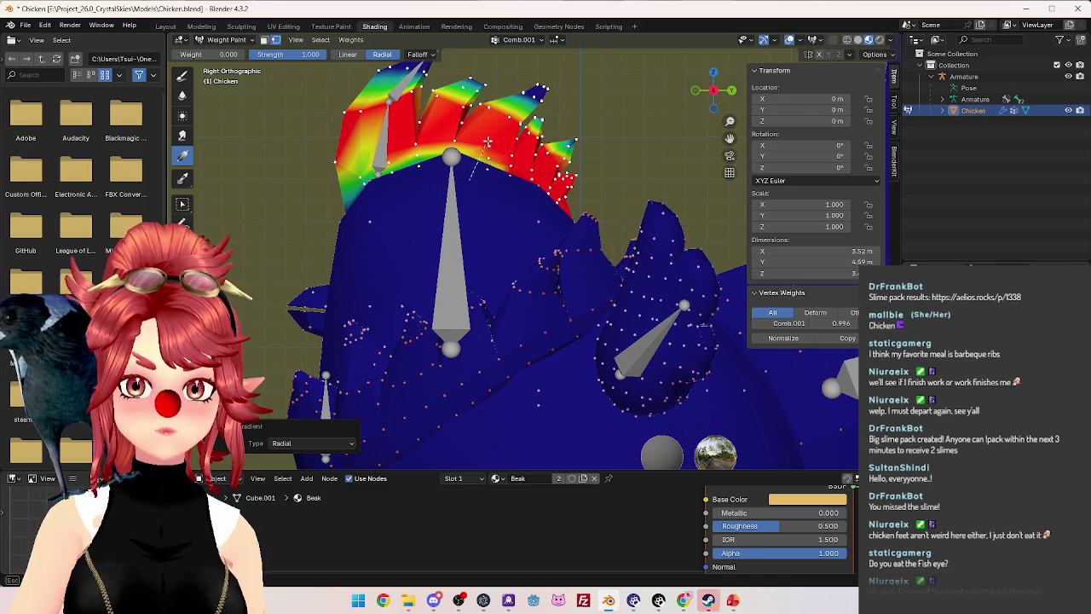
mouse_move(501, 193)
left_mouse_down()
mouse_move(528, 160)
mouse_move(563, 220)
left_mouse_up()
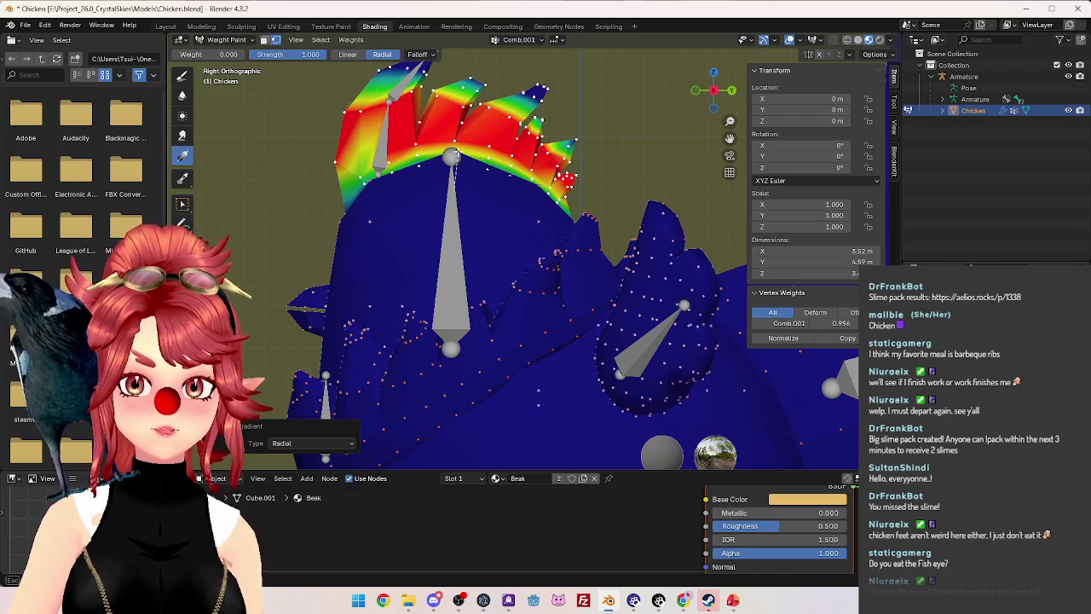
Draw more fading gradients across the comb's middle and edges, then make Body the active group.
left_click_drag(435, 152, 444, 191)
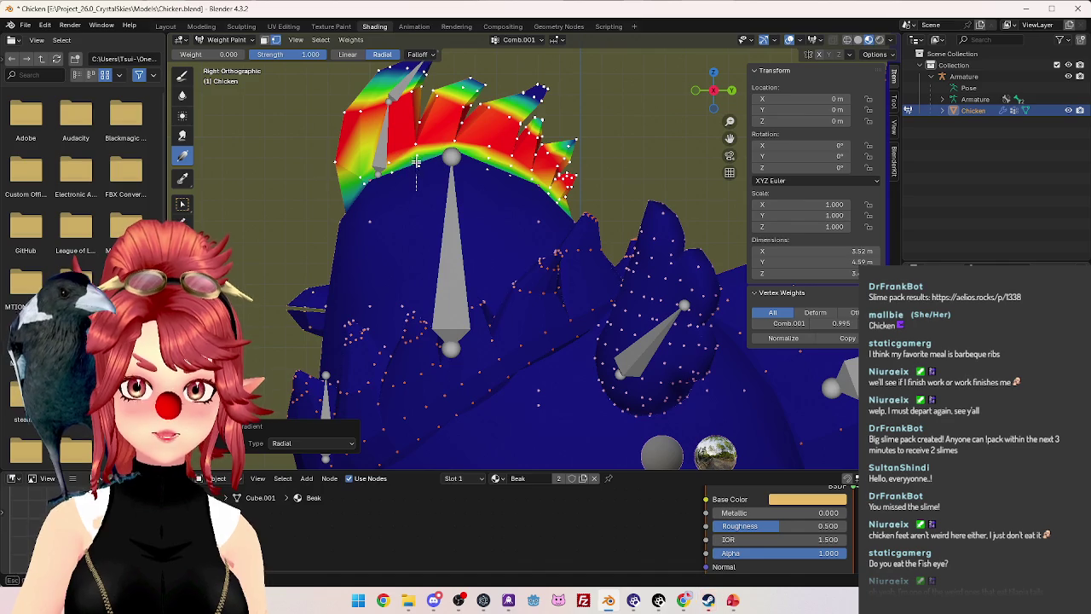
mouse_move(346, 225)
left_mouse_down()
mouse_move(333, 186)
mouse_move(360, 184)
left_mouse_up()
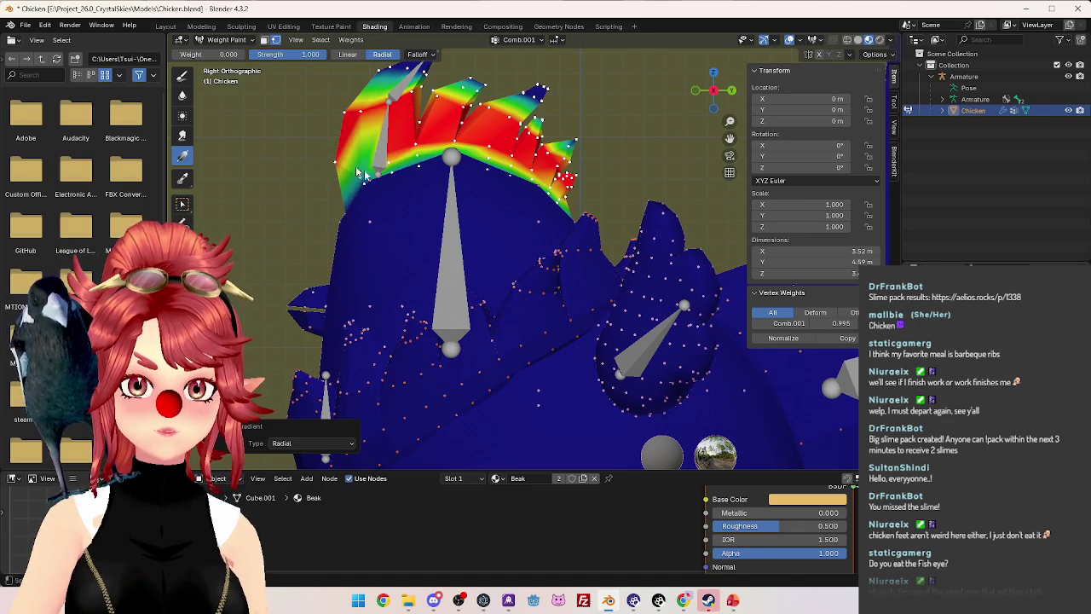
mouse_move(455, 194)
left_mouse_down()
mouse_move(457, 128)
mouse_move(503, 147)
left_mouse_up()
mouse_move(536, 199)
left_mouse_down()
mouse_move(545, 167)
mouse_move(532, 149)
left_mouse_up()
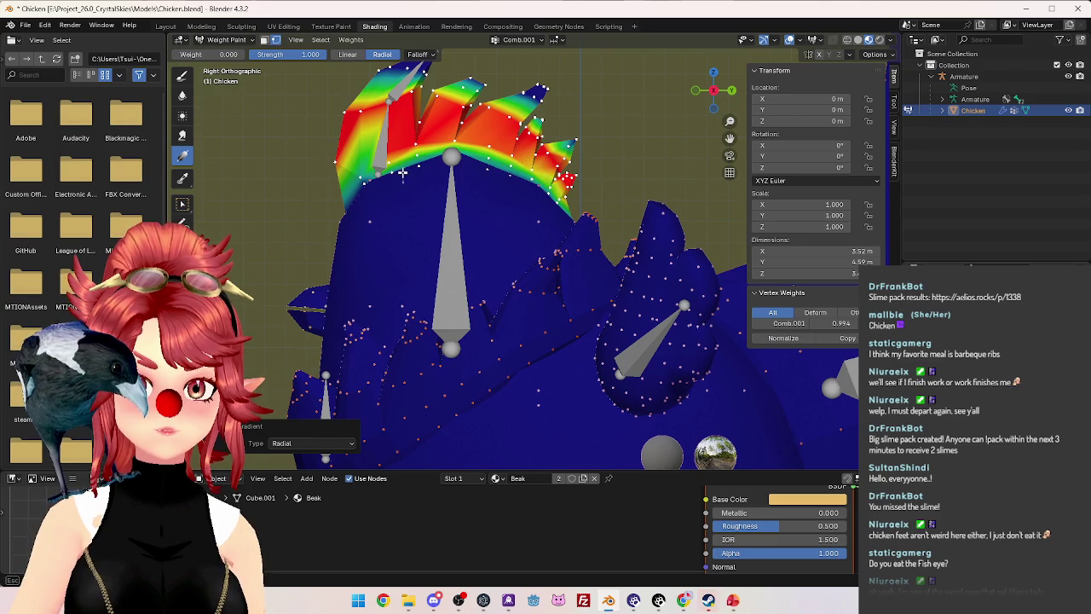
left_click_drag(379, 162, 379, 162)
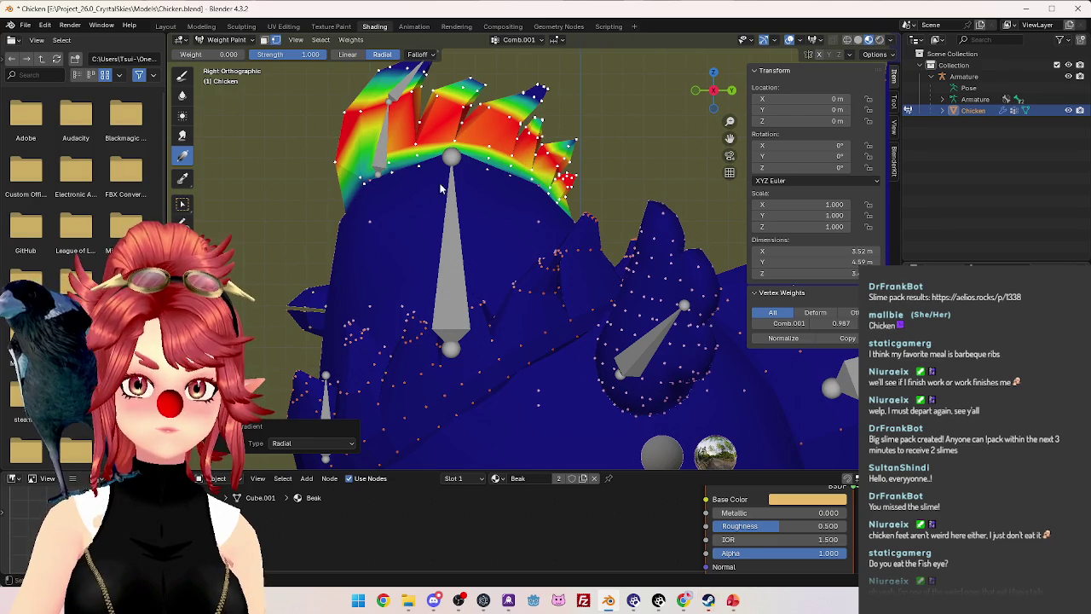
mouse_move(430, 128)
left_mouse_down()
mouse_move(464, 166)
mouse_move(515, 162)
left_mouse_up()
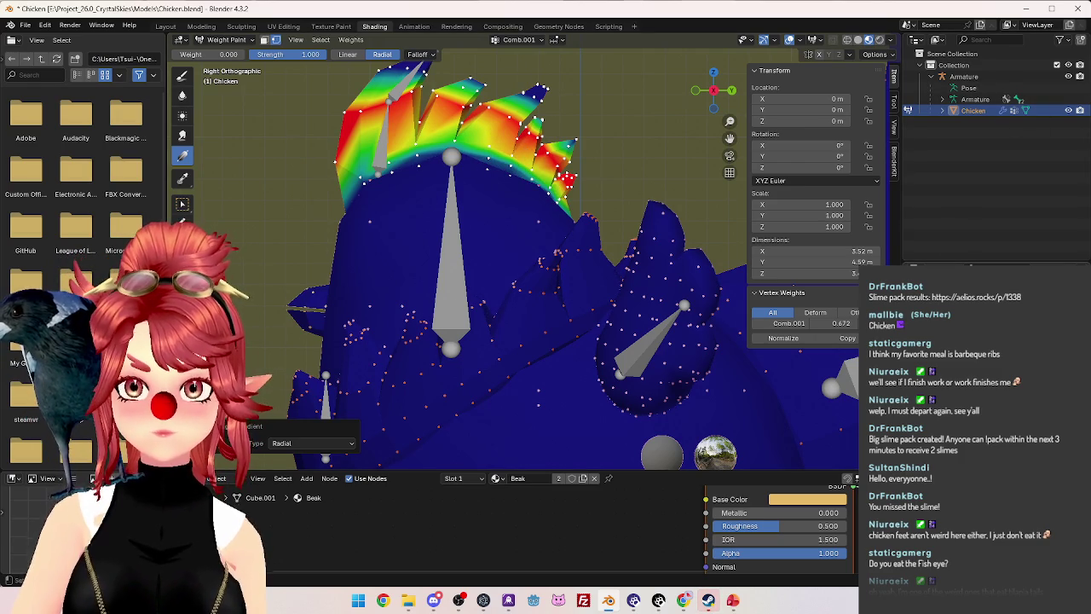
left_click(498, 185, "ctrl")
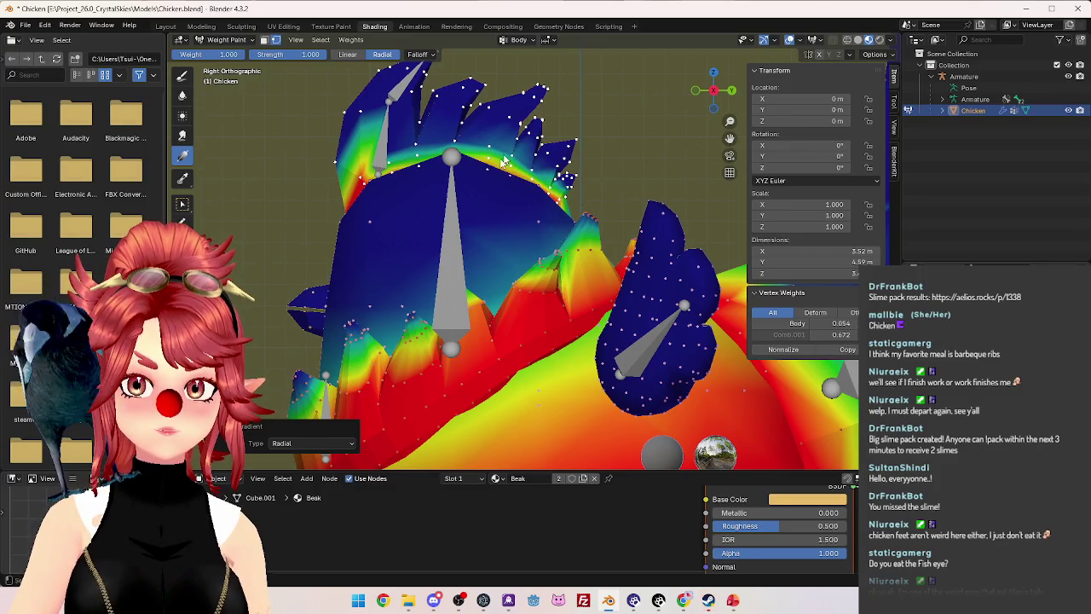
Paint Body-weight gradients along the comb base, orbit out, and activate the Head group.
left_click_drag(491, 130, 378, 139)
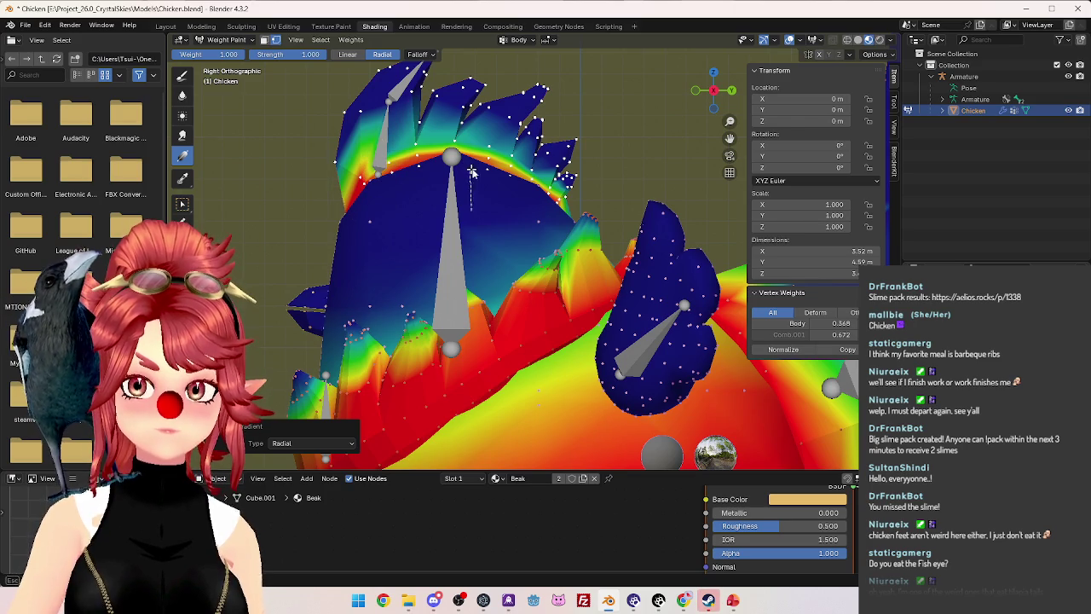
mouse_move(509, 198)
left_mouse_down()
mouse_move(537, 151)
mouse_move(550, 168)
left_mouse_up()
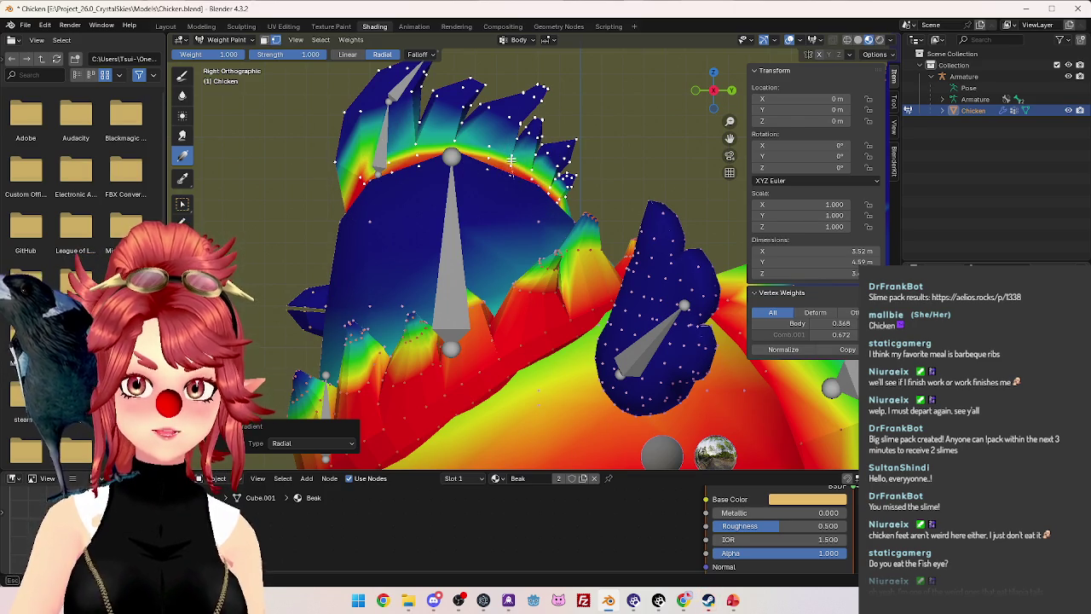
scroll(500, 224, "down", 4)
middle_click_drag(390, 238, 477, 258)
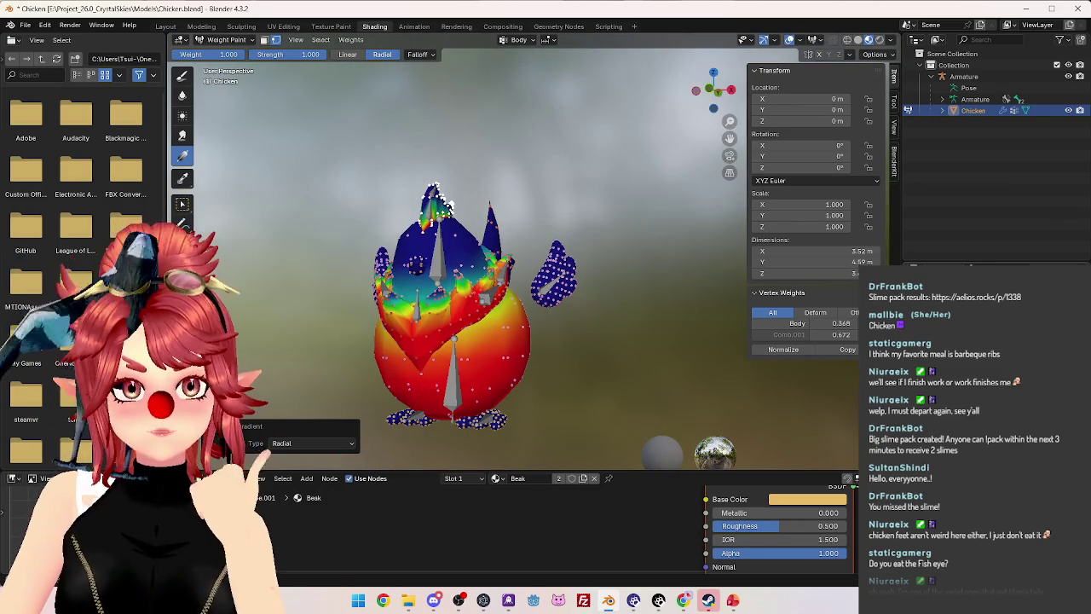
left_click(523, 350, "ctrl")
From a front-facing view, select all vertices linked to the head's lower edge.
middle_click_drag(523, 350, 526, 300)
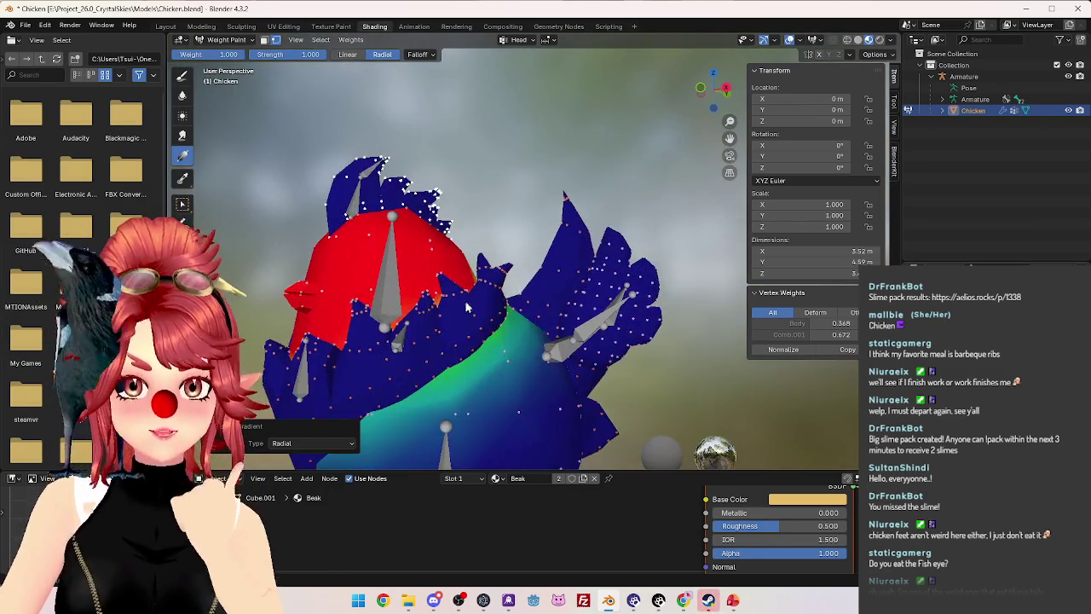
mouse_move(466, 307)
middle_mouse_down()
mouse_move(526, 295)
mouse_move(511, 314)
mouse_move(458, 322)
mouse_move(384, 311)
mouse_move(527, 293)
middle_mouse_up()
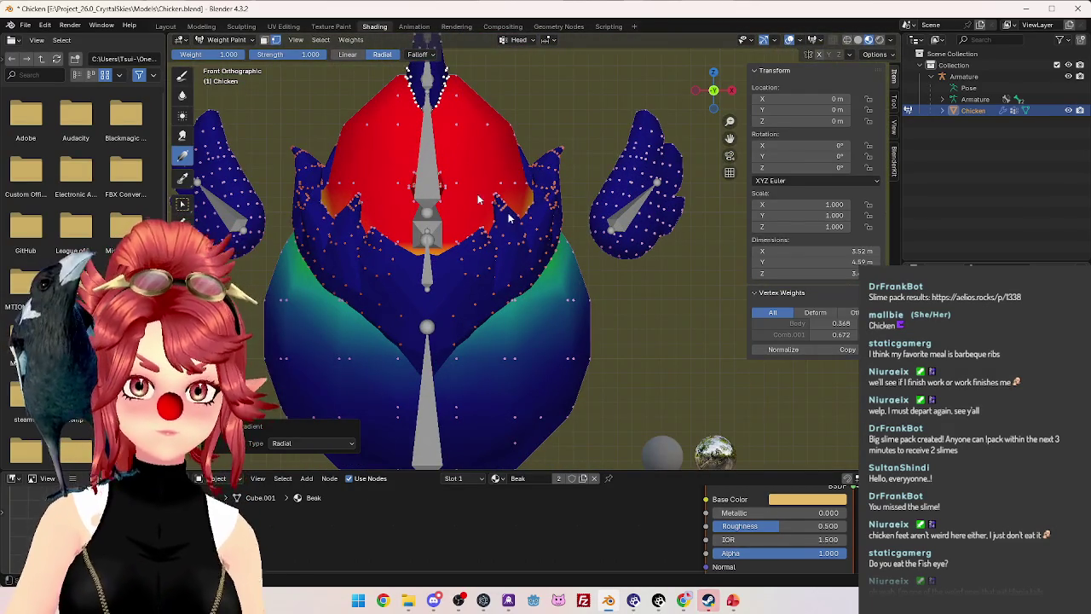
left_click(182, 202)
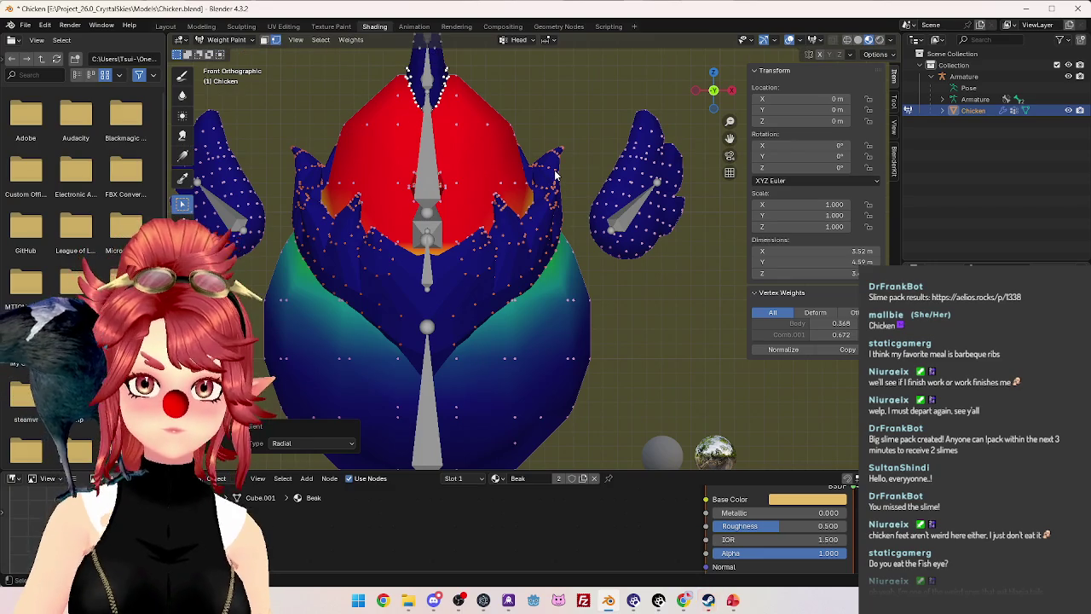
left_click(555, 174)
key("ctrl+l")
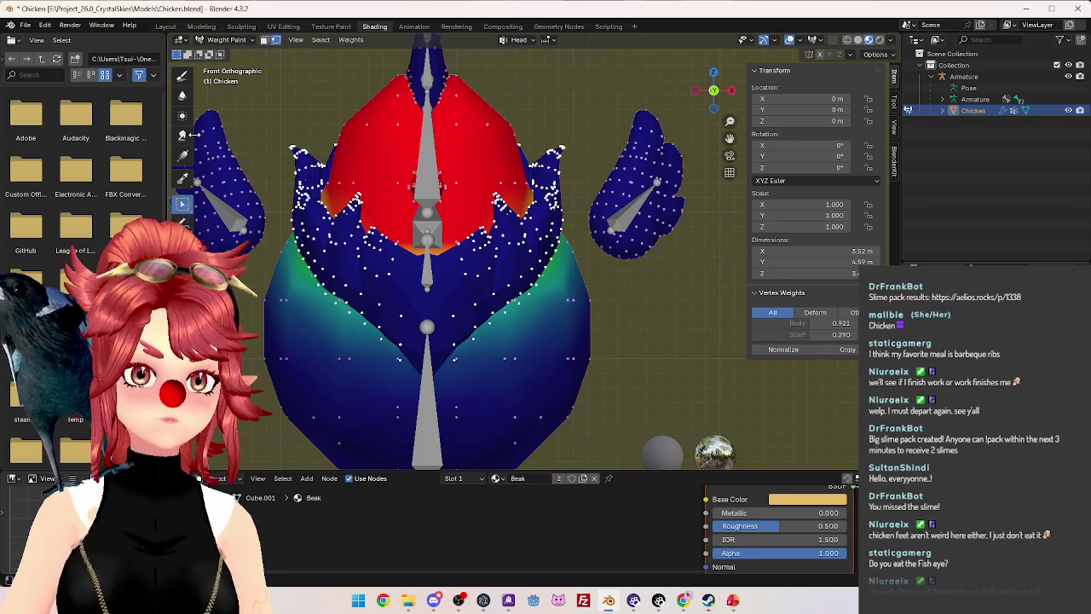
In Right Orthographic view, drag radial Head-weight gradients across the chicken's neck.
left_click(181, 156)
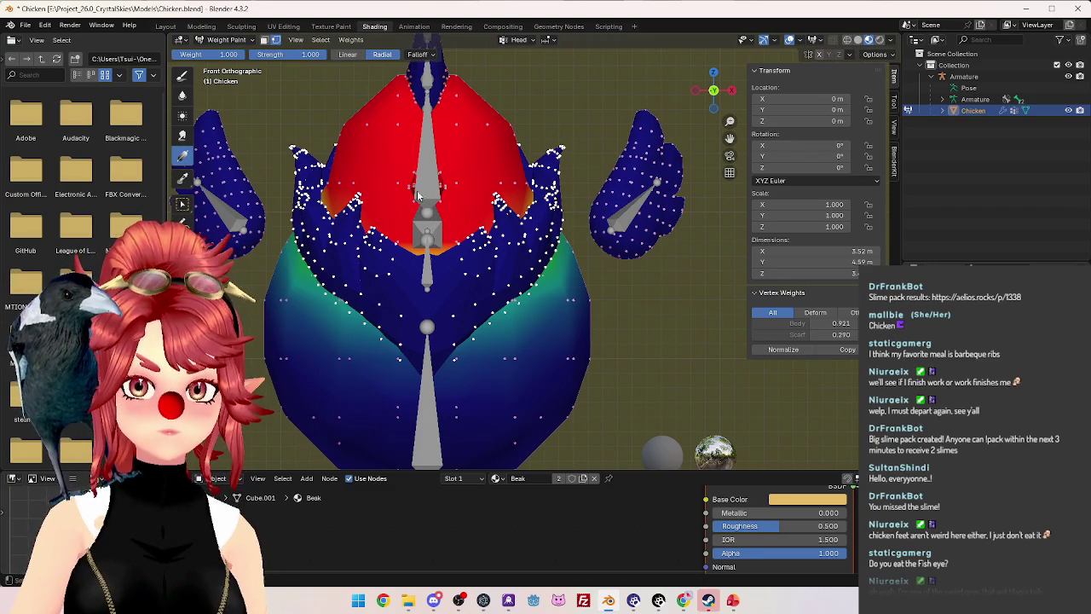
scroll(436, 289, "down", 1)
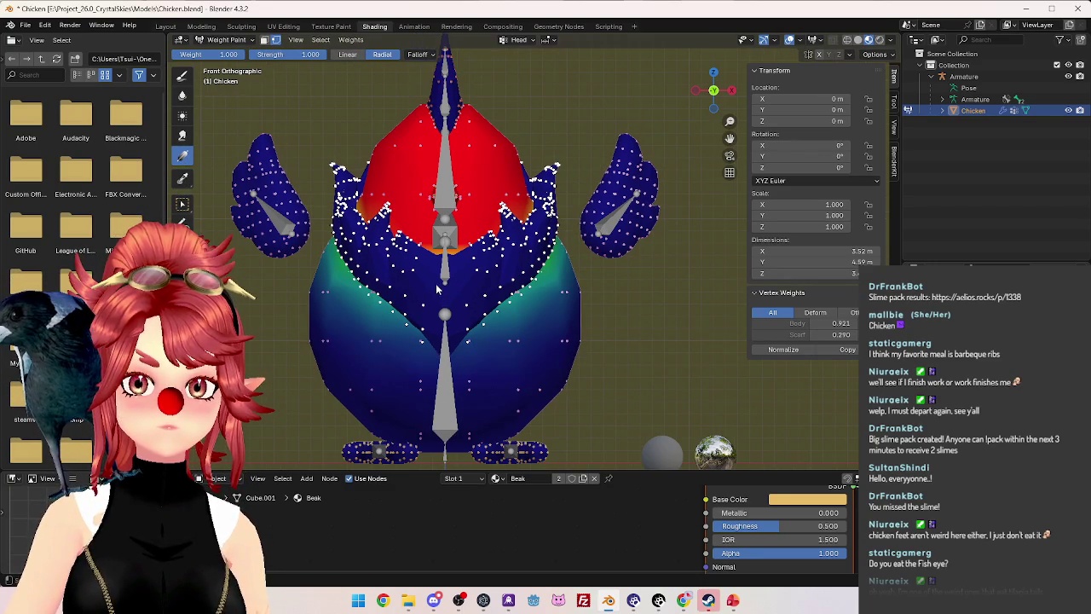
key("KP_3")
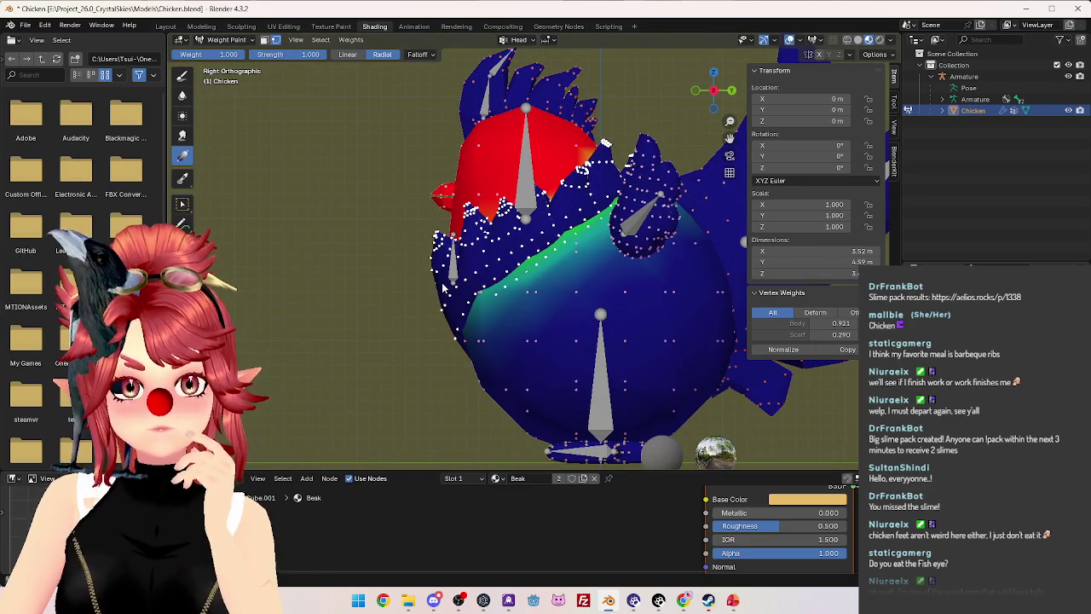
left_click_drag(493, 260, 443, 318)
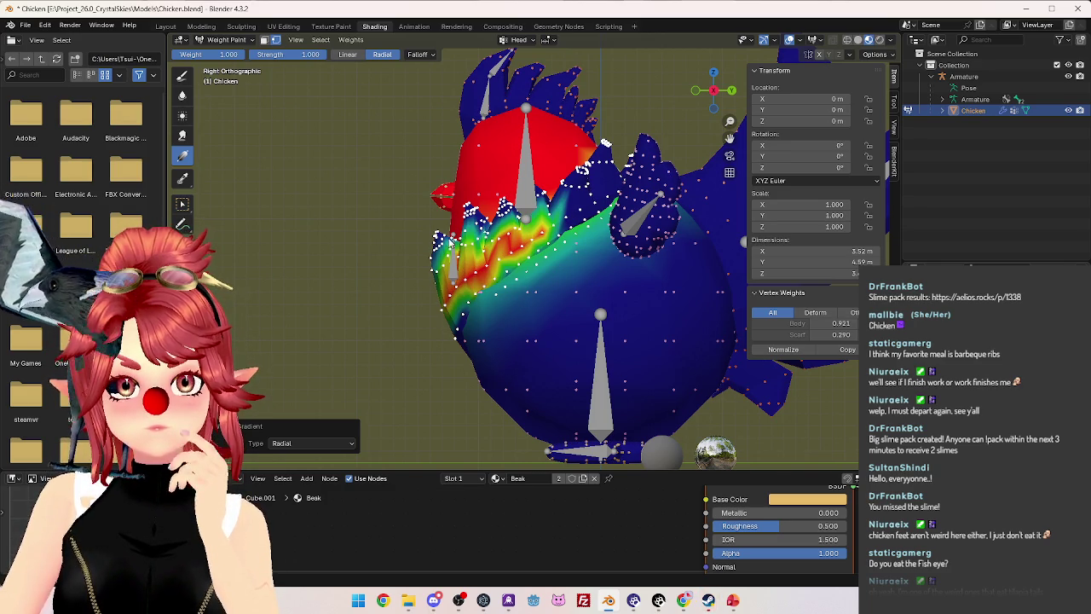
left_click_drag(566, 213, 442, 271)
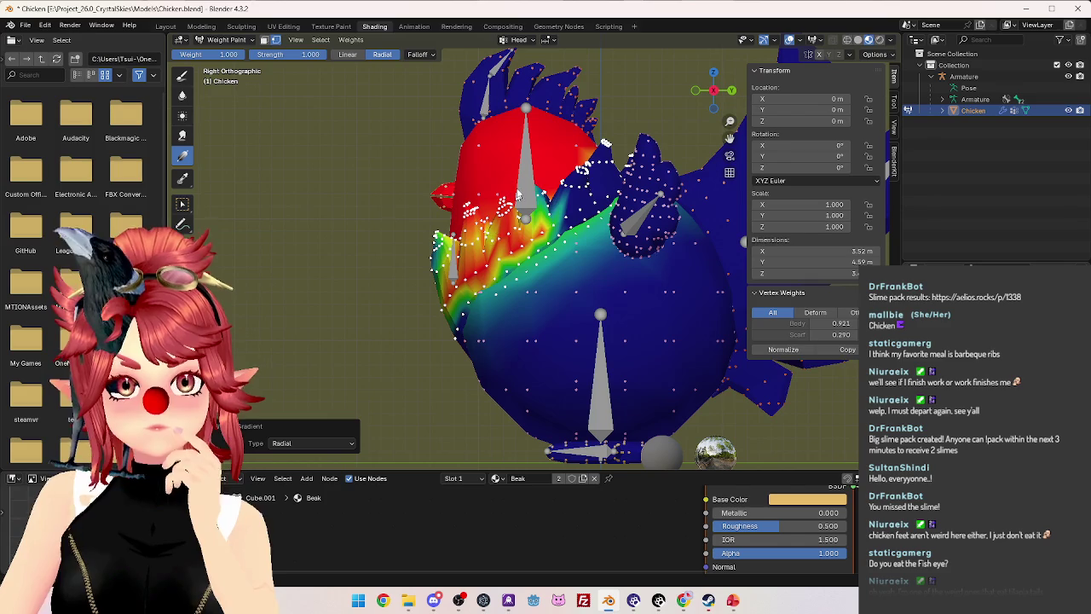
left_click_drag(505, 212, 559, 226)
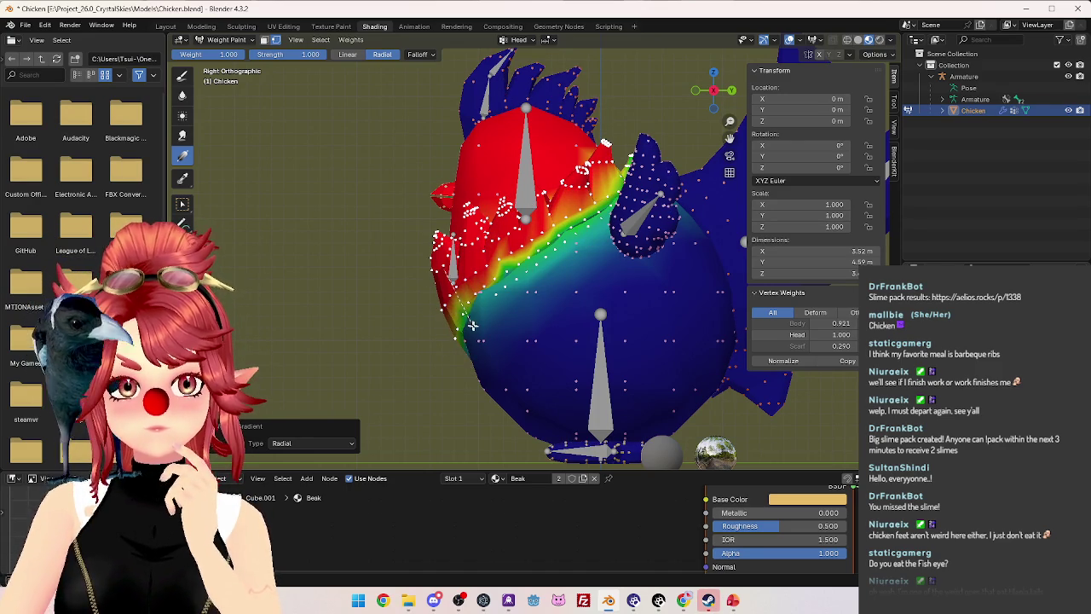
Switch the armature from weight painting into Pose Mode.
left_click(219, 40)
left_click(208, 49)
left_click(219, 40)
left_click(226, 81)
middle_click_drag(555, 199, 461, 129)
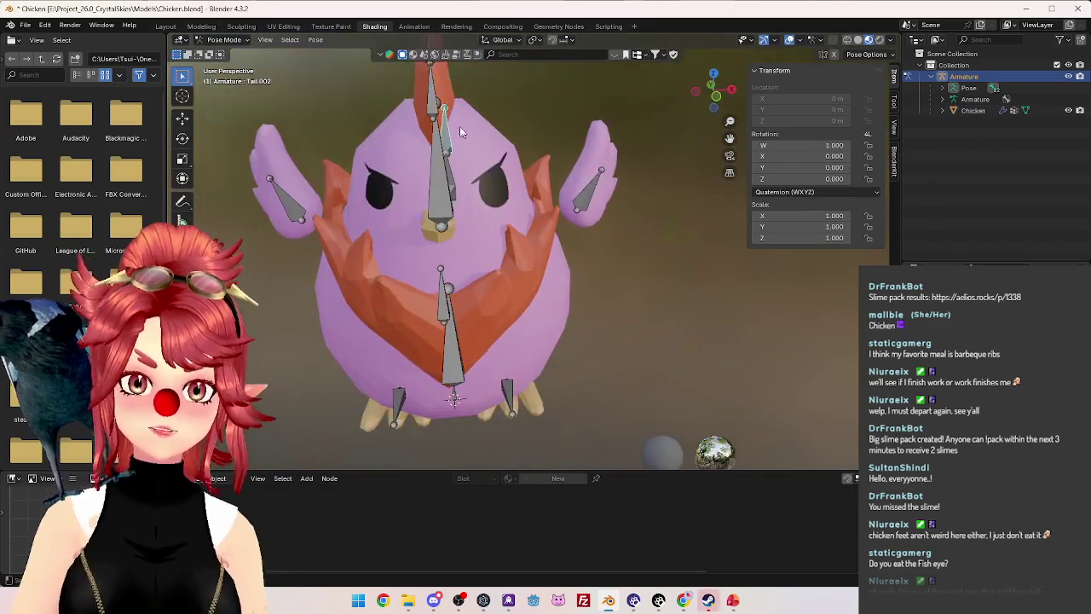
Test-rotate the top comb bone Comb.001 in front view, then undo the rotation.
left_click(429, 101)
key("KP_1")
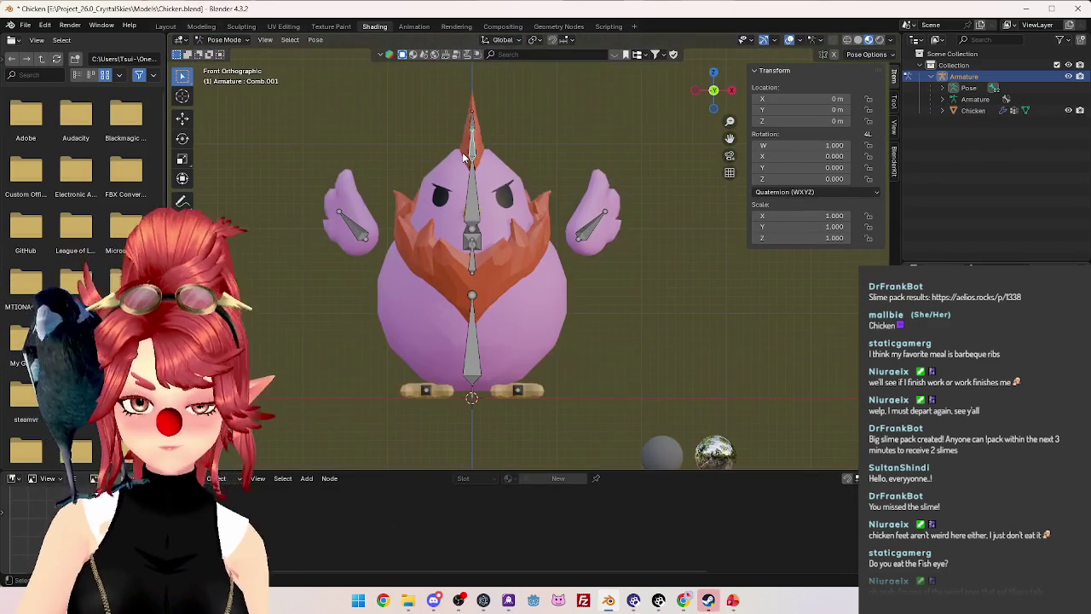
key("r")
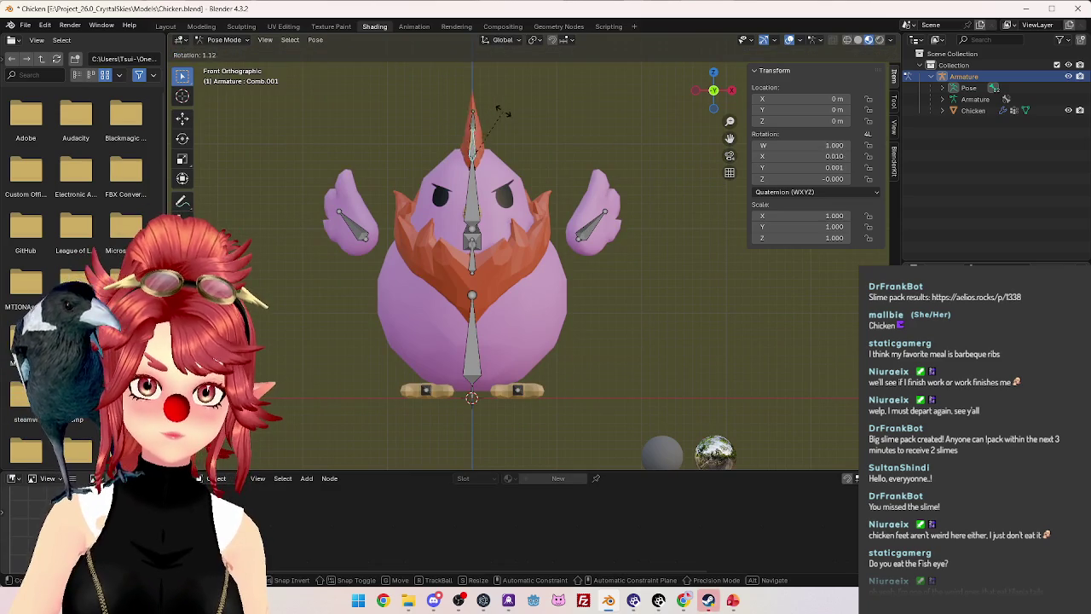
left_click(522, 129)
mouse_move(522, 130)
middle_mouse_down()
mouse_move(414, 176)
mouse_move(410, 218)
mouse_move(563, 222)
mouse_move(643, 201)
mouse_move(490, 122)
middle_mouse_up()
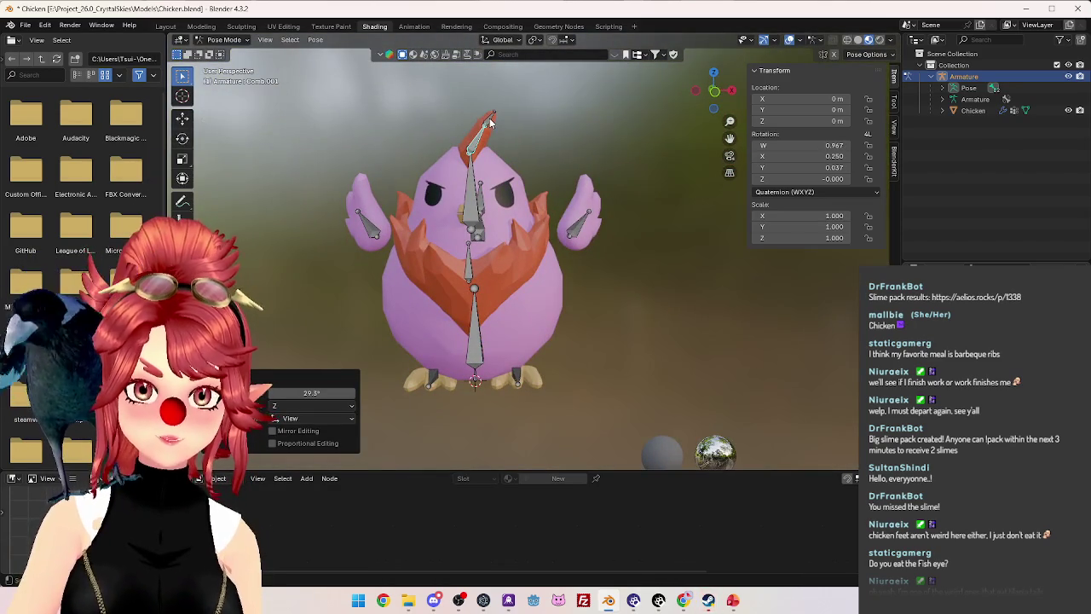
key("ctrl+z")
Rotate the lower comb bone Comb.002 and inspect it, cancelling a second rotation.
left_click(470, 115)
key("r")
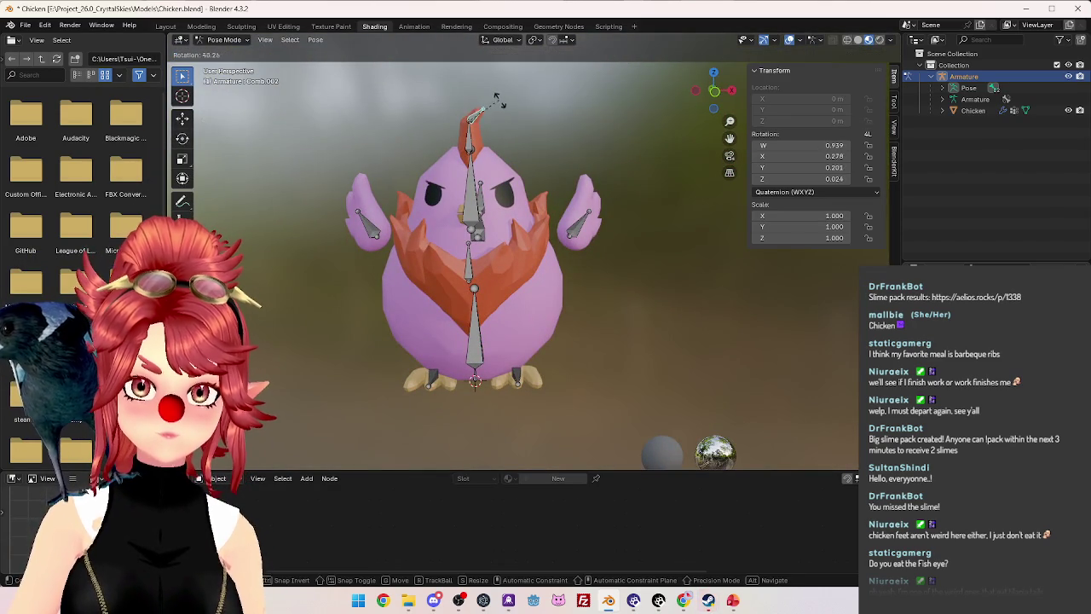
left_click(500, 121)
mouse_move(500, 121)
middle_mouse_down()
mouse_move(477, 128)
mouse_move(672, 139)
mouse_move(605, 113)
middle_mouse_up()
key("r")
right_click(434, 131)
key("KP_7")
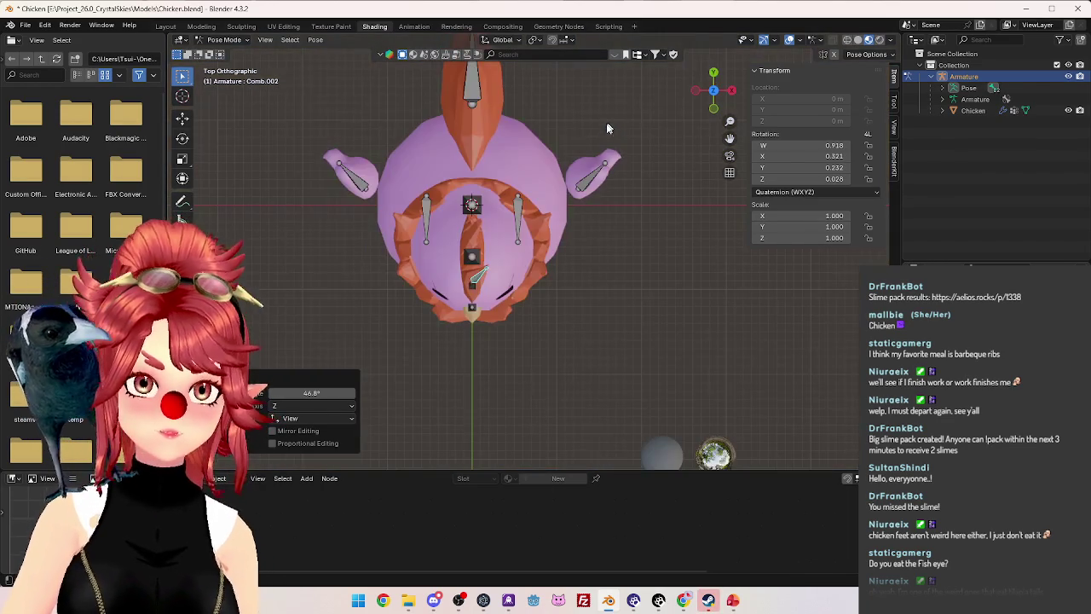
Retry rotating Comb.002 from top and perspective views until one rotation is confirmed.
key("r")
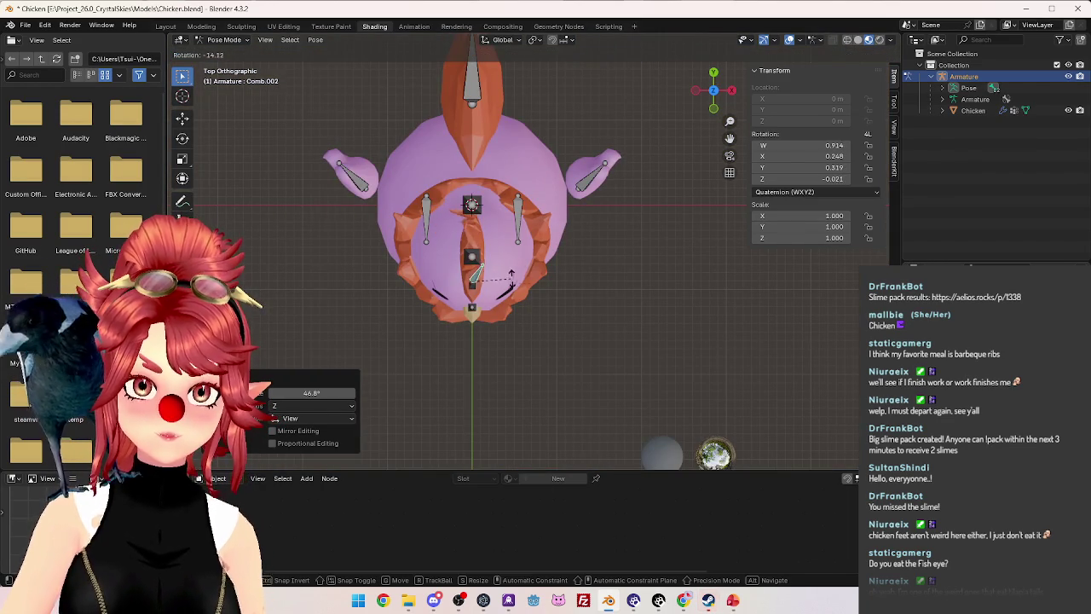
right_click(537, 290)
mouse_move(537, 290)
middle_mouse_down()
mouse_move(461, 173)
mouse_move(565, 204)
mouse_move(587, 116)
mouse_move(554, 162)
mouse_move(443, 158)
mouse_move(560, 125)
mouse_move(597, 145)
mouse_move(691, 147)
mouse_move(501, 176)
mouse_move(467, 138)
middle_mouse_up()
key("r")
left_click(605, 126)
scroll(563, 139, "down", 3)
Test further comb bone rotations, clearing them with Alt+R.
key("r")
left_click(548, 126)
key("r")
left_click(509, 146)
scroll(597, 145, "up", 3)
key("alt+r")
scroll(665, 156, "down", 3)
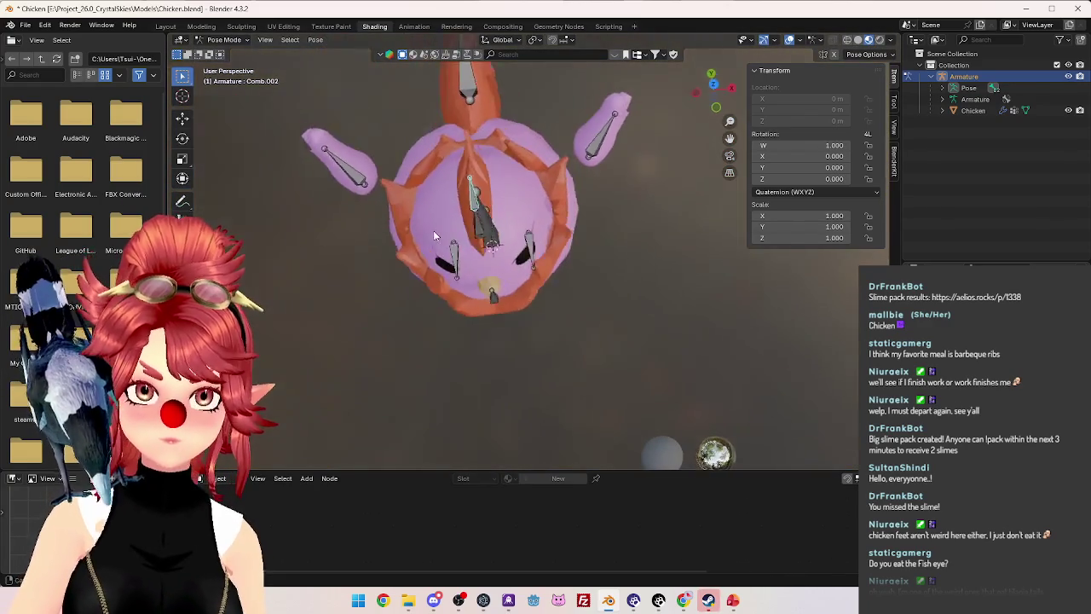
key("r")
left_click(474, 136)
middle_click_drag(474, 136, 479, 170)
key("alt+r")
Select Comb.001, briefly switch to Object Mode, and return to Pose Mode in front view.
left_click(534, 153)
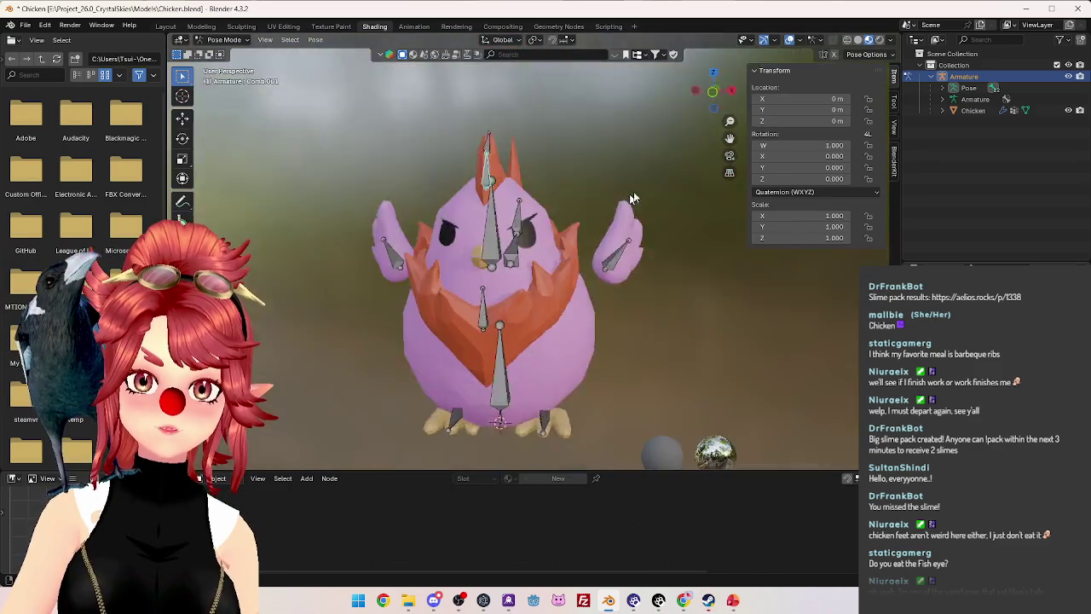
middle_click_drag(527, 209, 536, 181)
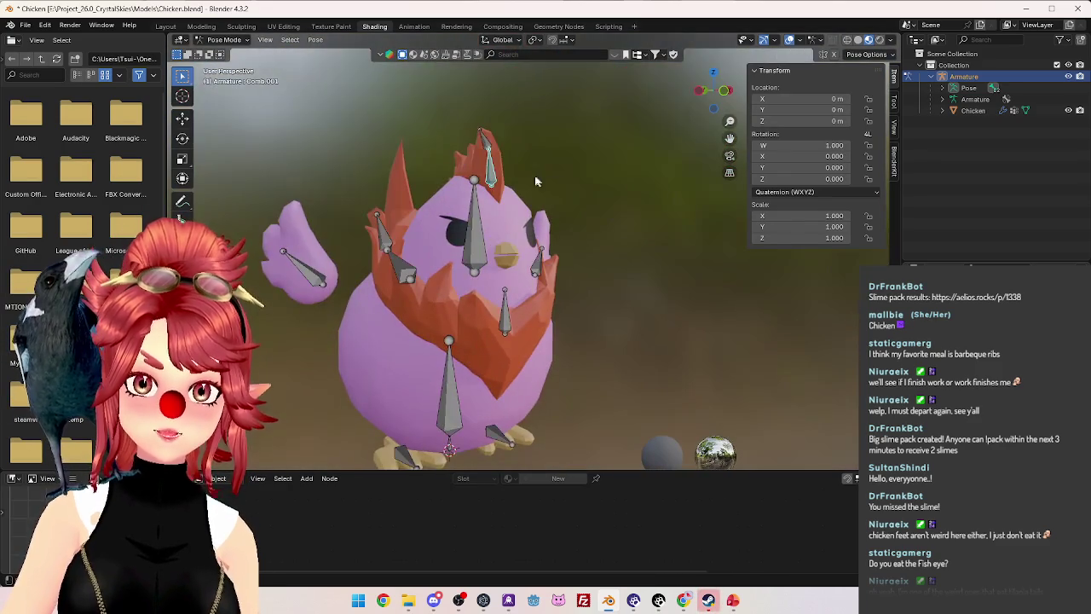
left_click(222, 41)
left_click(230, 53)
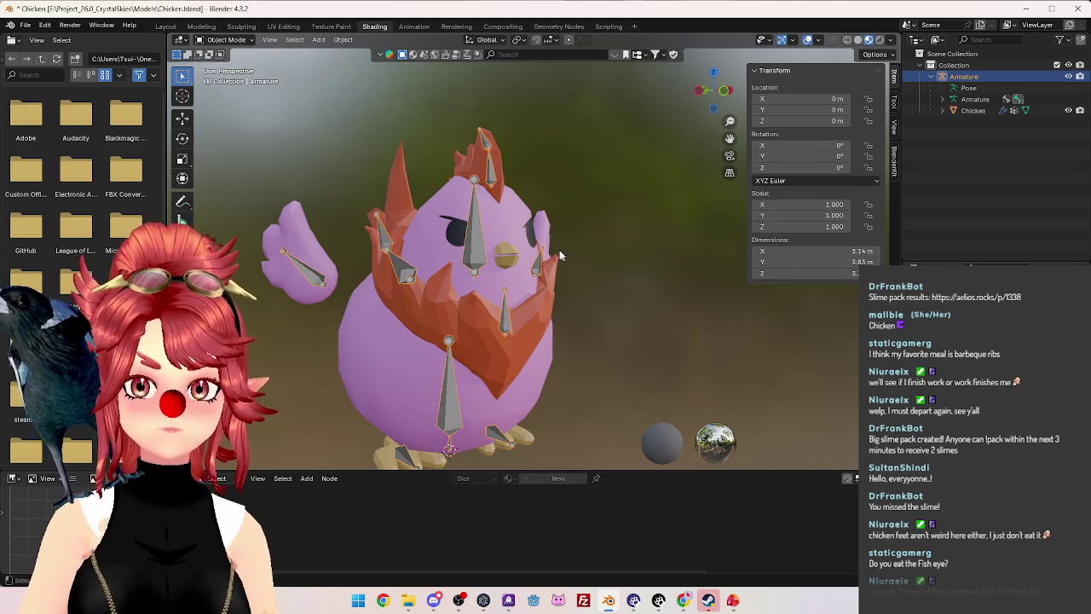
middle_click_drag(256, 86, 326, 137)
left_click(222, 41)
left_click(226, 64)
left_click(221, 41)
left_click(238, 77)
key("KP_1")
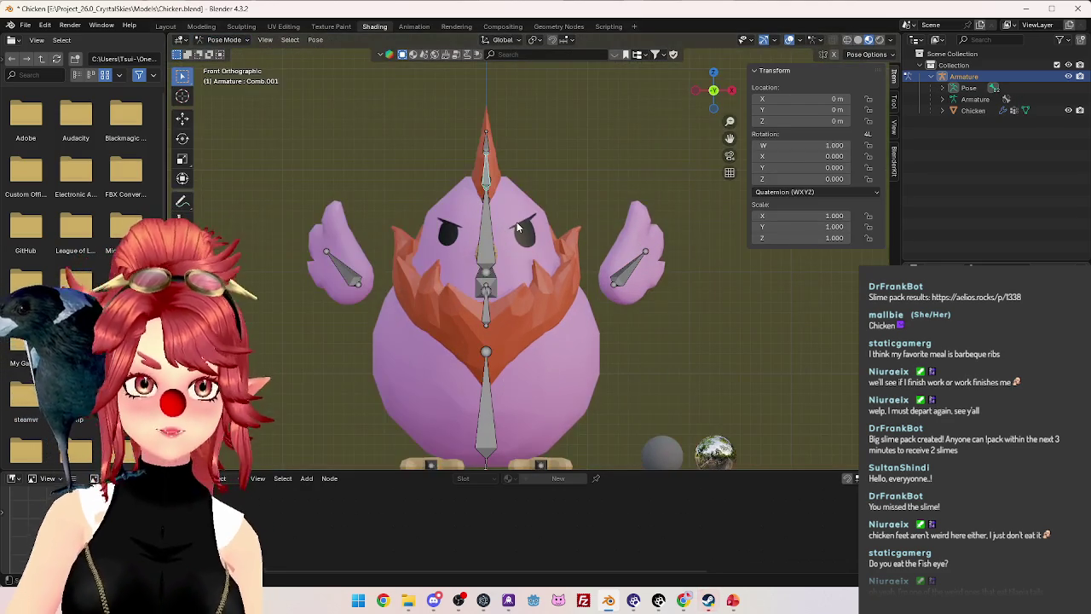
Select the Head bone and trial rotating and moving it, cancelling each attempt.
left_click(486, 183)
key("r")
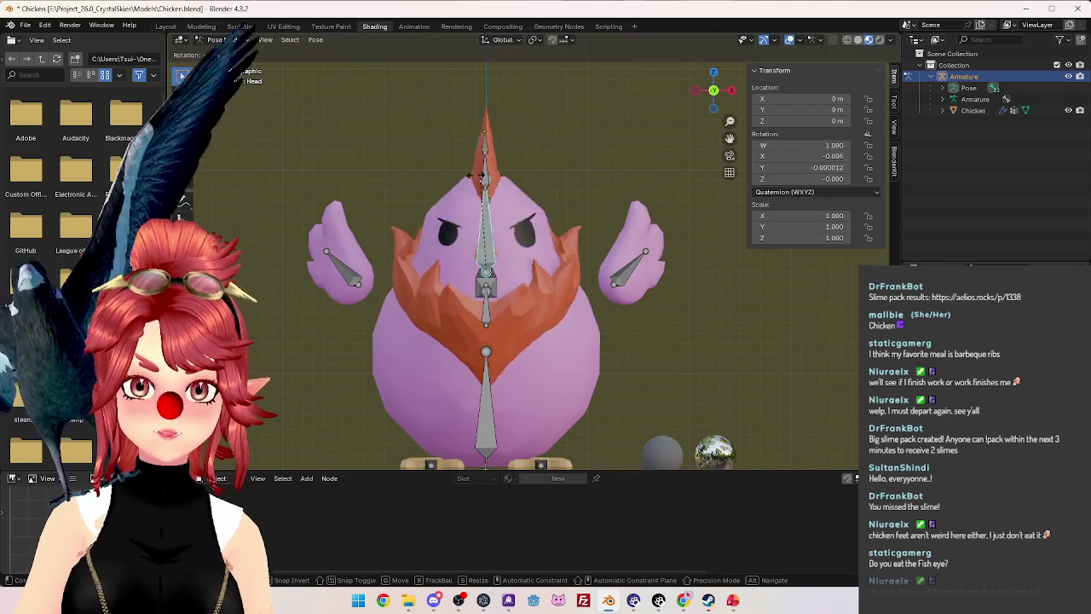
key("Escape")
mouse_move(507, 288)
middle_mouse_down()
mouse_move(445, 316)
mouse_move(517, 297)
middle_mouse_up()
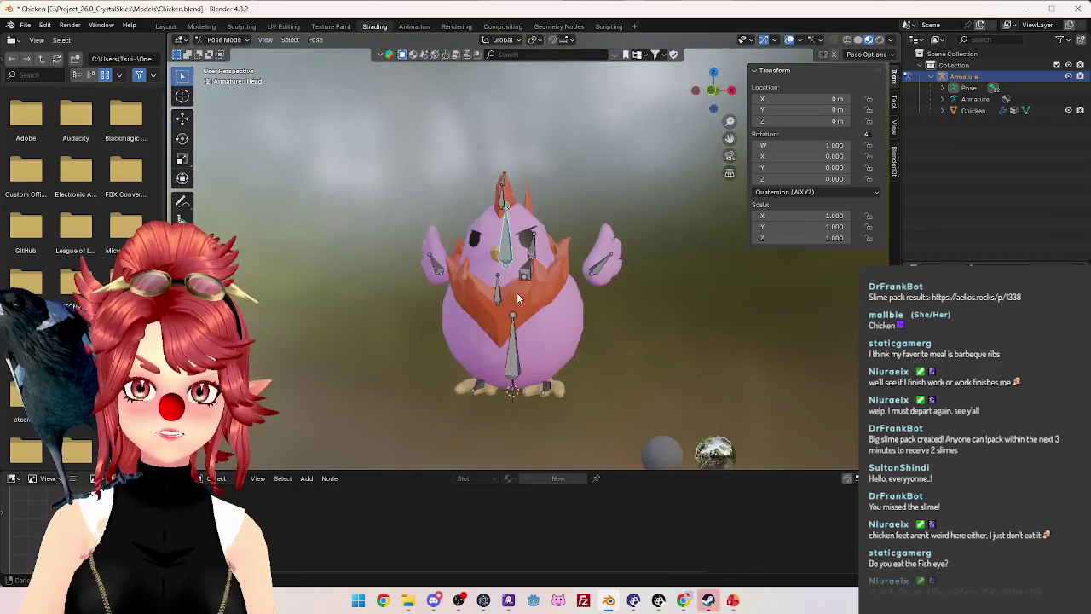
key("KP_1")
key("r")
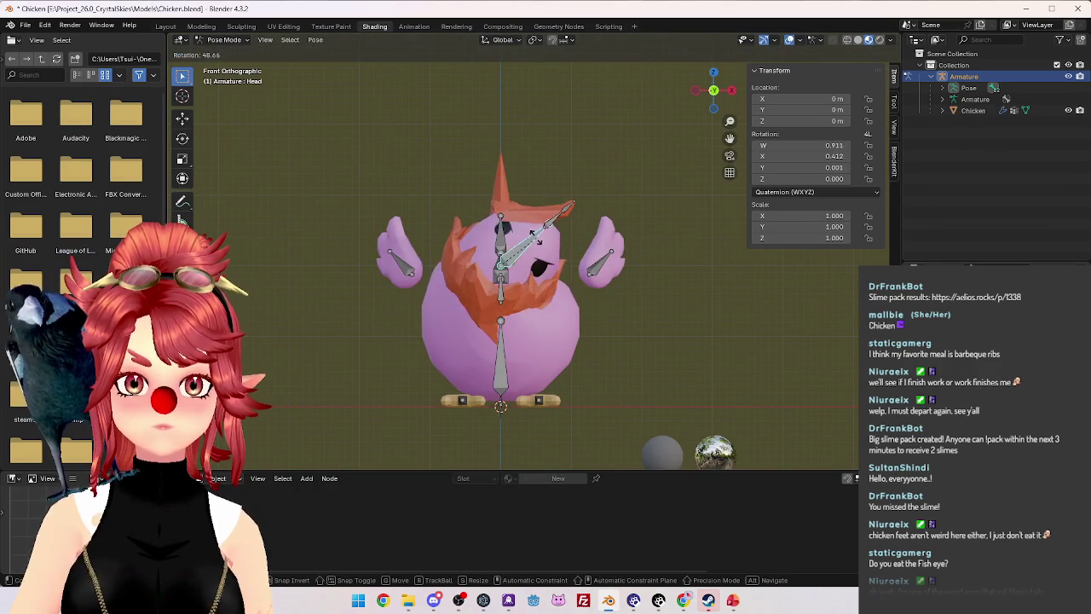
key("Escape")
key("g")
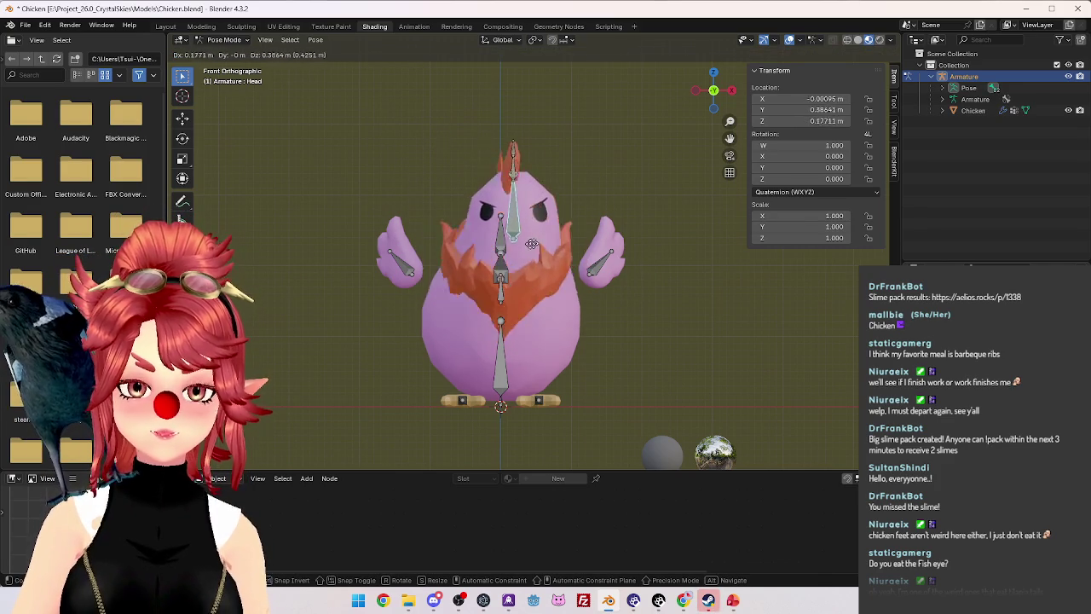
right_click(573, 218)
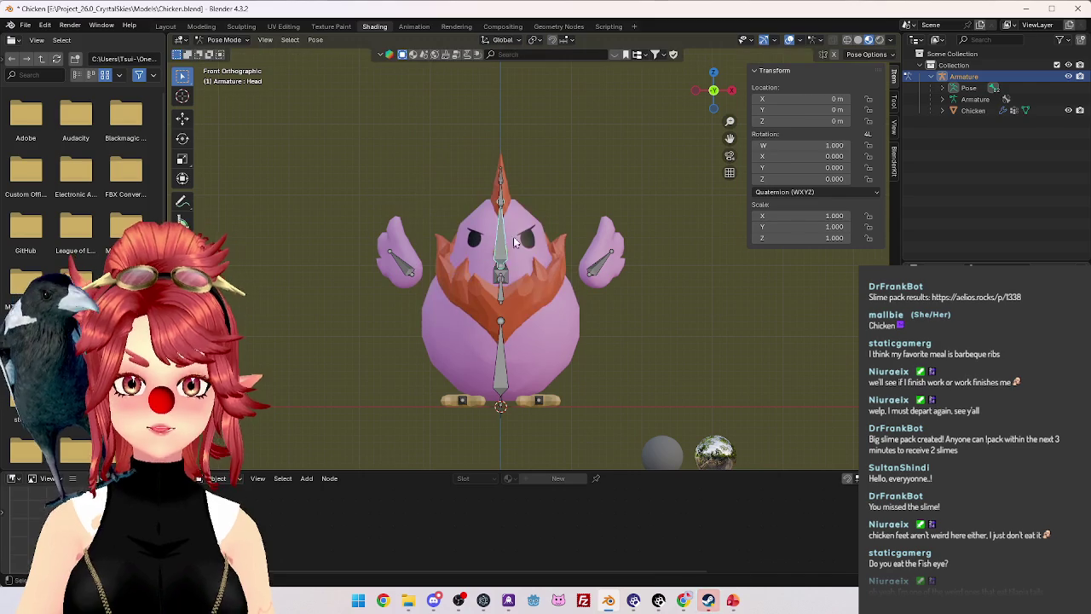
Tilt the Head bone -36°, return to Object Mode, and select the Chicken mesh.
key("r")
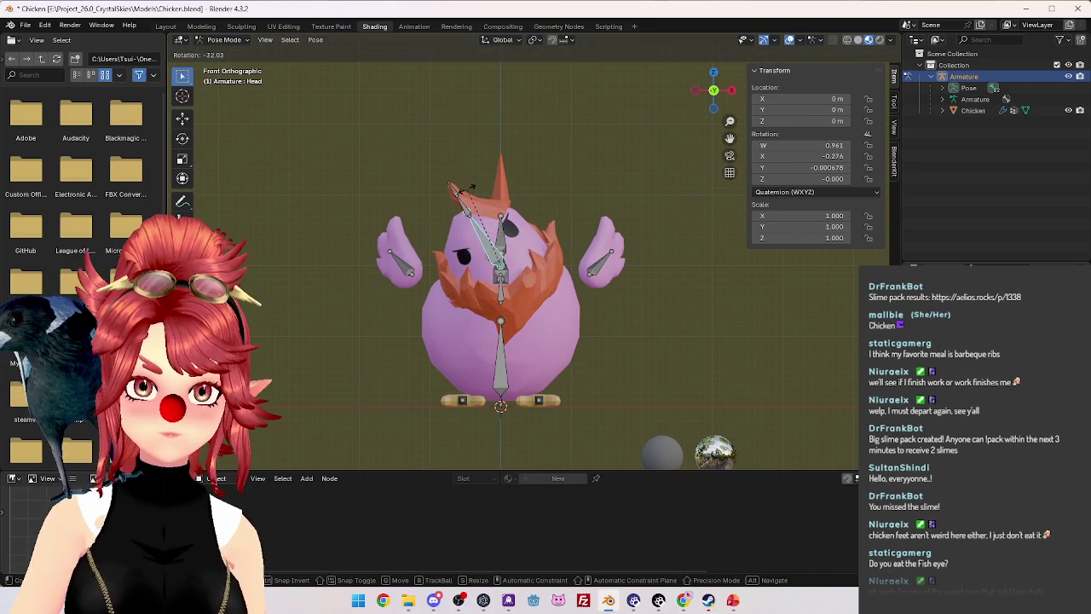
left_click(468, 193)
mouse_move(468, 193)
middle_mouse_down()
mouse_move(358, 300)
mouse_move(488, 309)
mouse_move(557, 285)
mouse_move(520, 266)
mouse_move(573, 261)
middle_mouse_up()
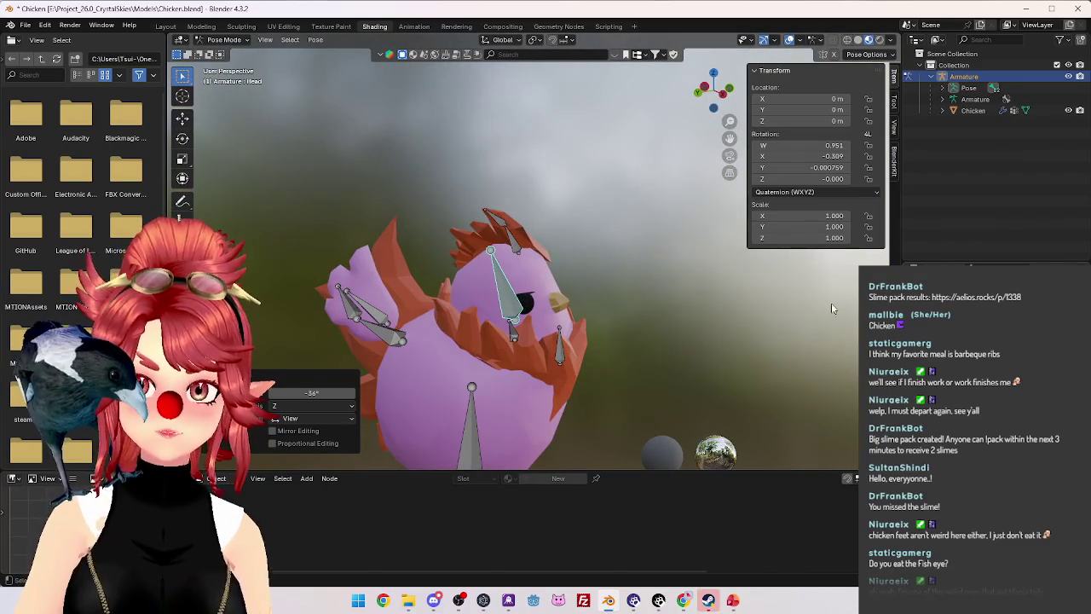
left_click(226, 40)
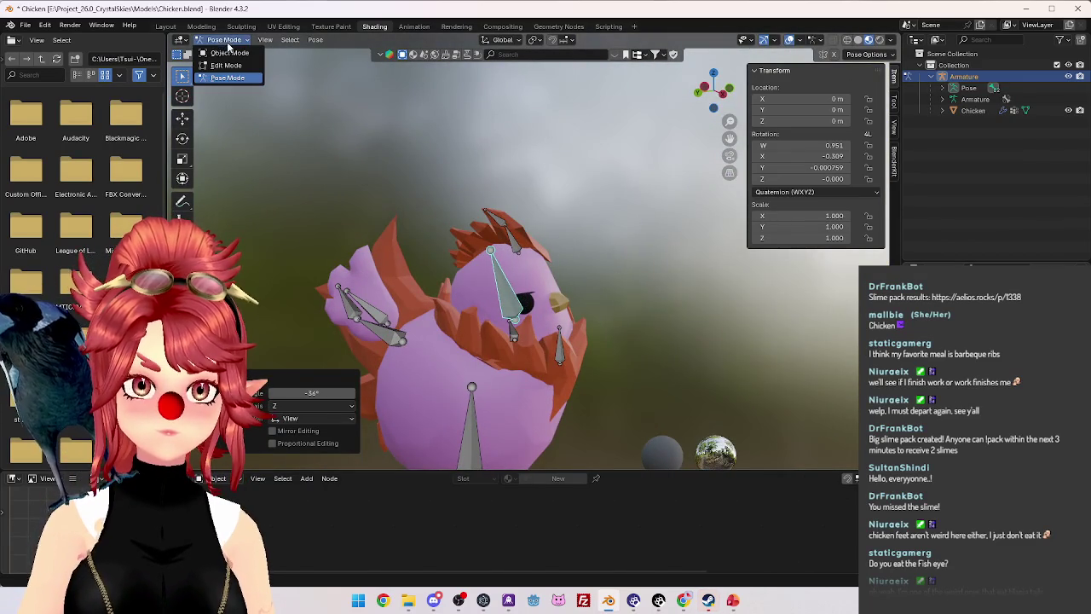
left_click(223, 57)
middle_click_drag(546, 256, 767, 221)
left_click(980, 111)
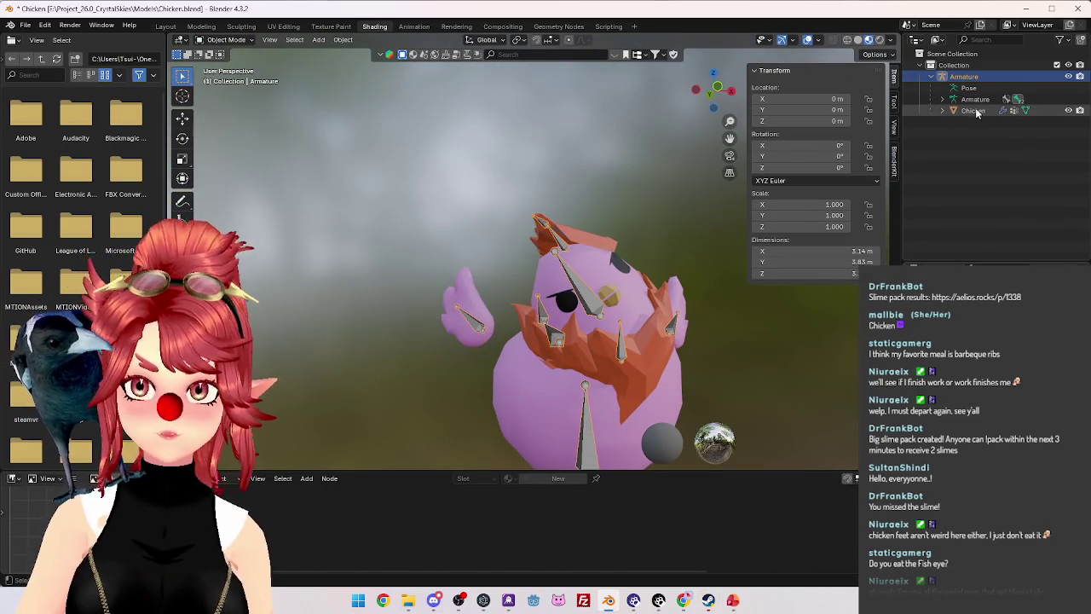
Put the chicken mesh into Weight Paint mode and orbit around to view the comb.
left_click(221, 40)
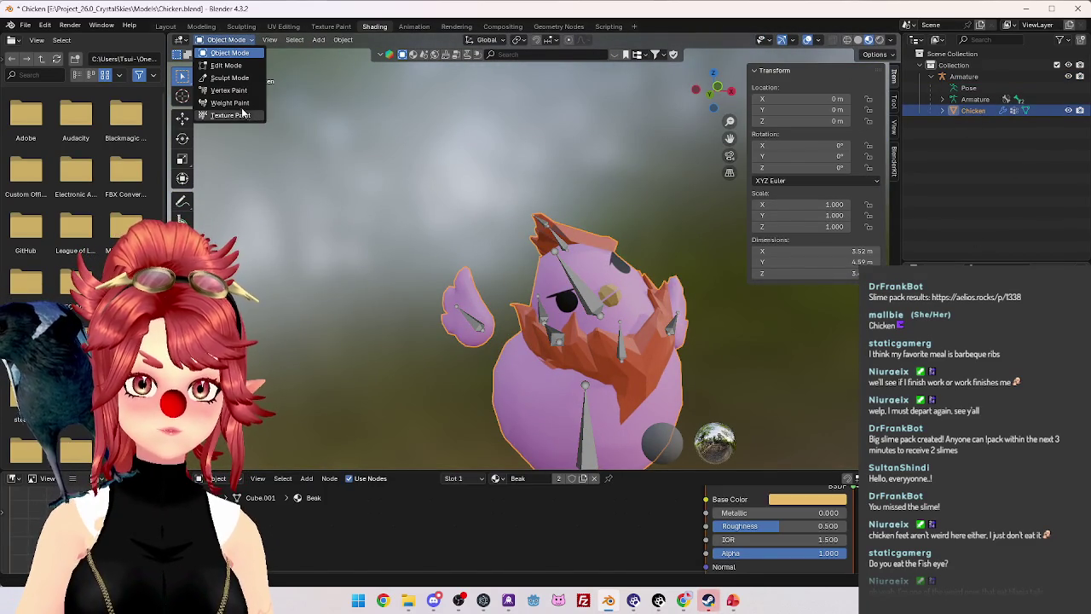
left_click(237, 103)
scroll(443, 301, "up", 3)
mouse_move(340, 273)
middle_mouse_down()
mouse_move(444, 301)
mouse_move(501, 333)
mouse_move(782, 280)
mouse_move(474, 197)
middle_mouse_up()
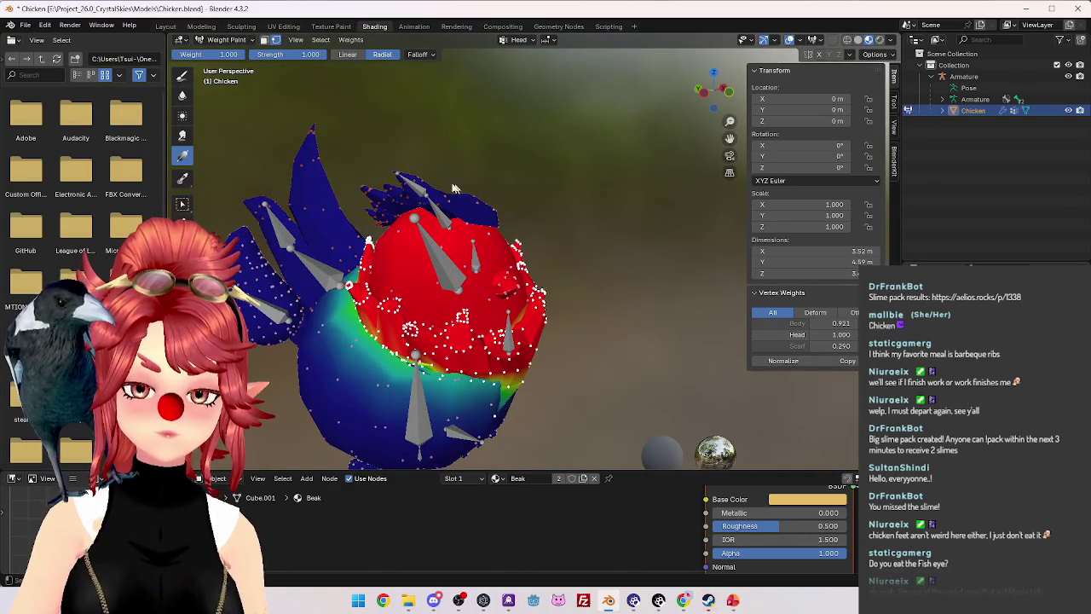
mouse_move(397, 169)
middle_mouse_down()
mouse_move(427, 222)
mouse_move(500, 255)
mouse_move(386, 283)
middle_mouse_up()
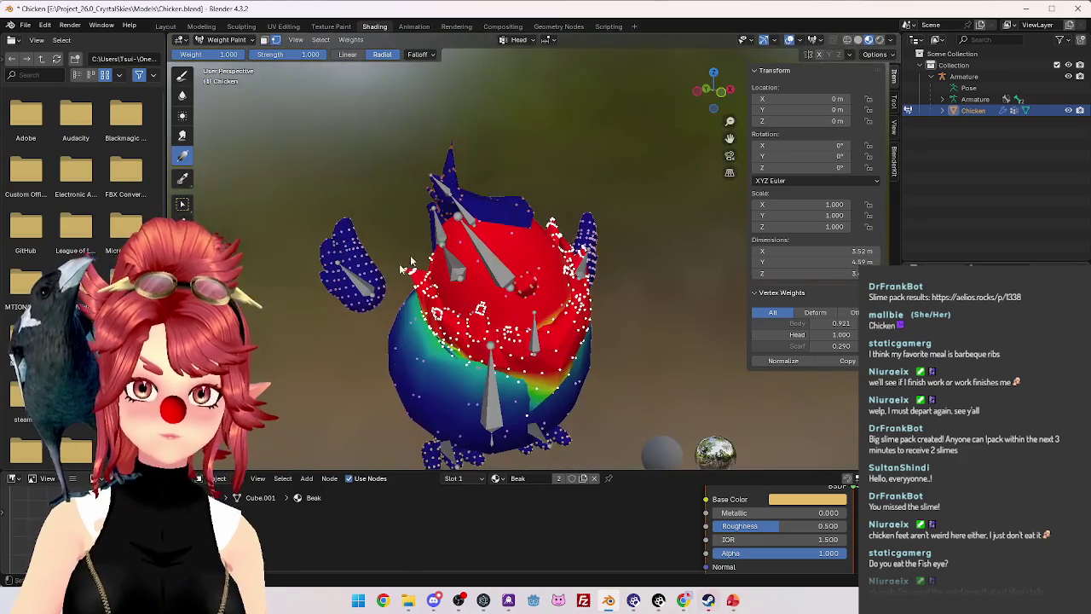
mouse_move(435, 178)
middle_mouse_down()
mouse_move(661, 233)
mouse_move(543, 230)
middle_mouse_up()
scroll(521, 200, "up", 2)
middle_click_drag(423, 233, 479, 232)
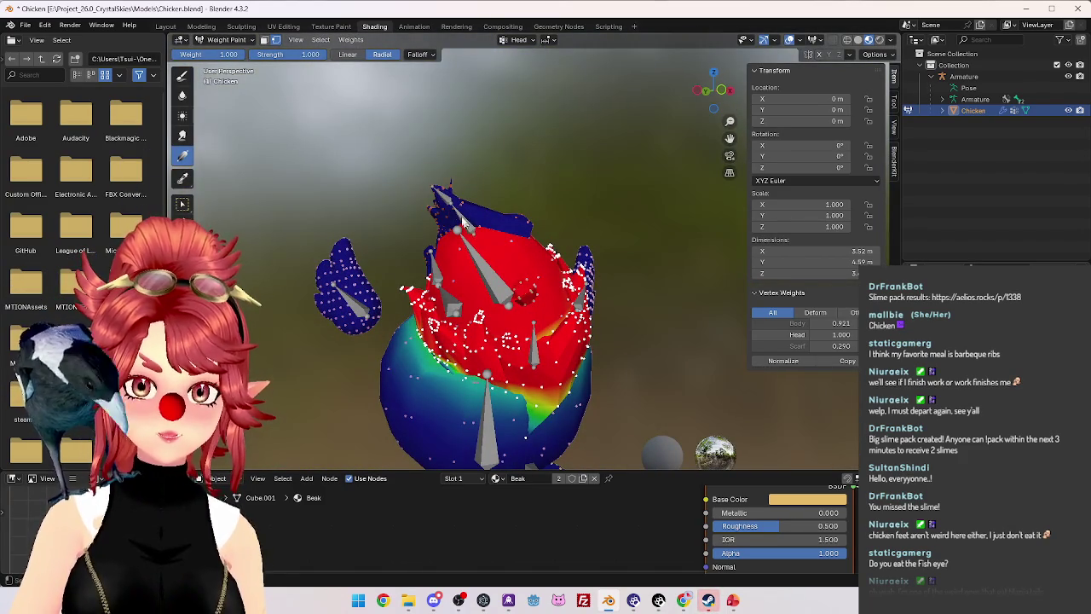
scroll(482, 254, "up", 3)
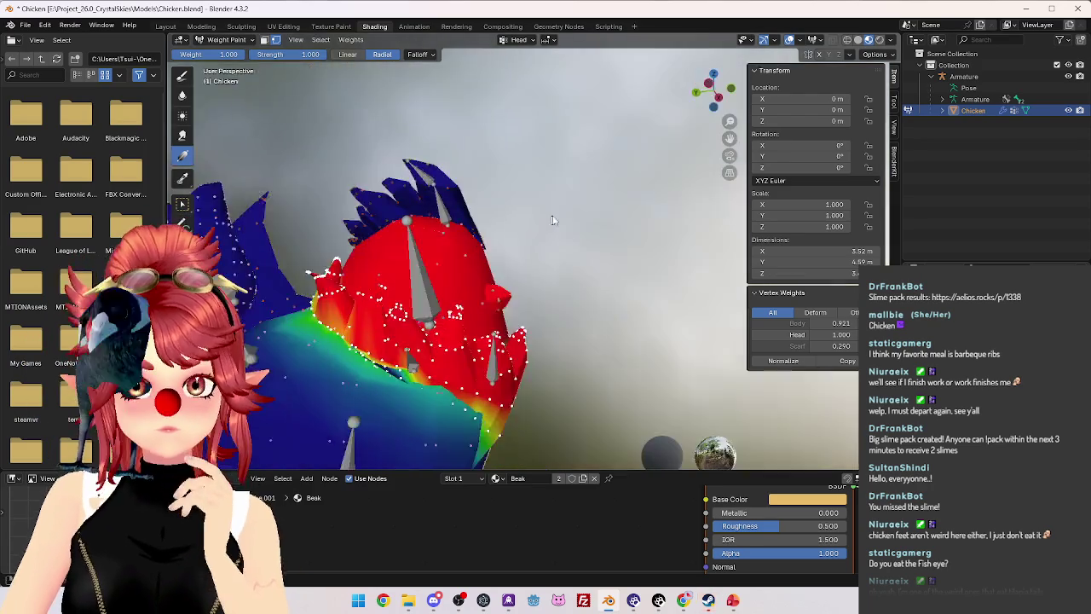
scroll(567, 224, "down", 3)
middle_click_drag(546, 231, 440, 310)
scroll(517, 234, "up", 3)
scroll(494, 256, "down", 3)
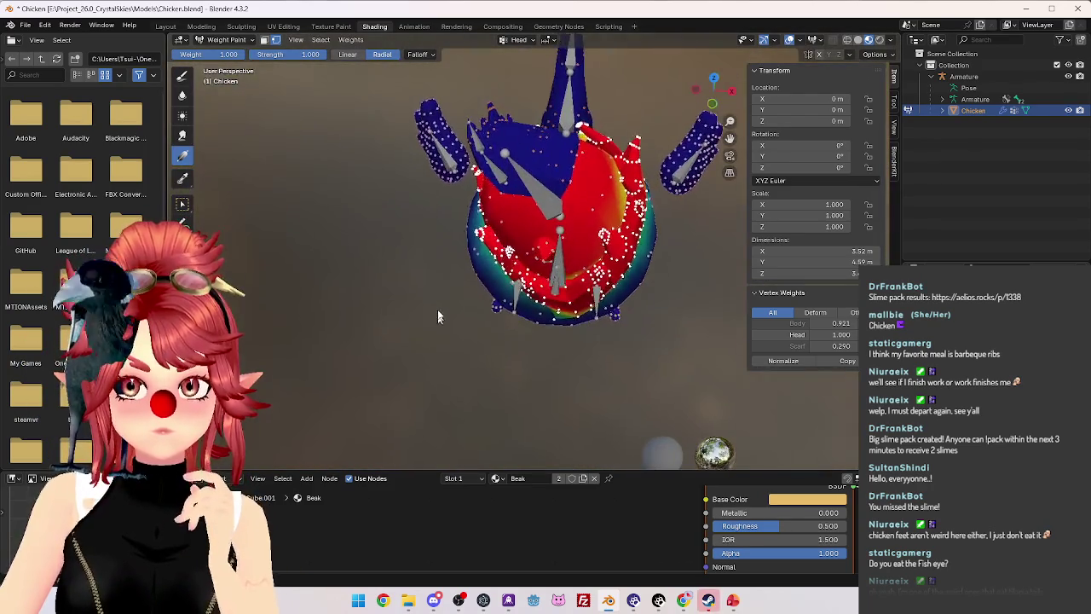
scroll(438, 315, "up", 3)
mouse_move(470, 230)
middle_mouse_down()
mouse_move(475, 271)
mouse_move(634, 229)
mouse_move(424, 84)
middle_mouse_up()
scroll(475, 271, "down", 3)
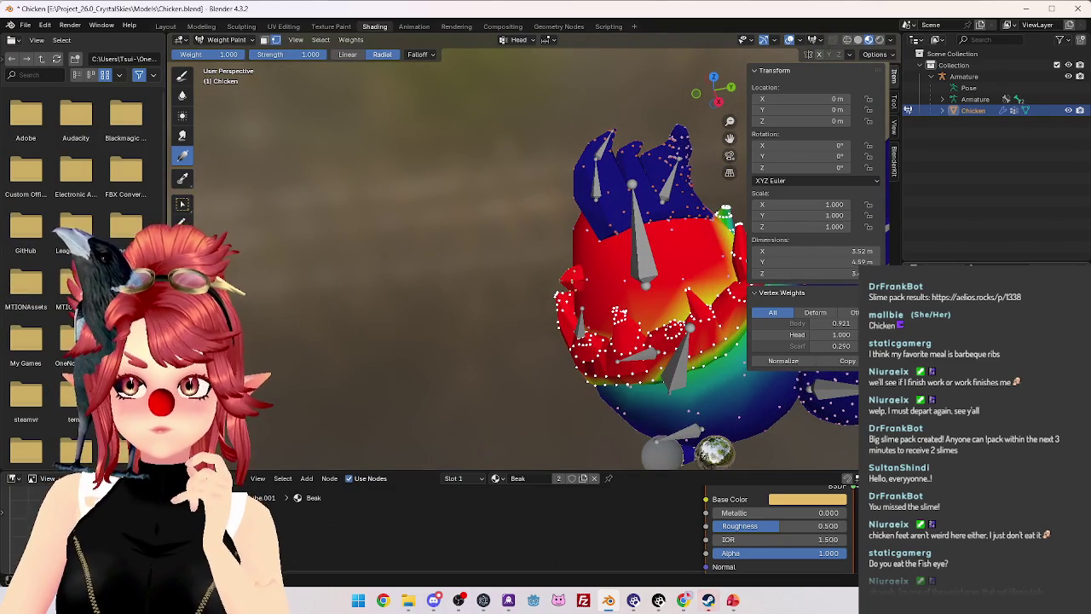
middle_click_drag(573, 260, 652, 276)
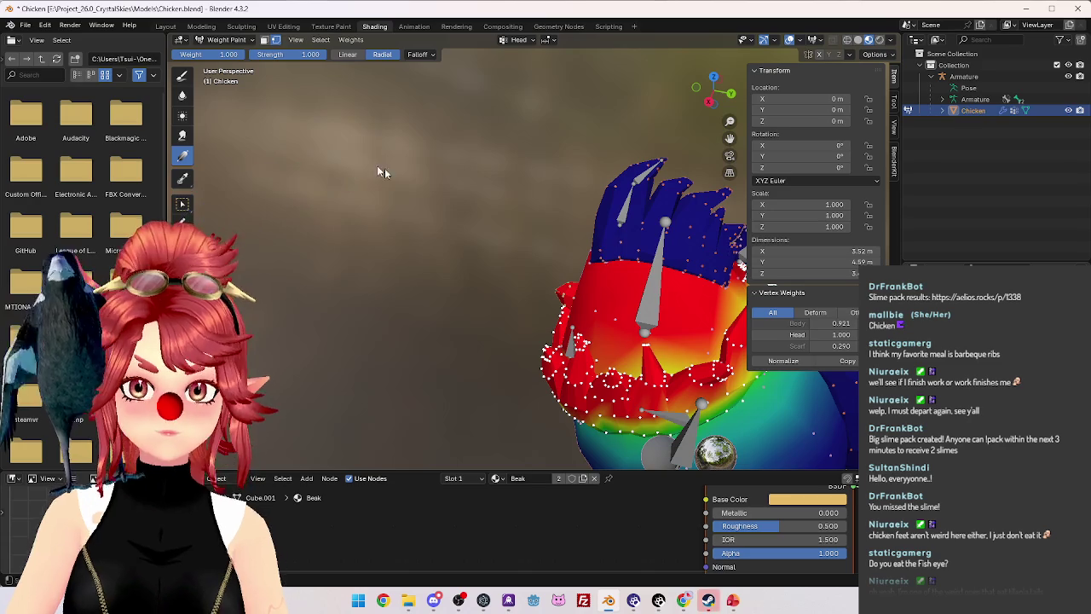
Apply a radial Head gradient to the box-selected comb, then select Armature in Object Mode.
key("w")
left_click(620, 192)
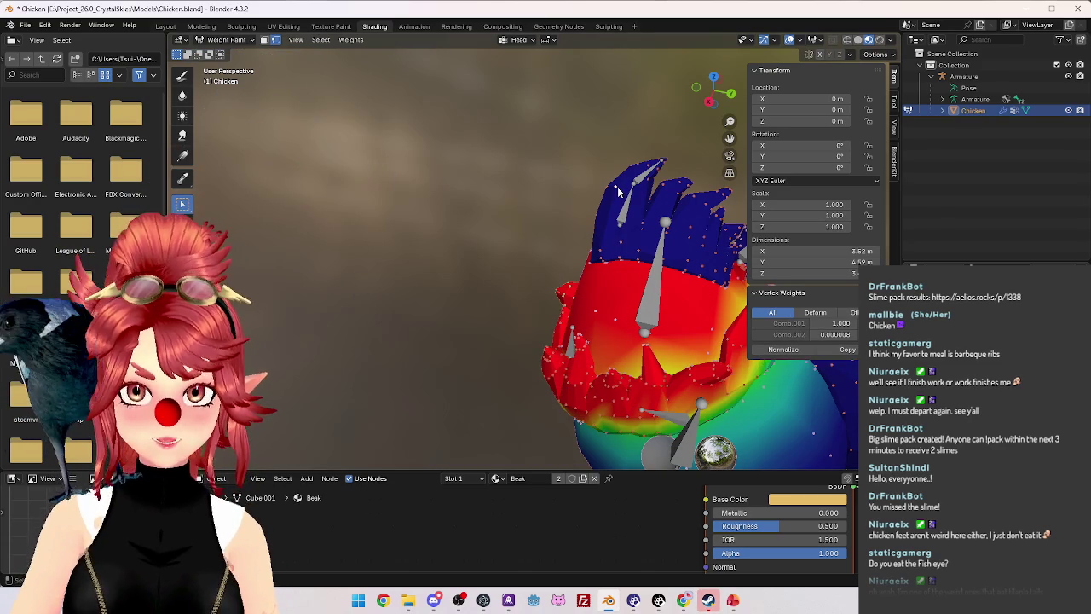
left_click(182, 156)
left_click_drag(607, 278, 619, 258)
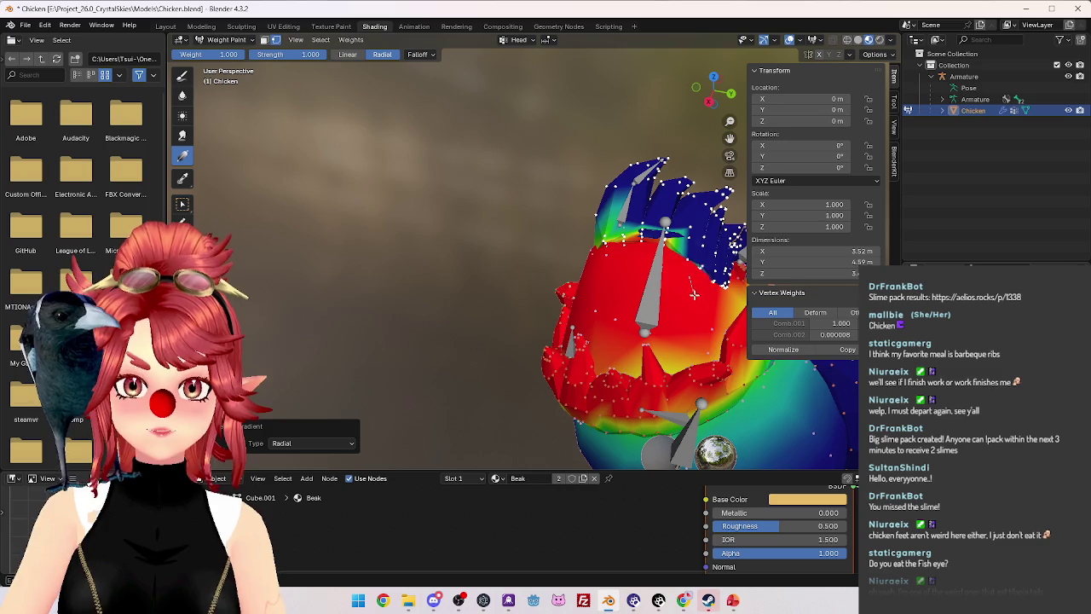
left_click(226, 40)
left_click(223, 56)
left_click(927, 76)
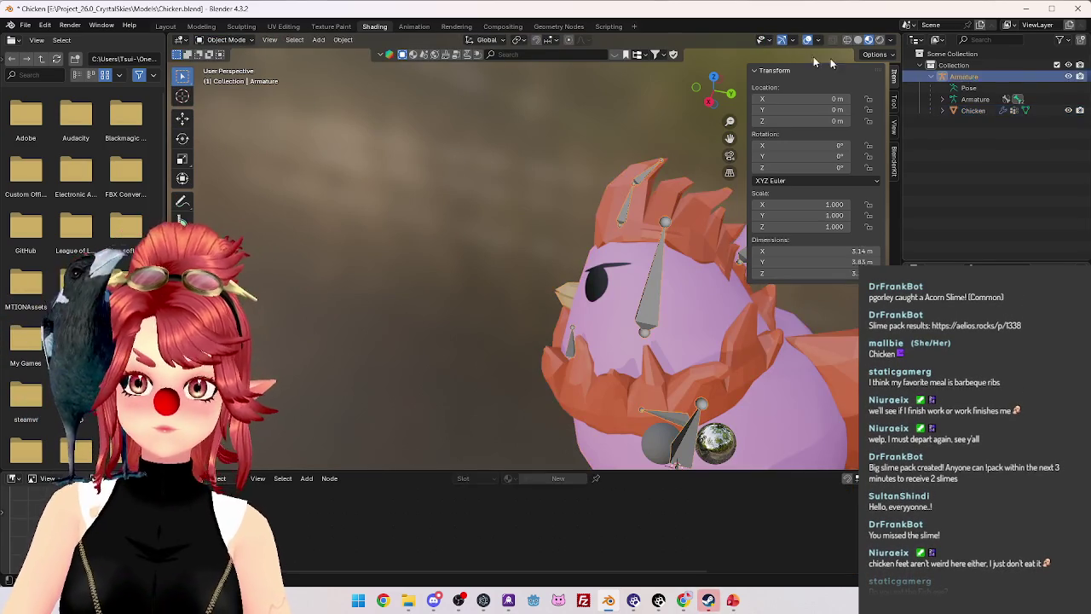
Enter Pose Mode and clear user transforms on the comb bone.
left_click(226, 40)
left_click(228, 87)
middle_click_drag(567, 236, 603, 193)
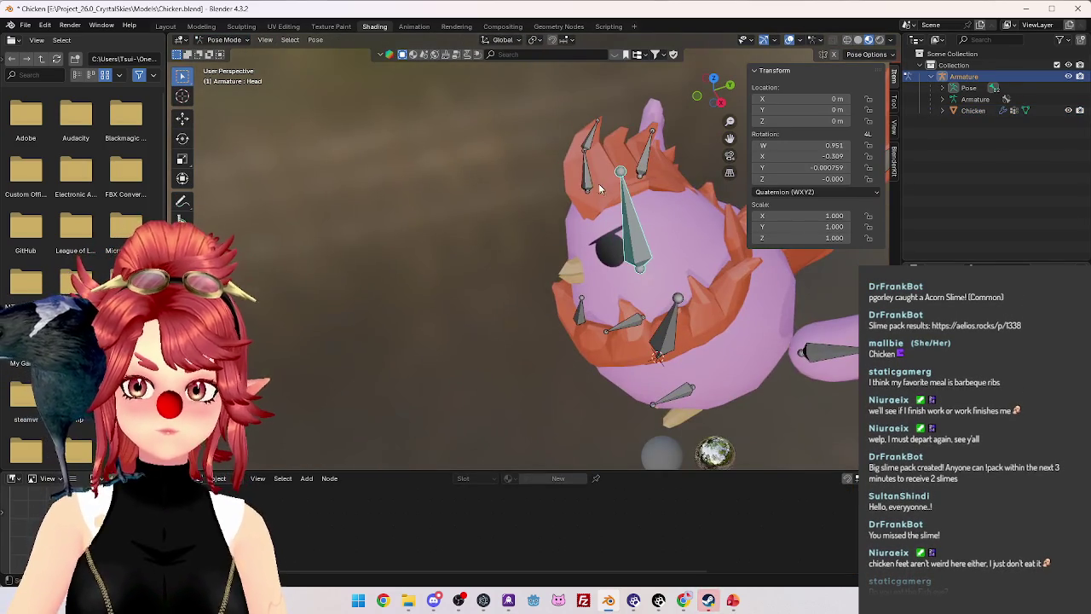
right_click(384, 183)
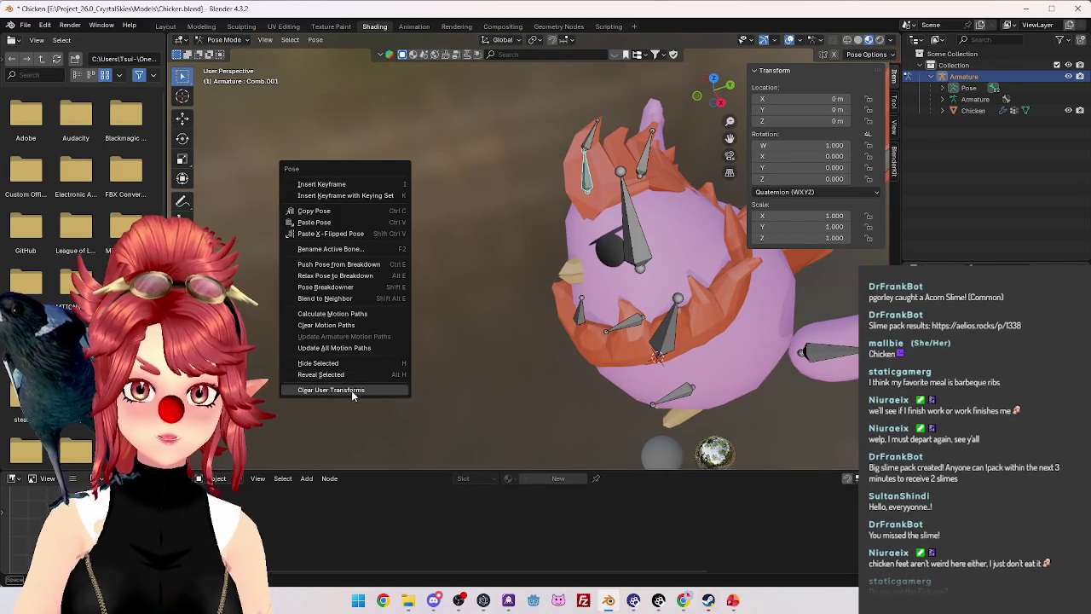
left_click(352, 390)
key("KP_1")
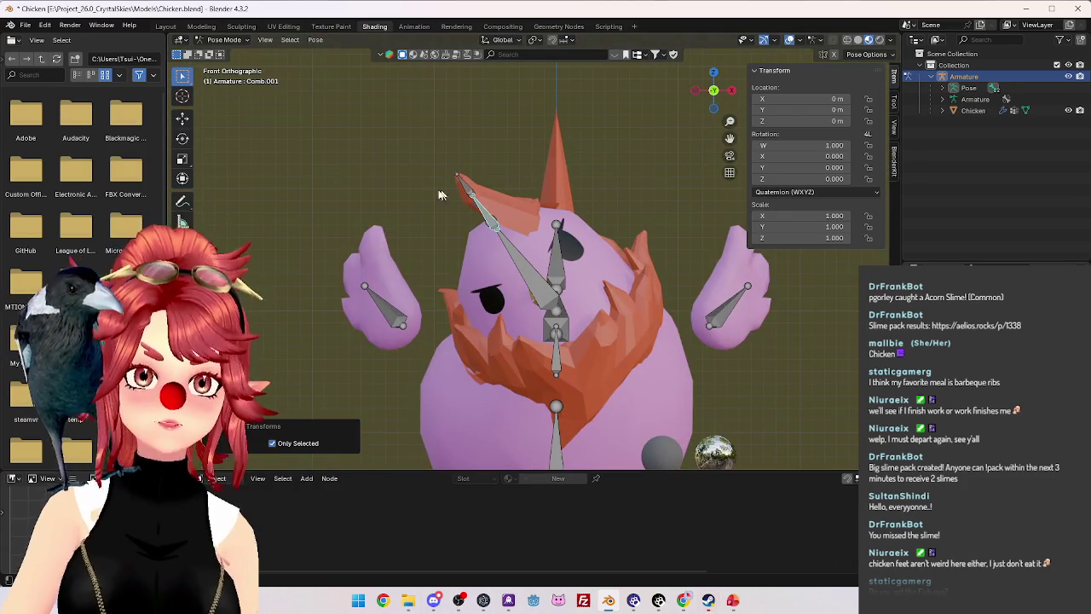
Clear user transforms on the Head bone and return to Object Mode.
left_click(550, 282)
right_click(553, 249)
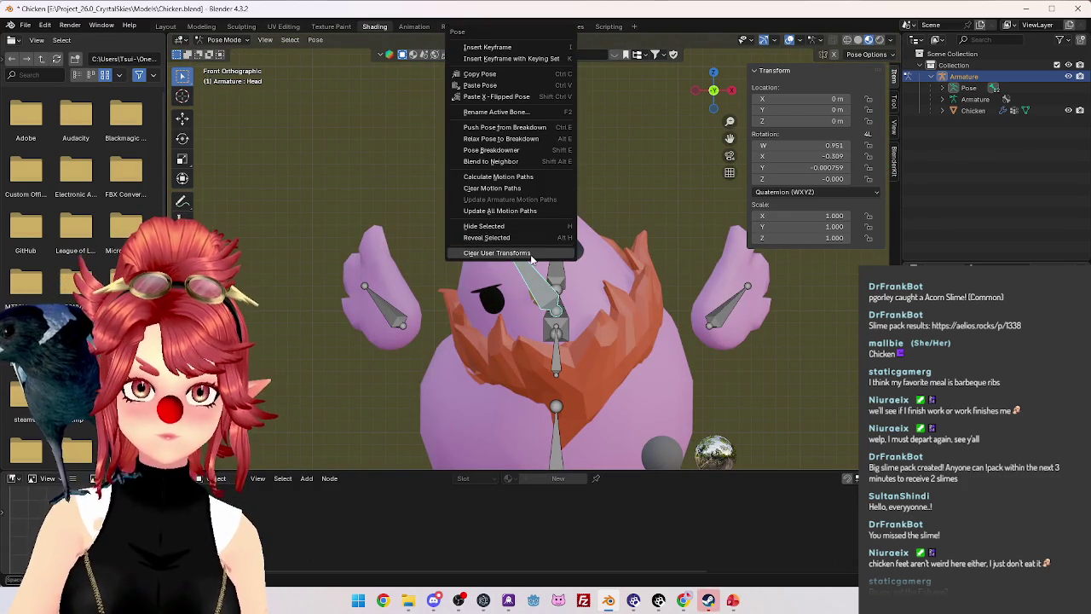
left_click(554, 248)
middle_click_drag(603, 241, 572, 218)
left_click(223, 40)
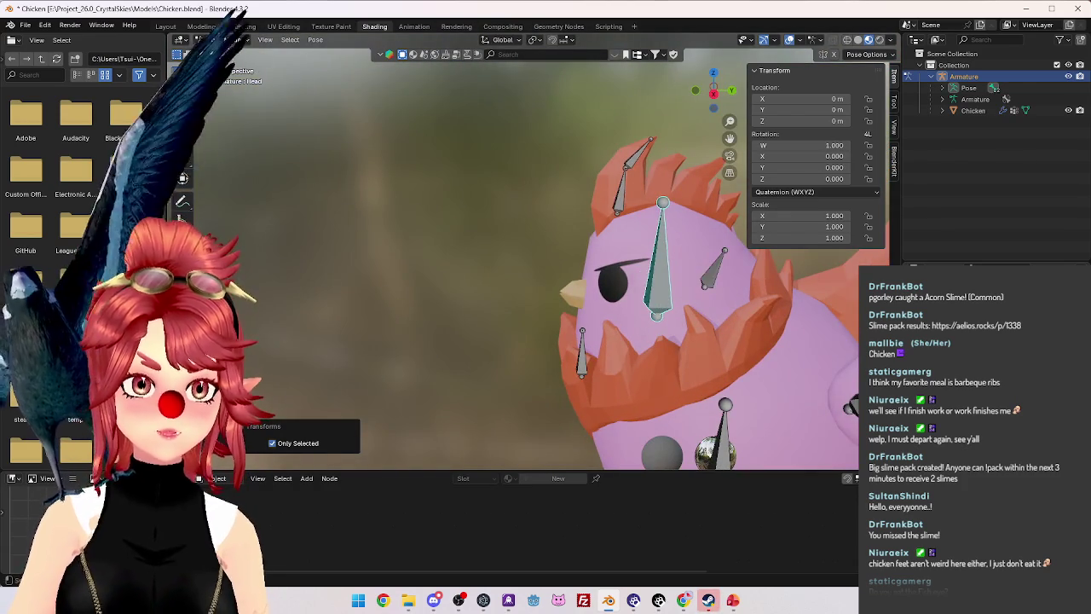
left_click(223, 53)
left_click(223, 40)
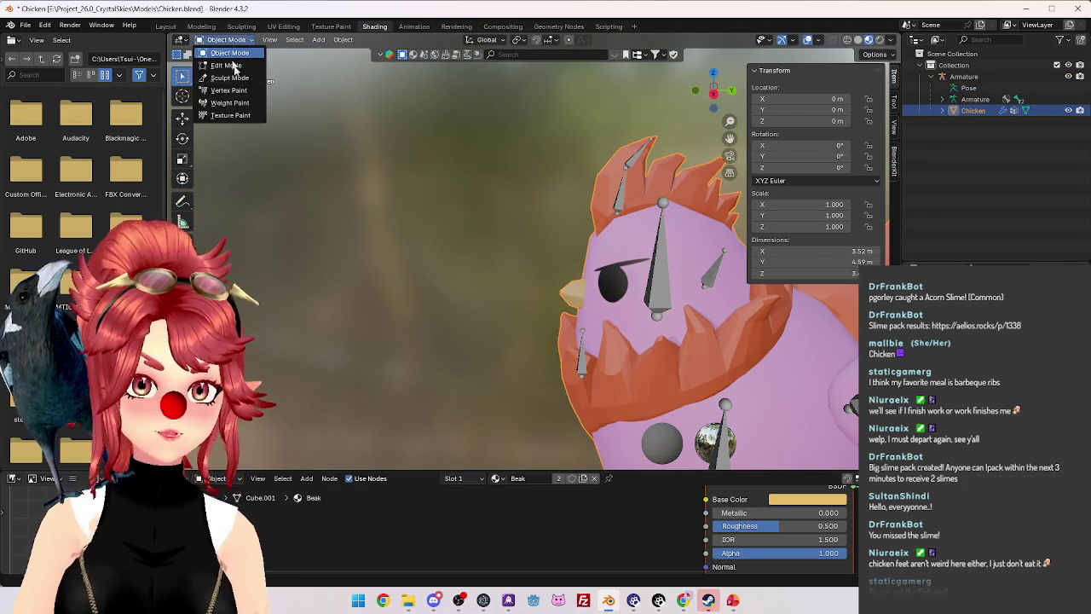
In Weight Paint from Right Ortho view, drag a radial Head-weight gradient over the comb.
left_click(226, 107)
key("KP_1")
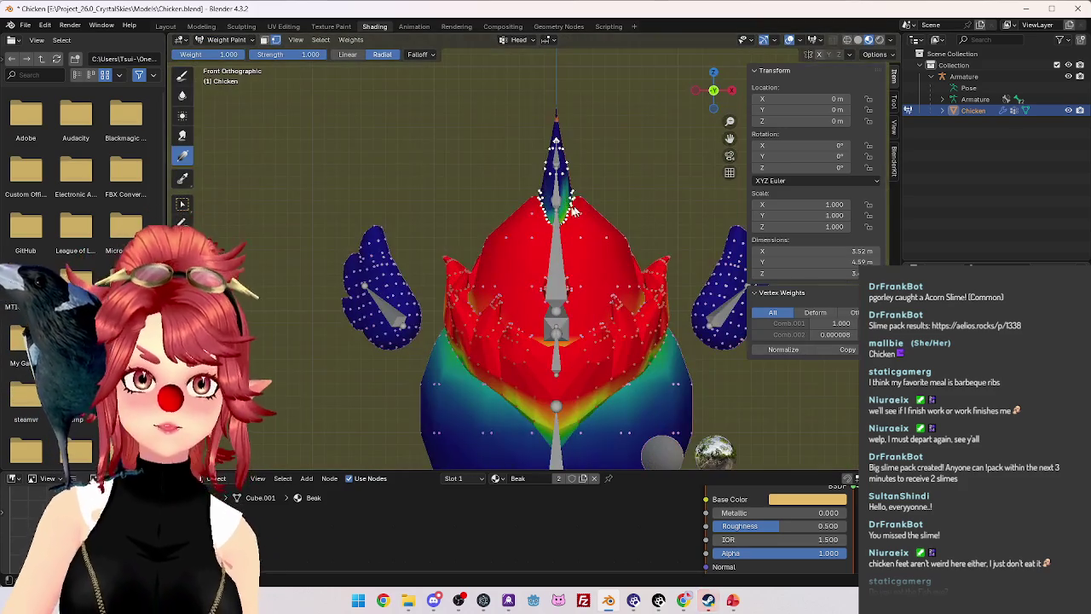
key("KP_3")
scroll(465, 272, "up", 2)
scroll(466, 273, "up", 2)
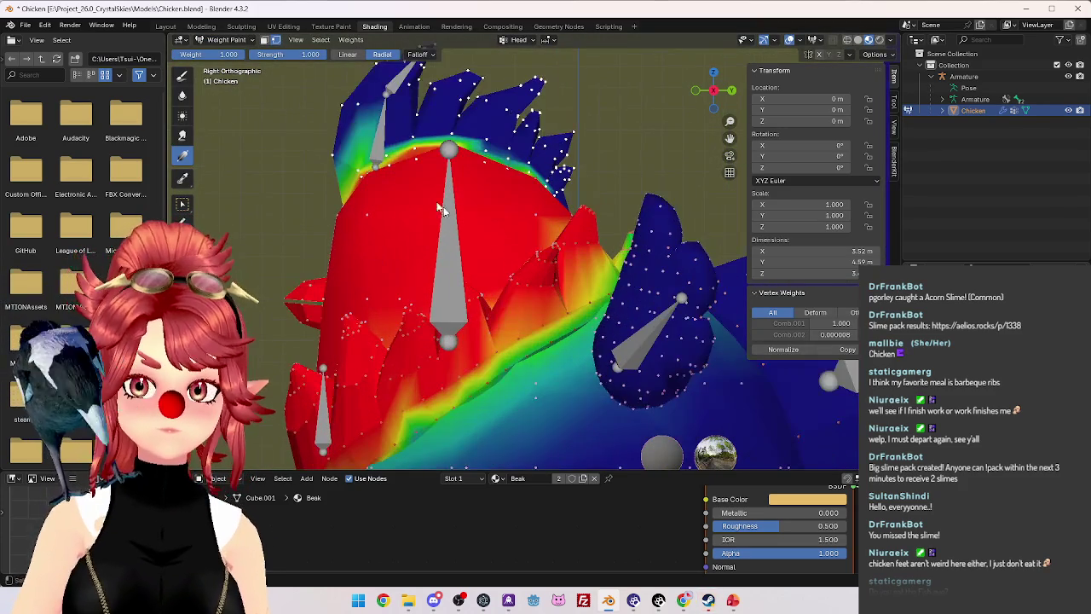
mouse_move(378, 192)
left_mouse_down()
mouse_move(345, 219)
mouse_move(376, 122)
mouse_move(449, 102)
left_mouse_up()
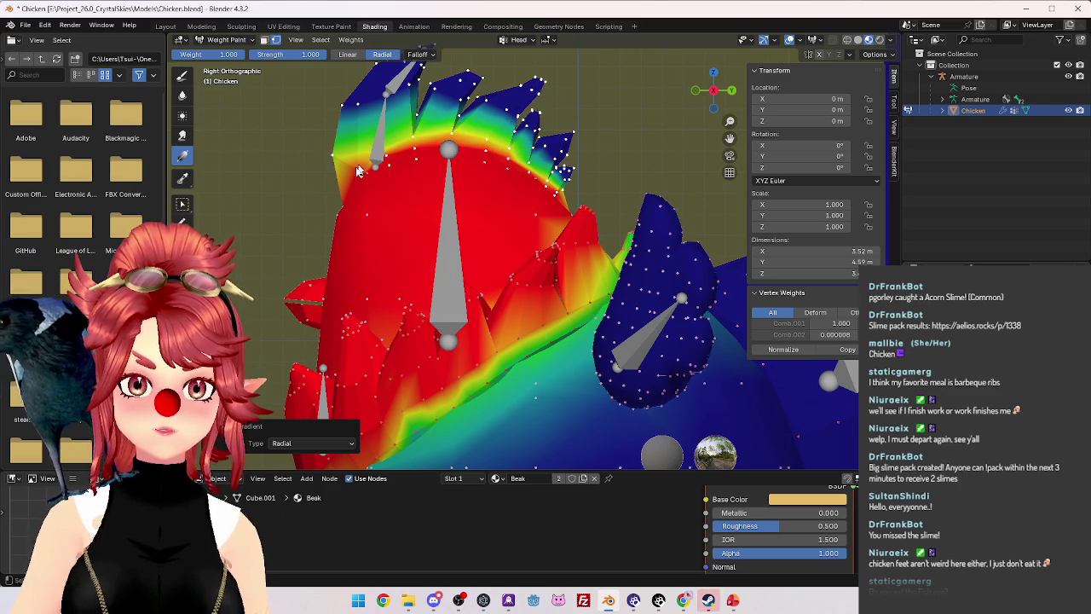
With Body as the active vertex group, paint weight 0.000 over the comb's coloured band.
left_click(448, 256, "ctrl")
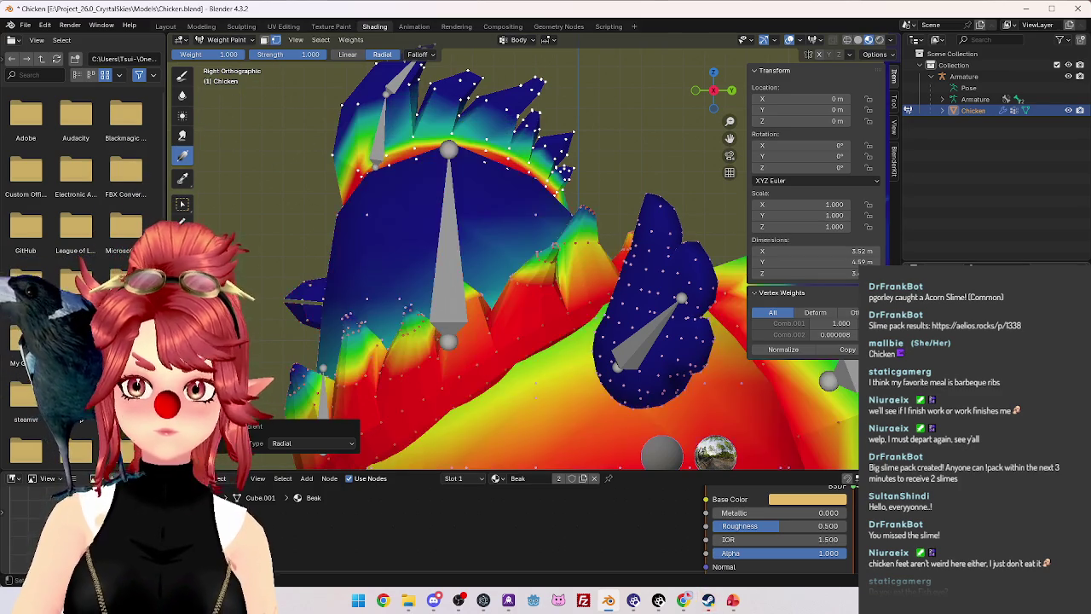
left_click(449, 255, "ctrl")
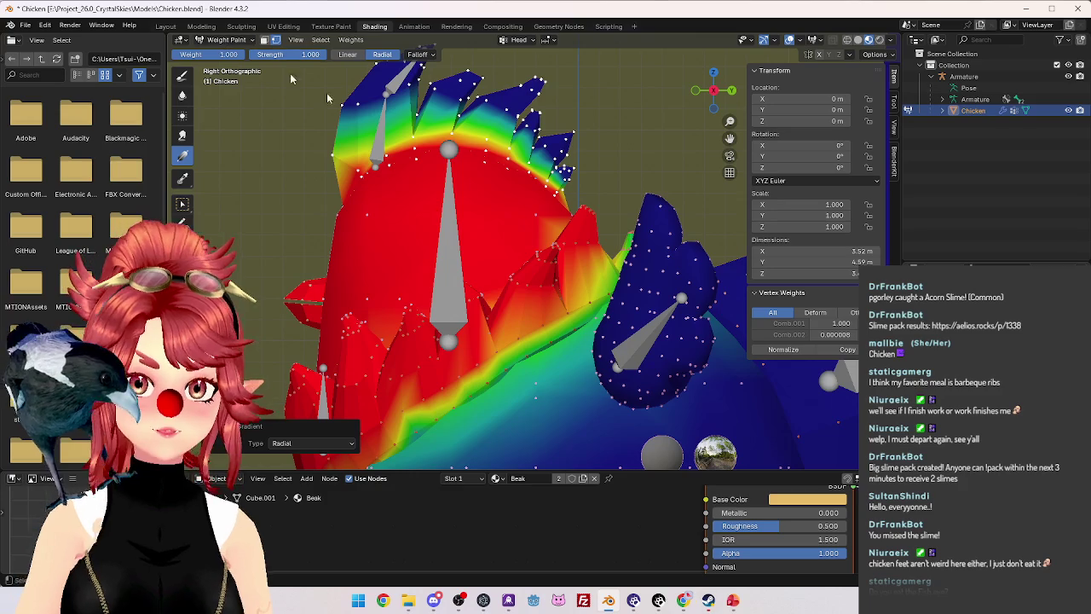
left_click(449, 256, "ctrl")
left_click(448, 256, "ctrl")
left_click(448, 256, "ctrl")
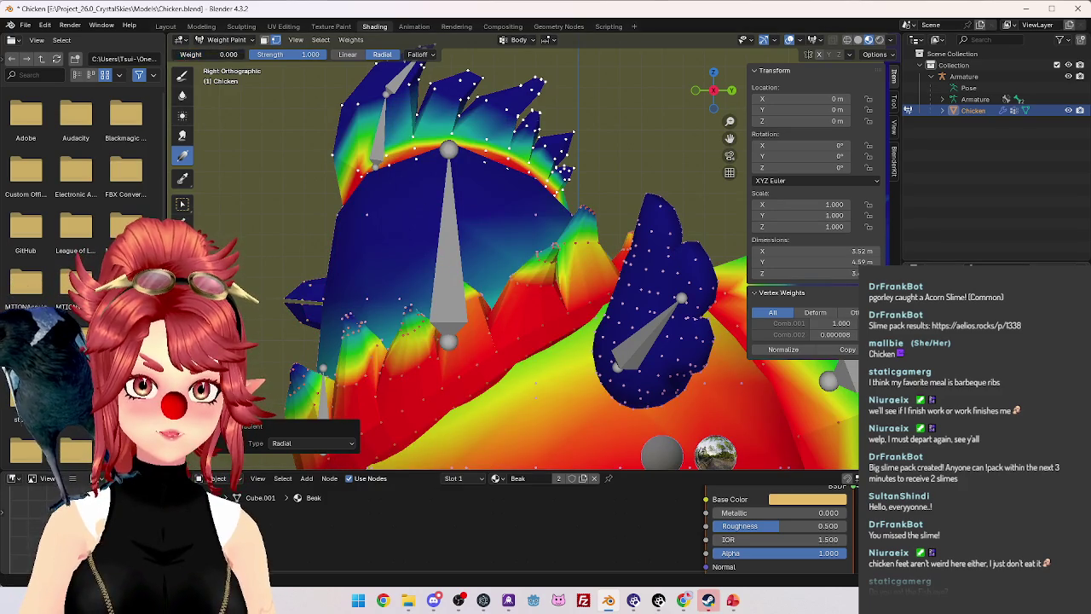
left_click_drag(360, 162, 356, 189)
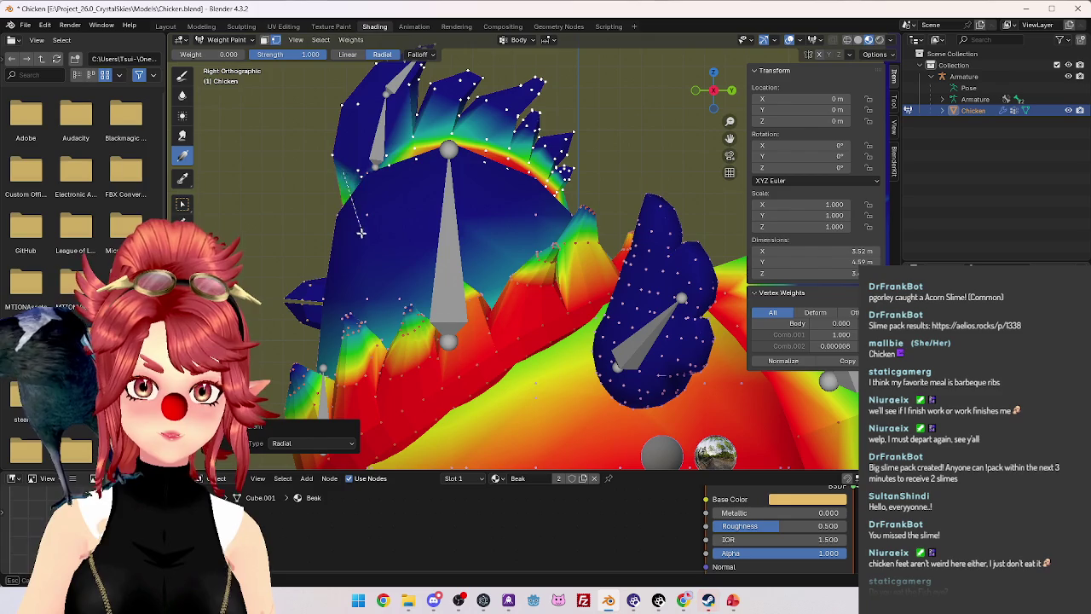
mouse_move(449, 134)
left_mouse_down()
mouse_move(426, 128)
mouse_move(433, 148)
mouse_move(503, 149)
mouse_move(540, 175)
left_mouse_up()
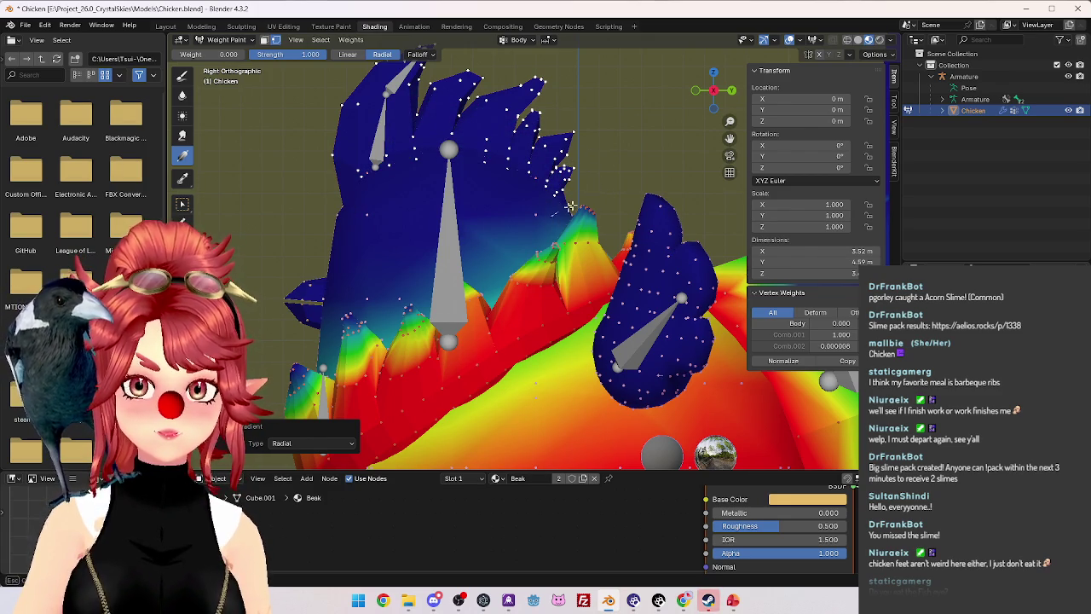
Return the chicken to Object Mode.
scroll(476, 152, "down", 1)
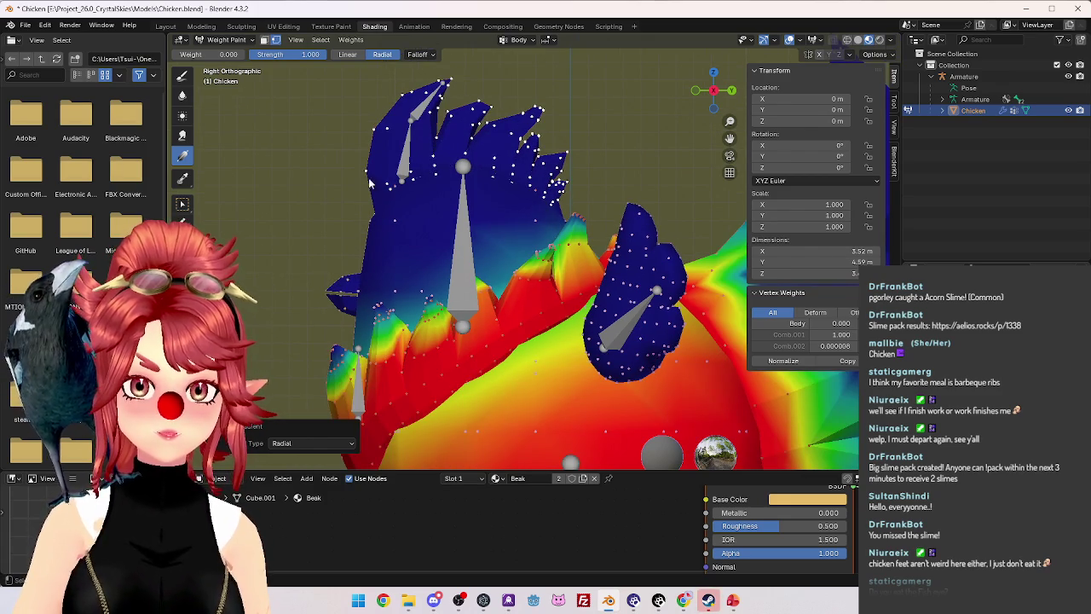
left_click(223, 40)
left_click(220, 68)
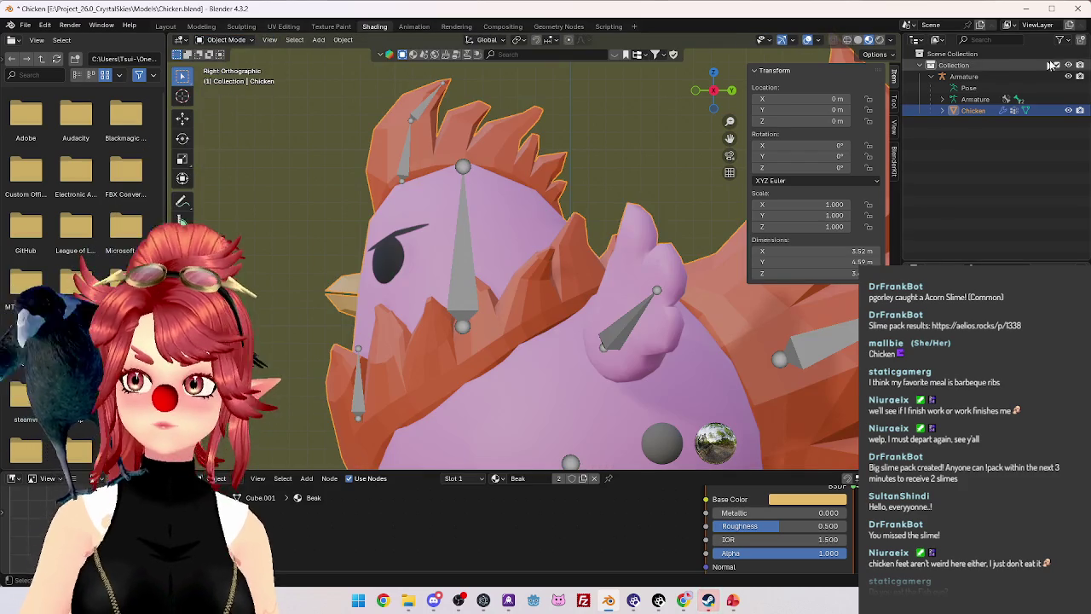
Select the Armature and put it in Pose Mode, viewed in front orthographic.
left_click(972, 77)
left_click(224, 39)
left_click(232, 82)
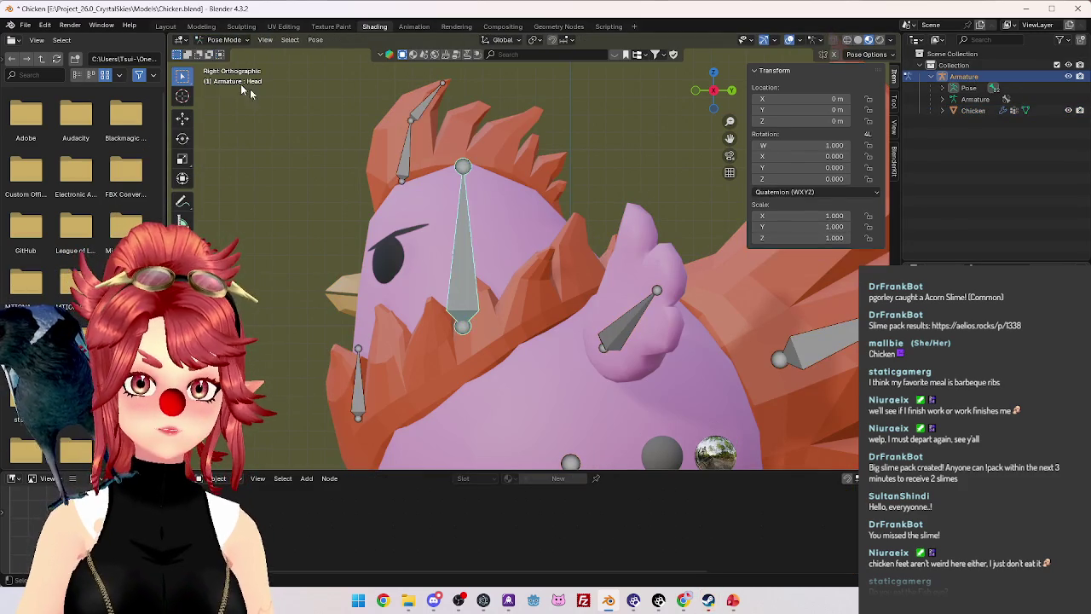
key("KP_1")
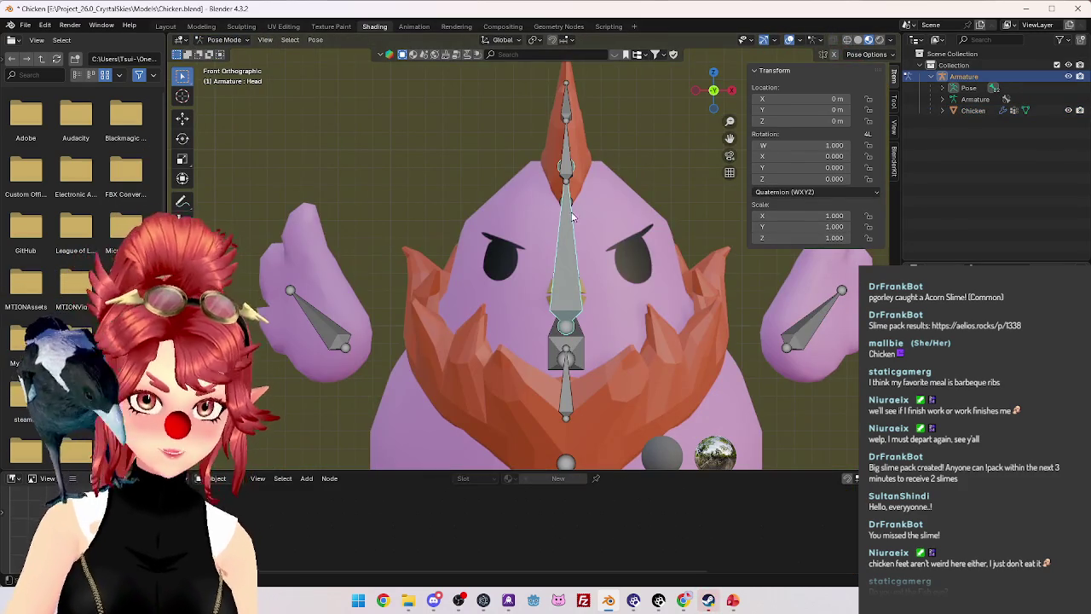
Test-rotate the Head bone, cancel, then tilt it about 17° in right orthographic view.
key("r")
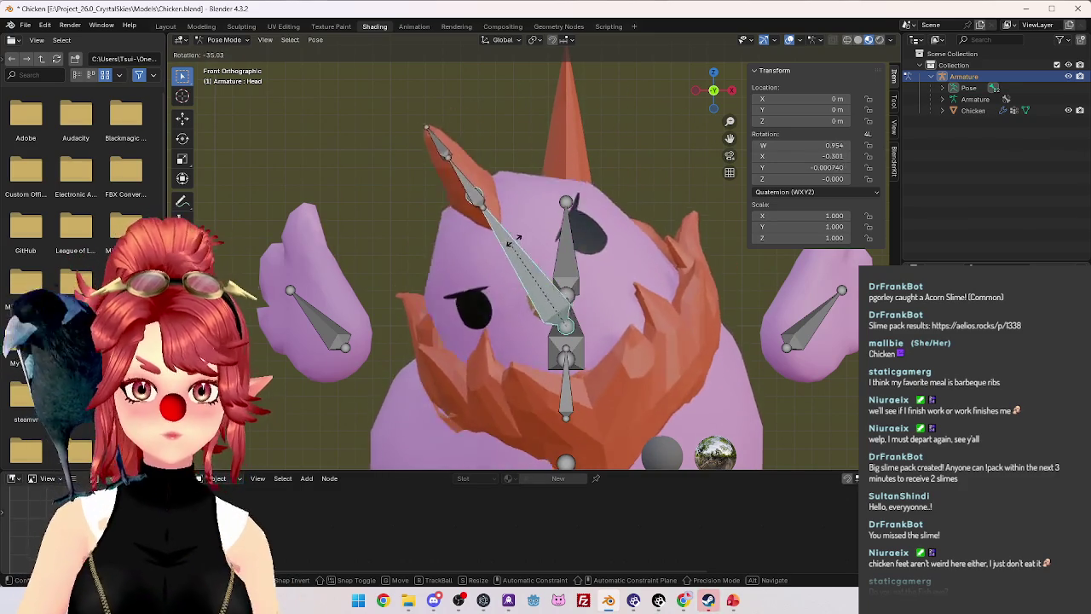
key("Escape")
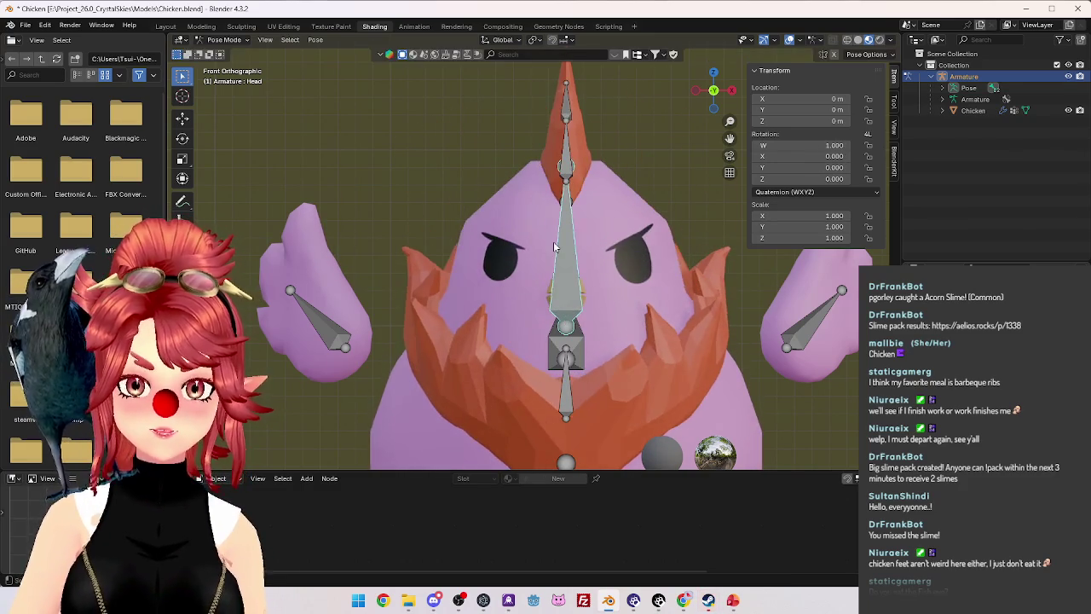
key("KP_3")
key("r")
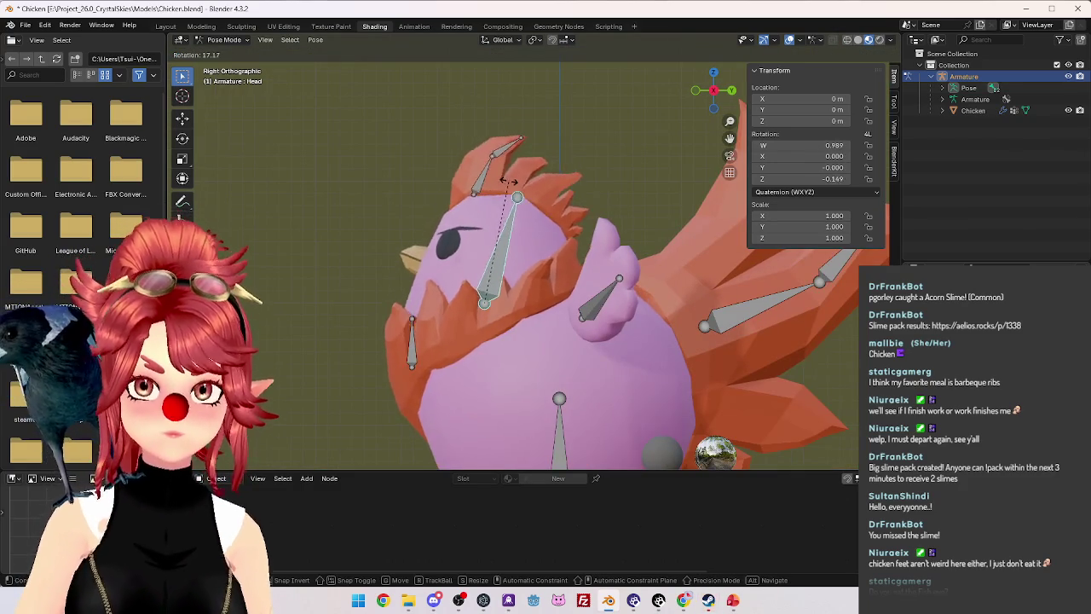
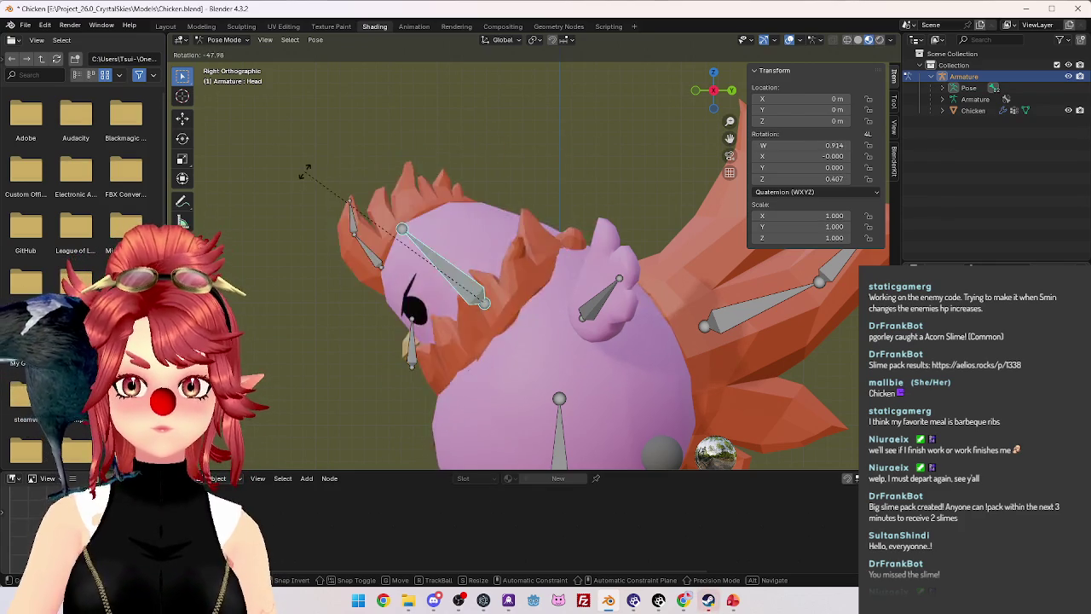
Test-rotate the Head bone, cancel it back to rest, and return to Object Mode in side view.
key("Escape")
mouse_move(674, 222)
middle_mouse_down()
mouse_move(612, 246)
mouse_move(576, 205)
middle_mouse_up()
key("r")
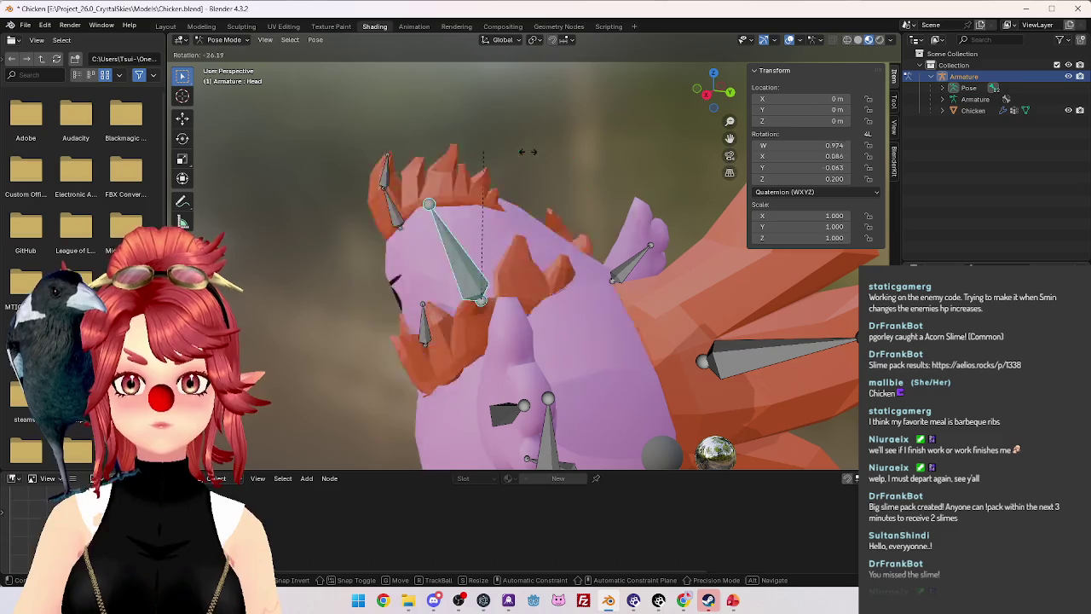
key("Escape")
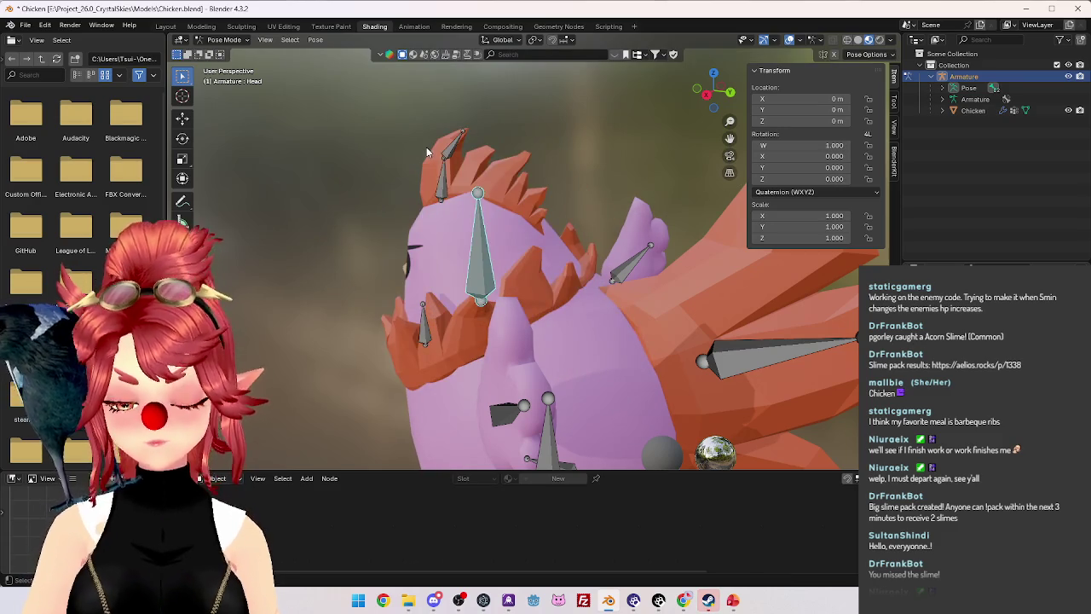
key("KP_1")
key("KP_3")
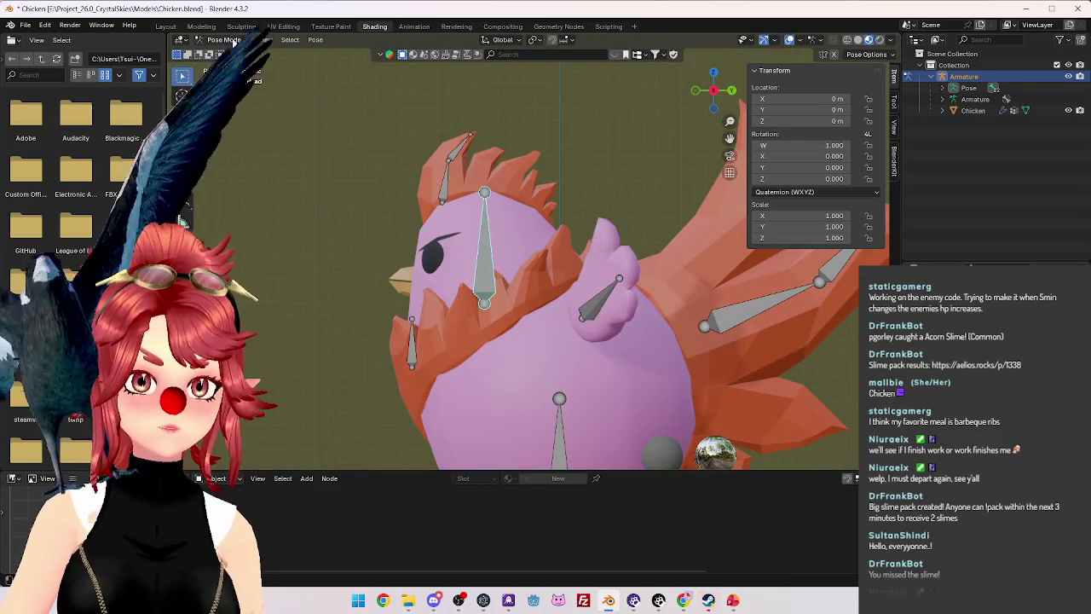
key("ctrl+Tab")
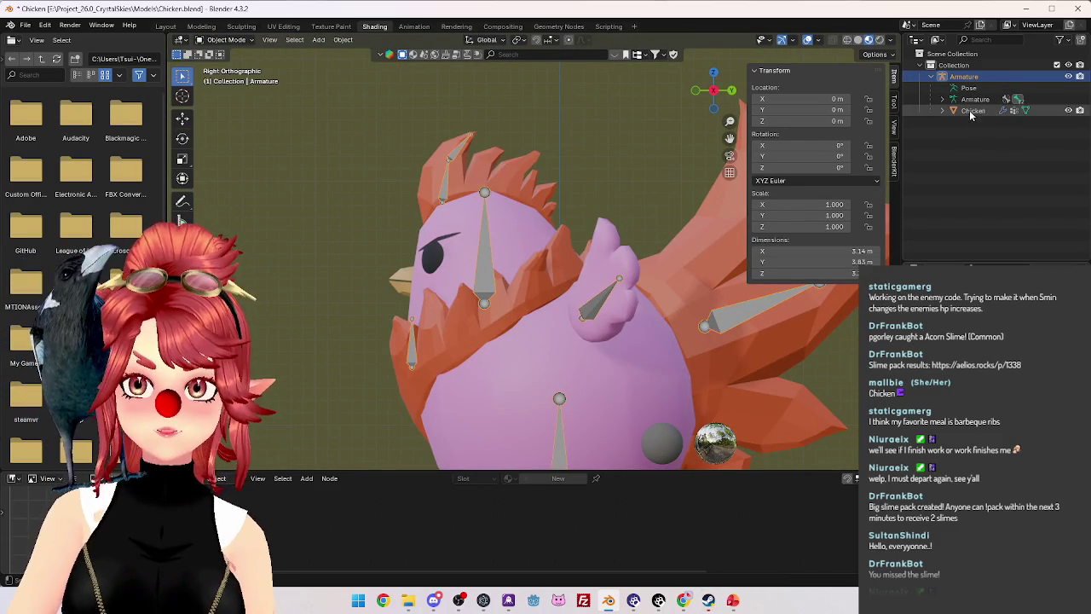
Select the Chicken mesh and switch it into Weight Paint mode.
left_click(972, 111)
left_click(226, 40)
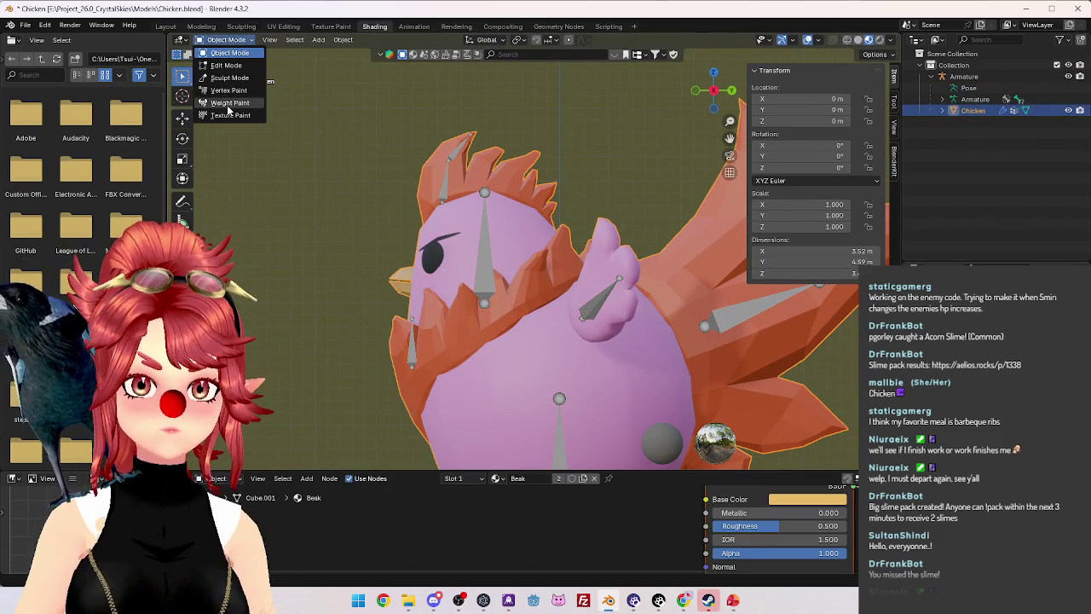
left_click(228, 108)
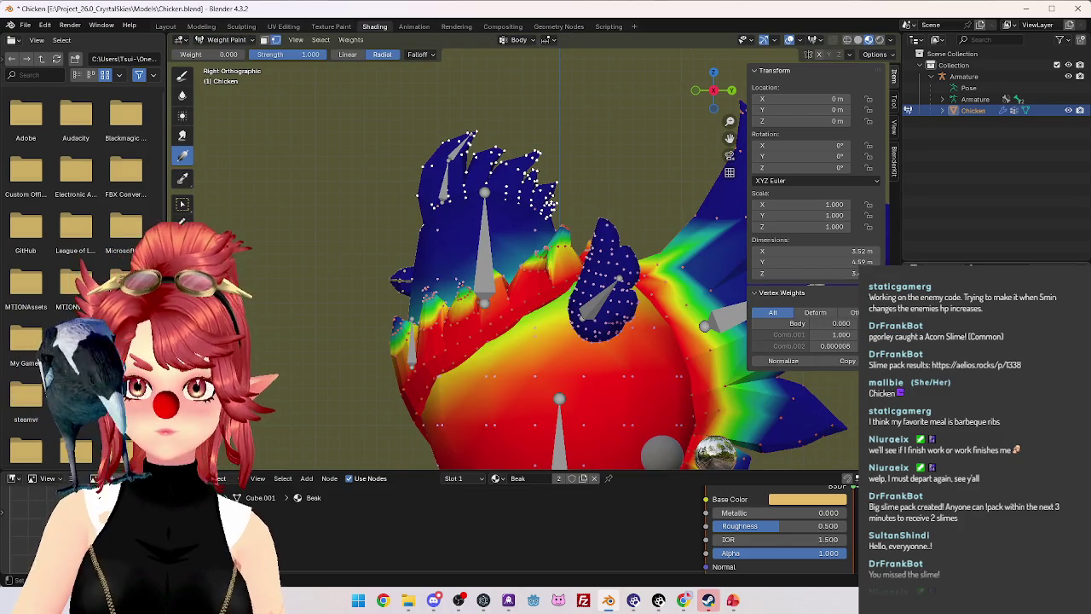
scroll(544, 40, "down", 1, "ctrl")
scroll(651, 295, "up", 1)
scroll(614, 299, "up", 1)
scroll(562, 300, "up", 2)
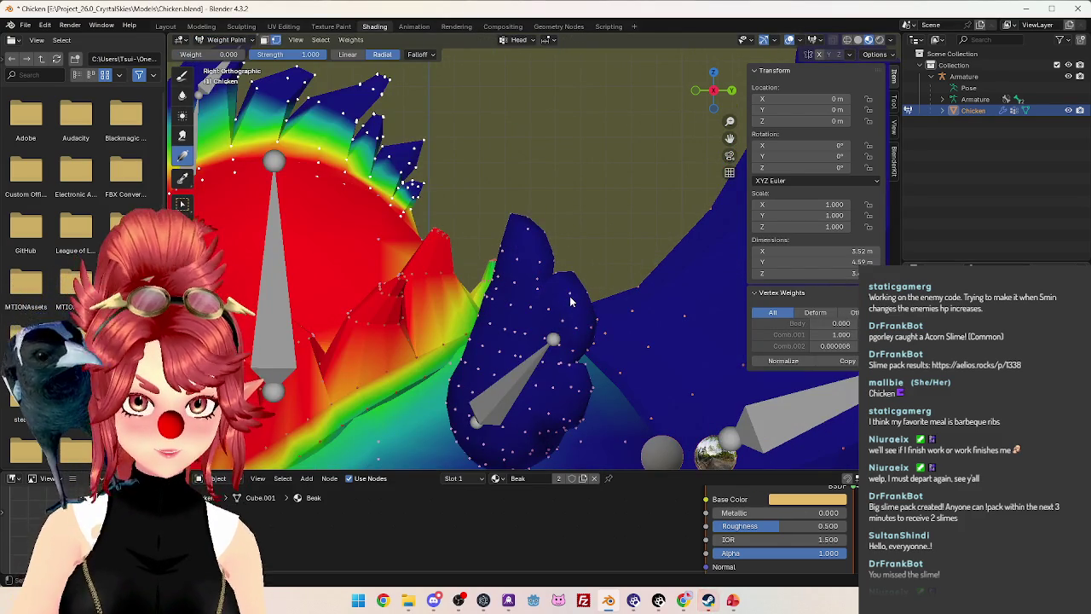
Hide the wing and blue spike vertices, then inspect a body vertex's weights.
left_click(572, 301)
key("h")
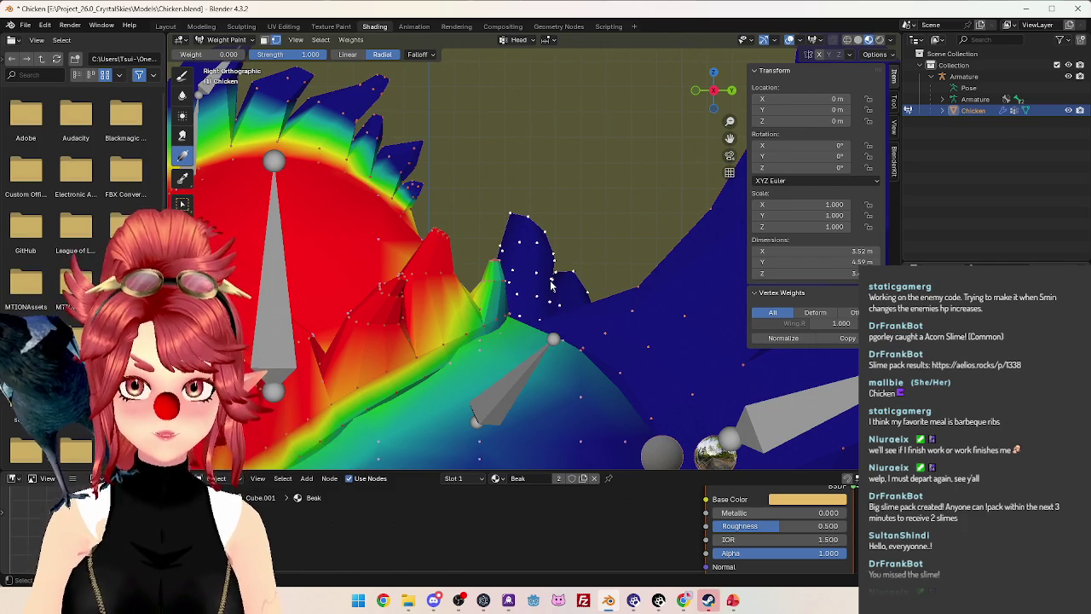
key("h")
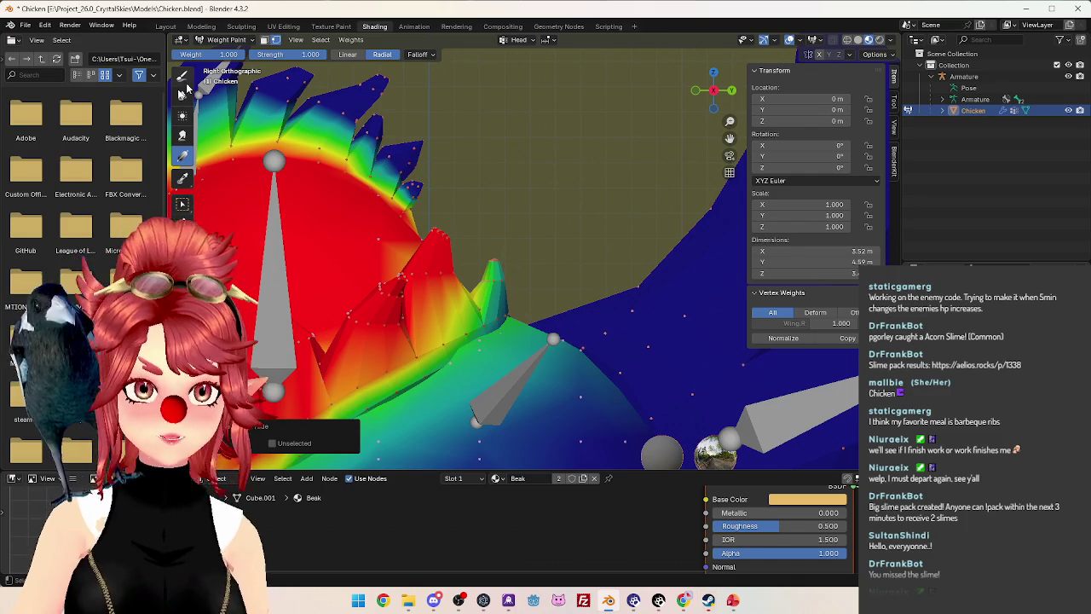
left_click(182, 203)
left_click(633, 315)
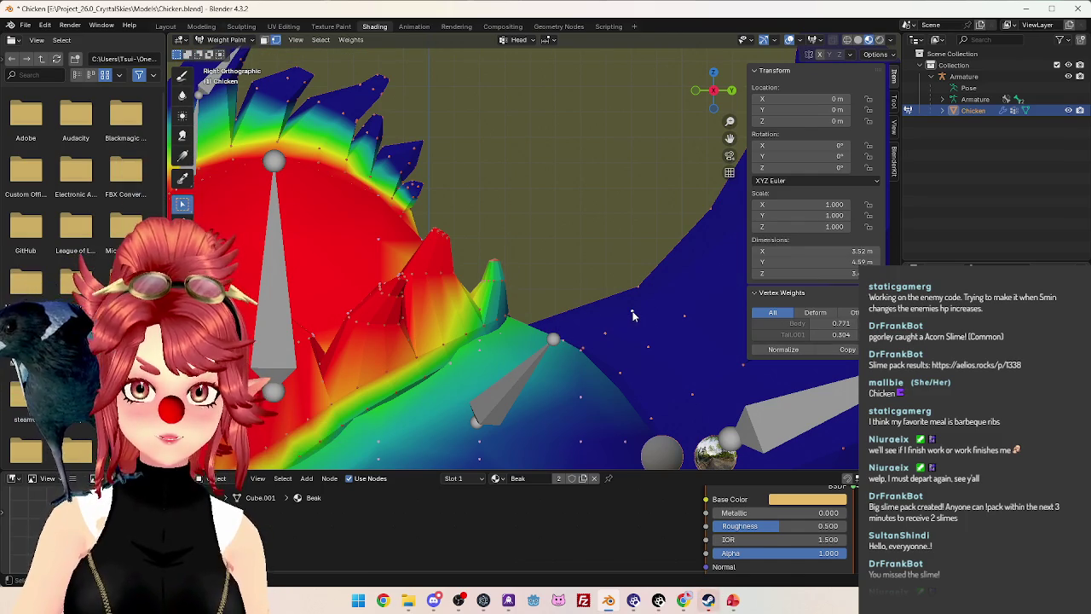
Paint a radial Head weight gradient from the head into the body, then return to Object Mode.
left_click(182, 158)
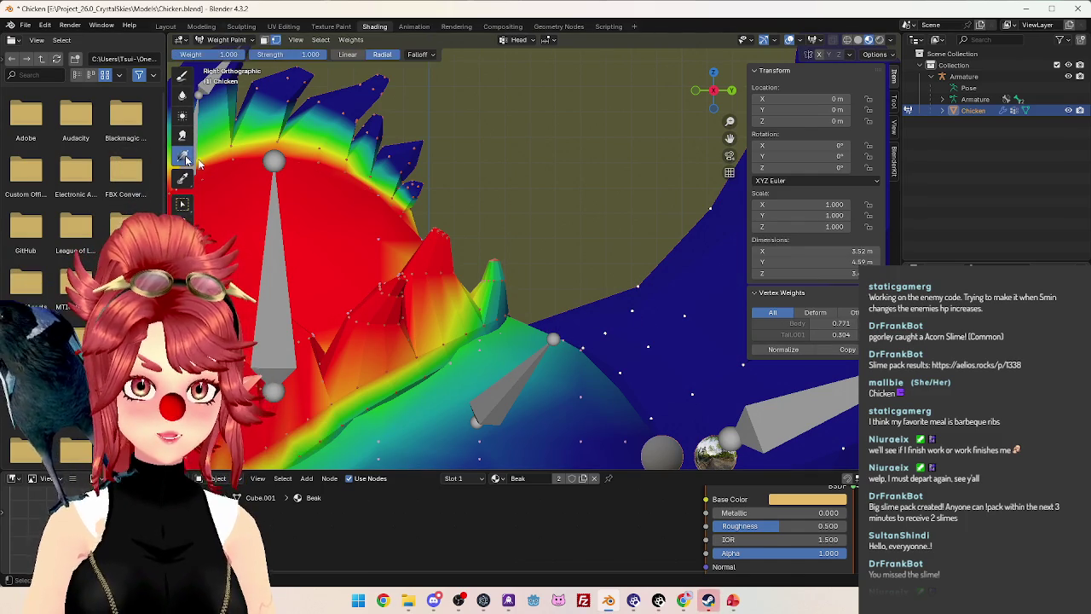
left_click_drag(475, 265, 512, 318)
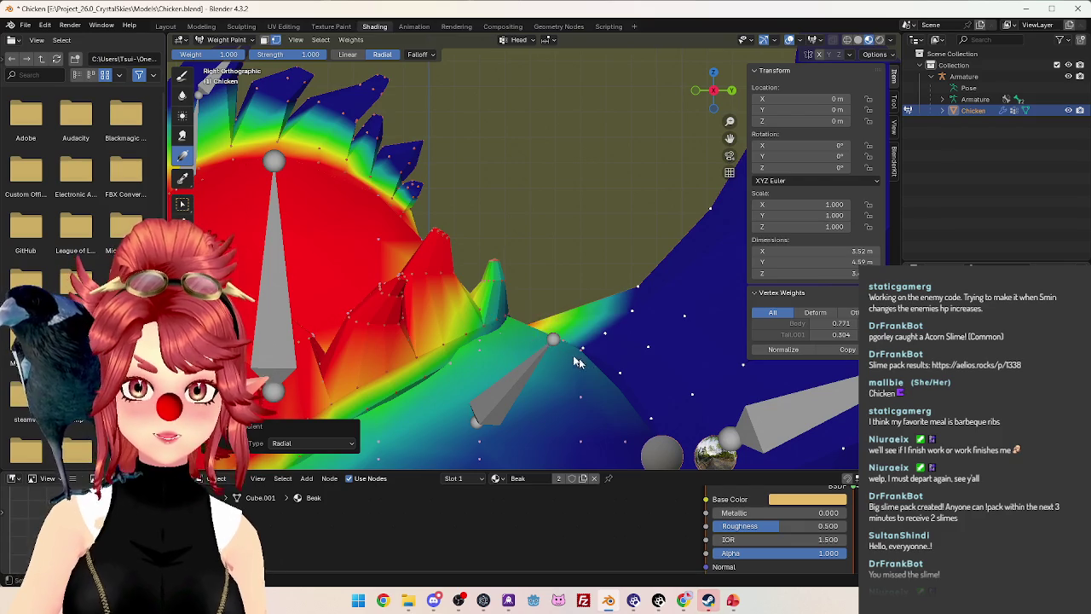
scroll(586, 365, "down", 3)
left_click_drag(477, 256, 604, 320)
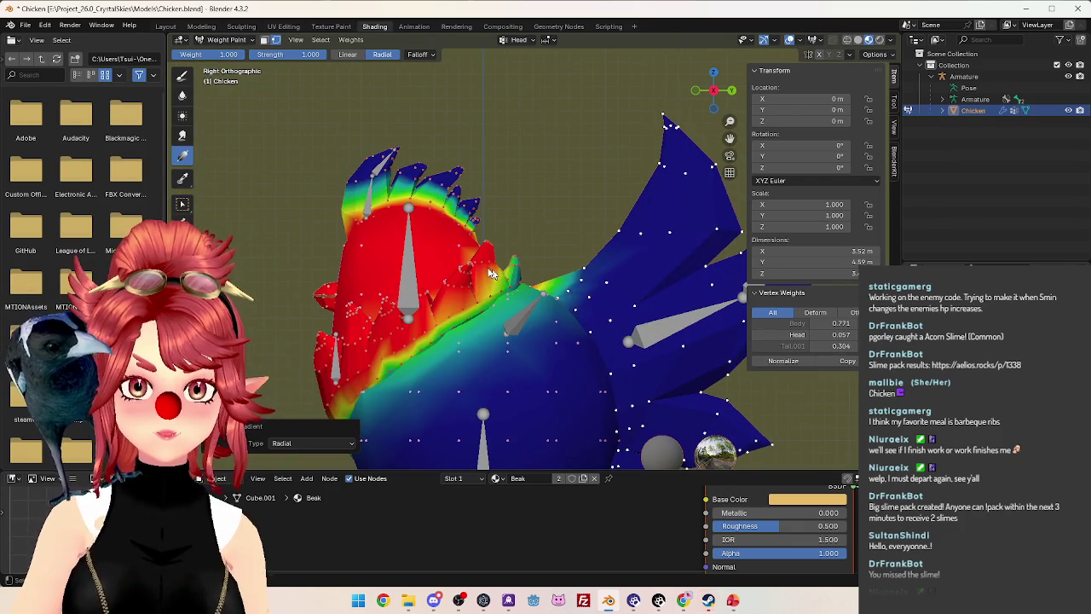
left_click(530, 289)
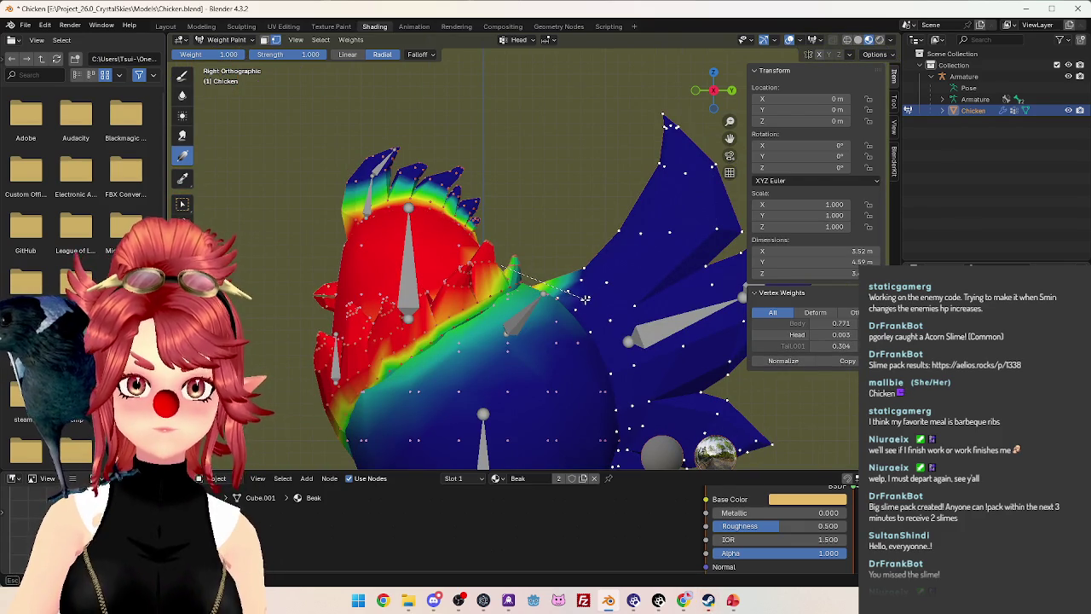
left_click_drag(573, 294, 576, 295)
left_click(224, 40)
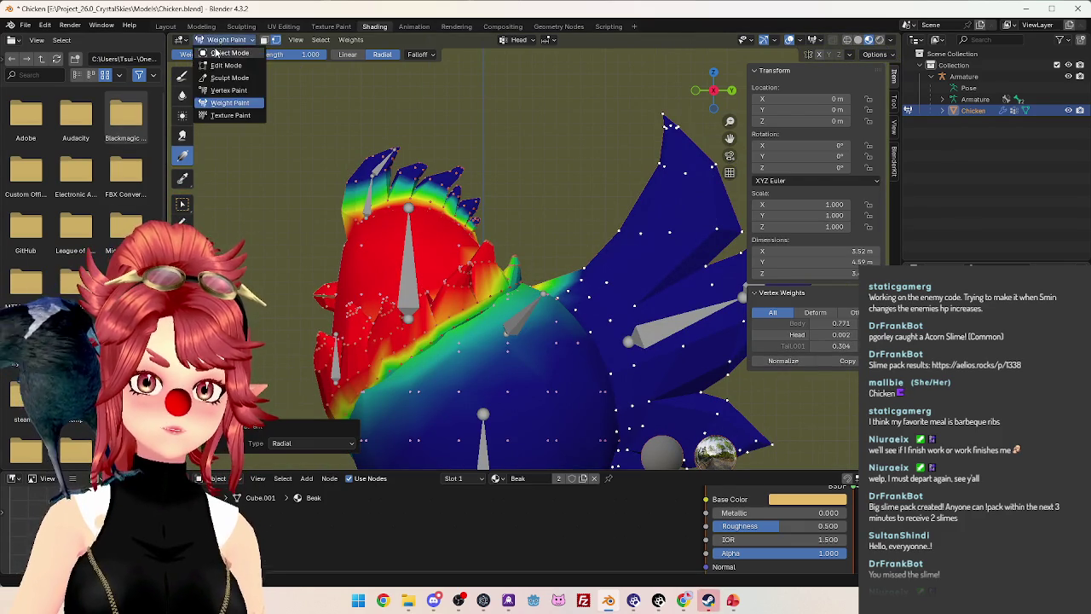
left_click(222, 55)
left_click(253, 41)
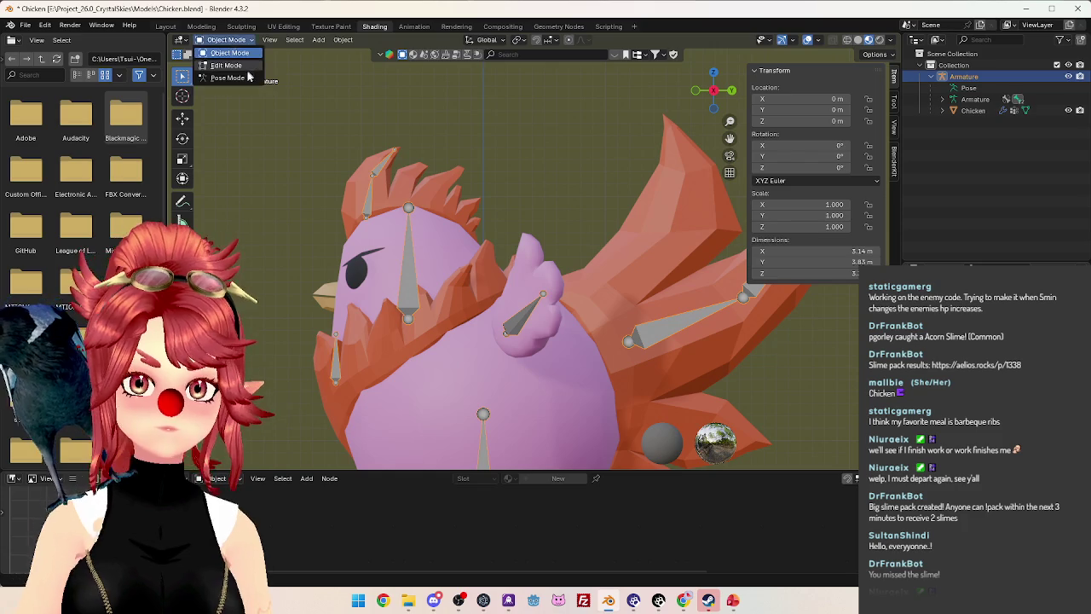
Pose the Head bone tilted back about 43° and return the armature to Object Mode.
left_click(223, 83)
key("r")
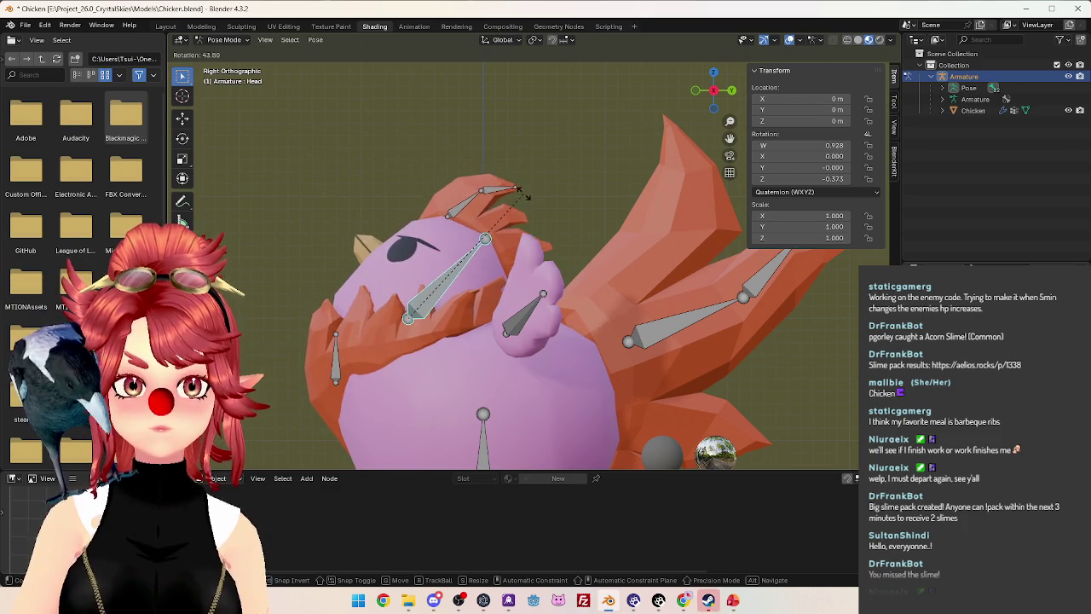
left_click(514, 187)
key("ctrl+Tab")
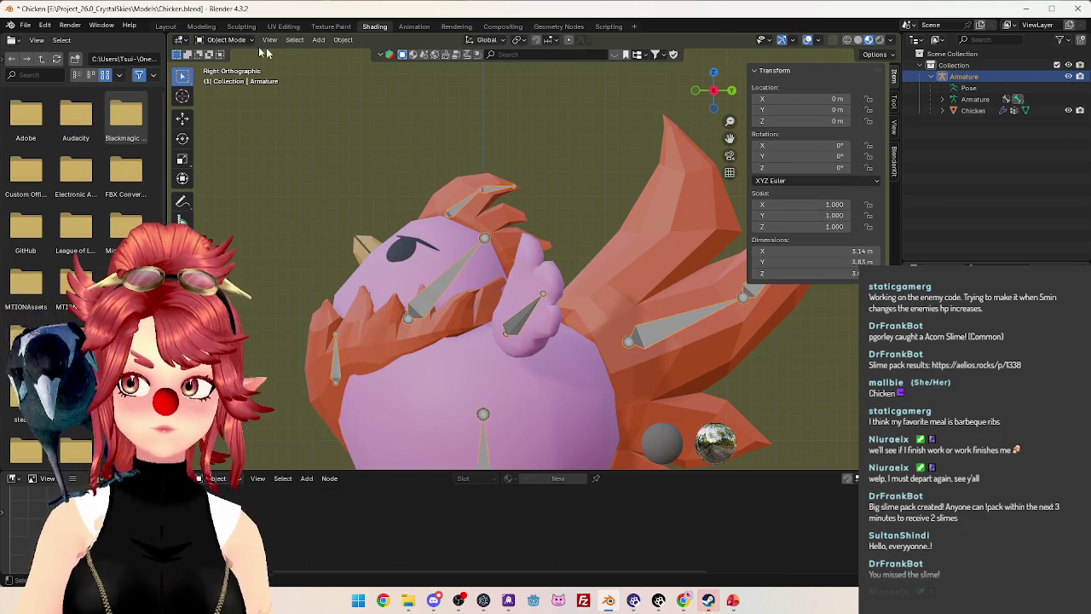
left_click(972, 111)
Reapply a radial Head weight gradient at the chicken's neck, then return to Object Mode.
left_click(223, 40)
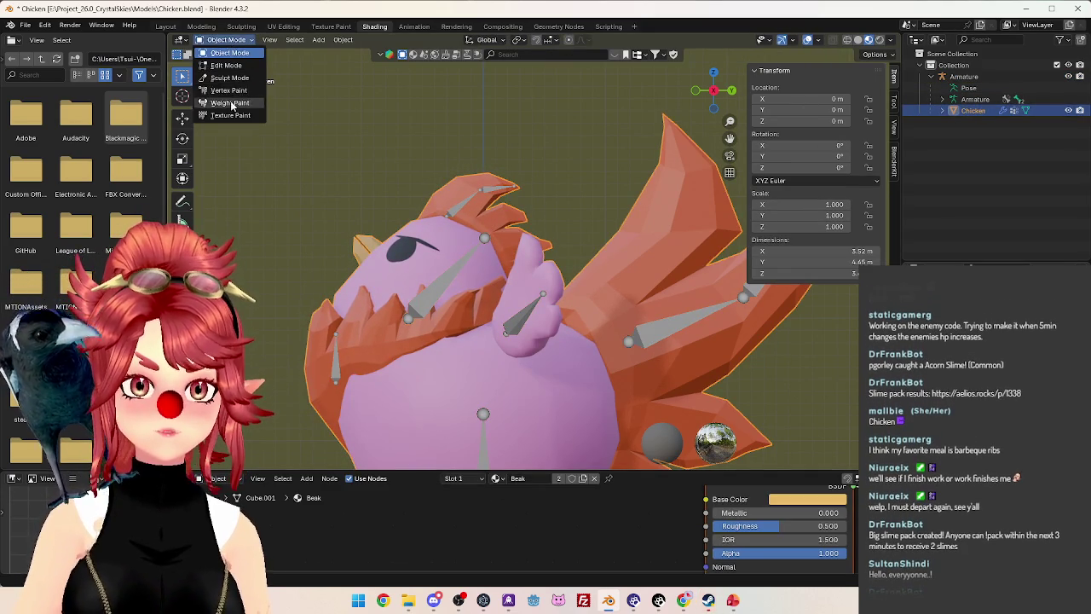
left_click(230, 95)
scroll(577, 363, "up", 3)
middle_click_drag(576, 363, 475, 277, "shift")
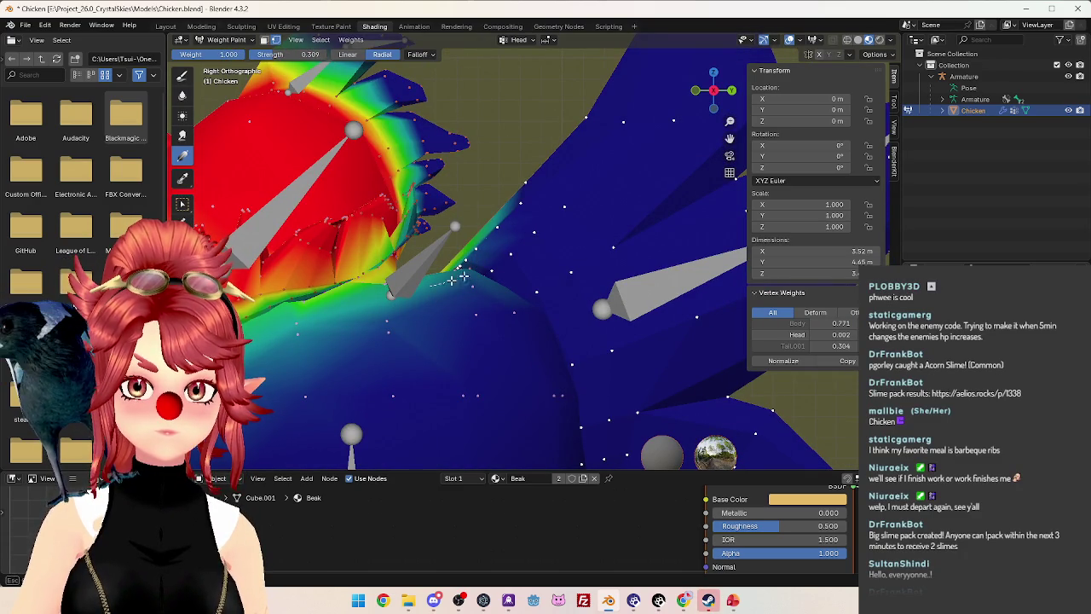
left_click_drag(492, 265, 539, 274)
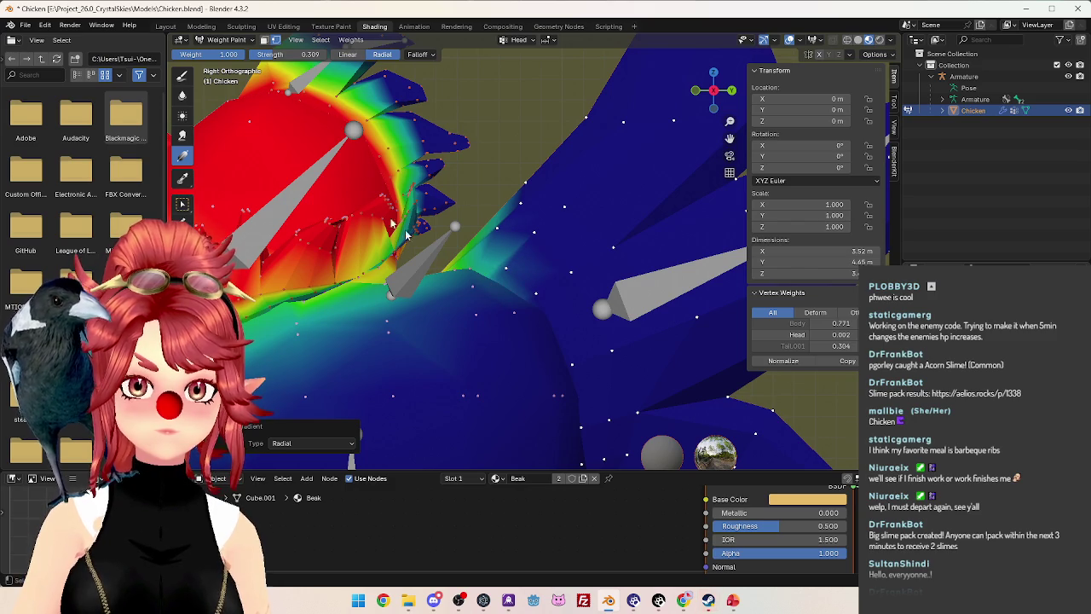
left_click(226, 41)
left_click(223, 57)
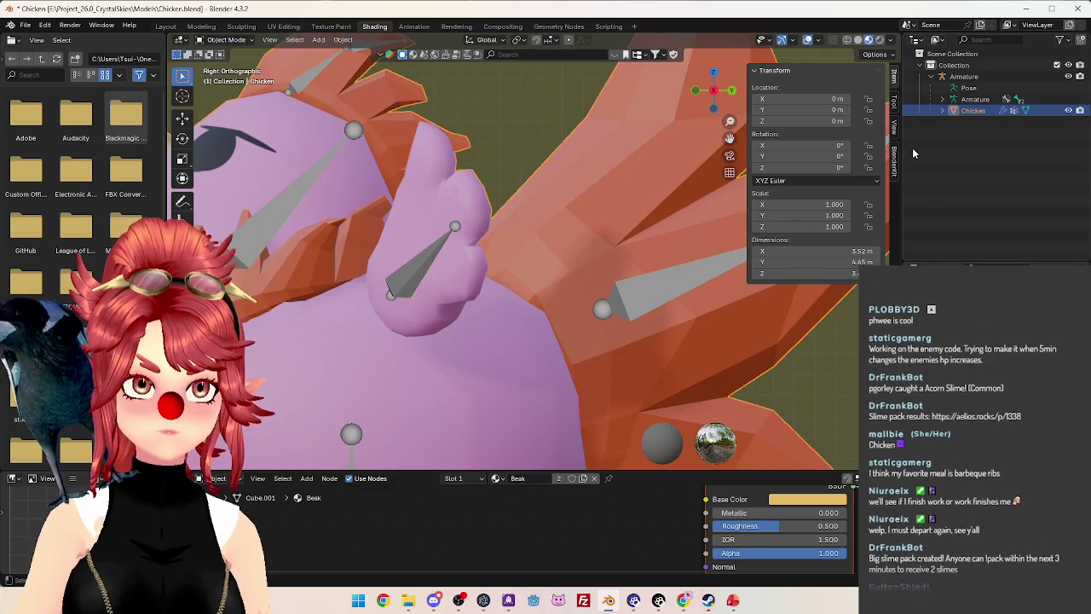
Select the armature and clear its pose back to the rest position.
left_click(633, 301)
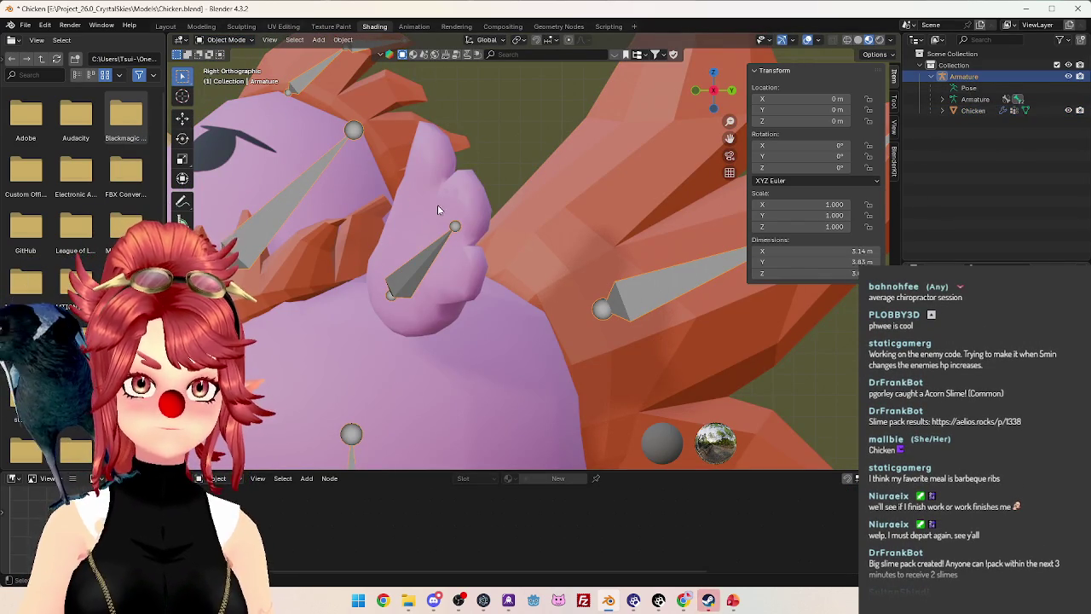
left_click(226, 41)
left_click(224, 79)
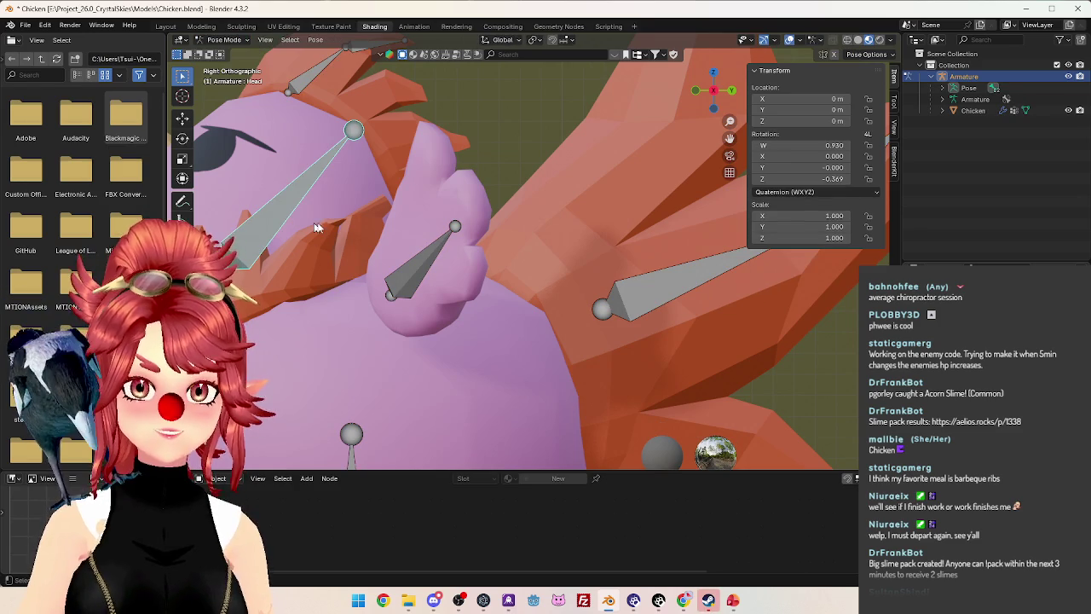
right_click(276, 180)
left_click(248, 254)
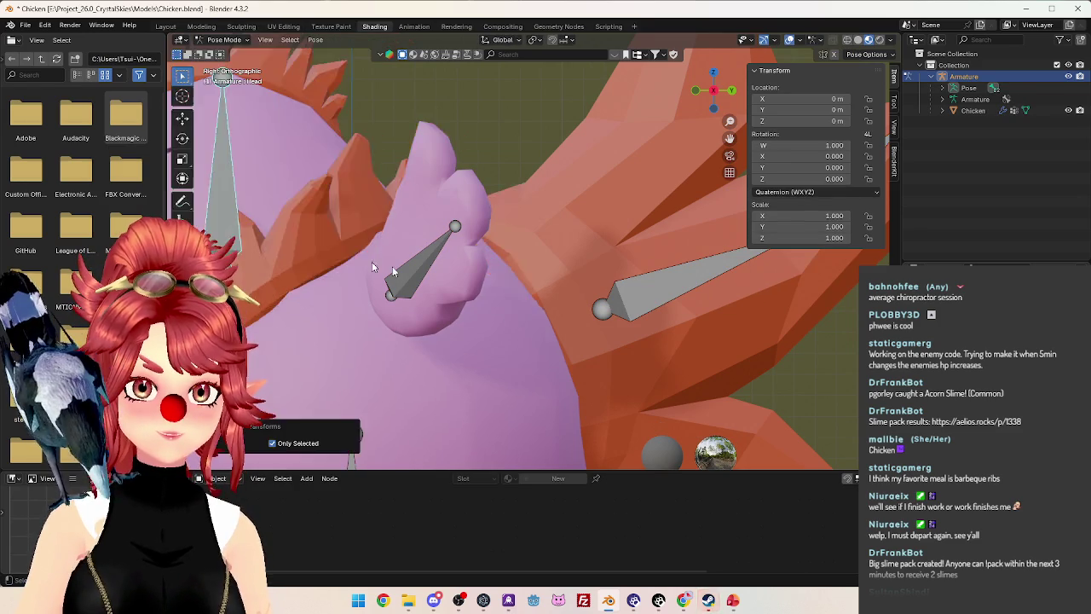
key("KP_3")
key("Tab")
In Edit Mode, inspect the rig from front and side and select a shorter neighbouring bone.
mouse_move(495, 228)
middle_mouse_down()
mouse_move(550, 294)
mouse_move(521, 307)
mouse_move(523, 330)
middle_mouse_up()
key("KP_1")
key("ctrl+KP_1")
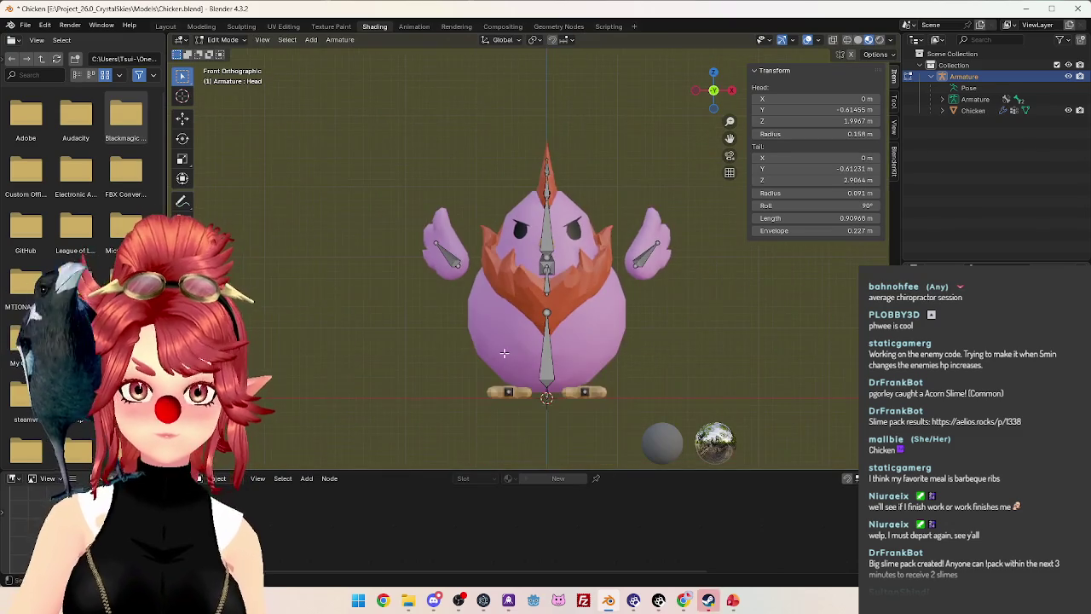
key("KP_3")
scroll(473, 335, "up", 1)
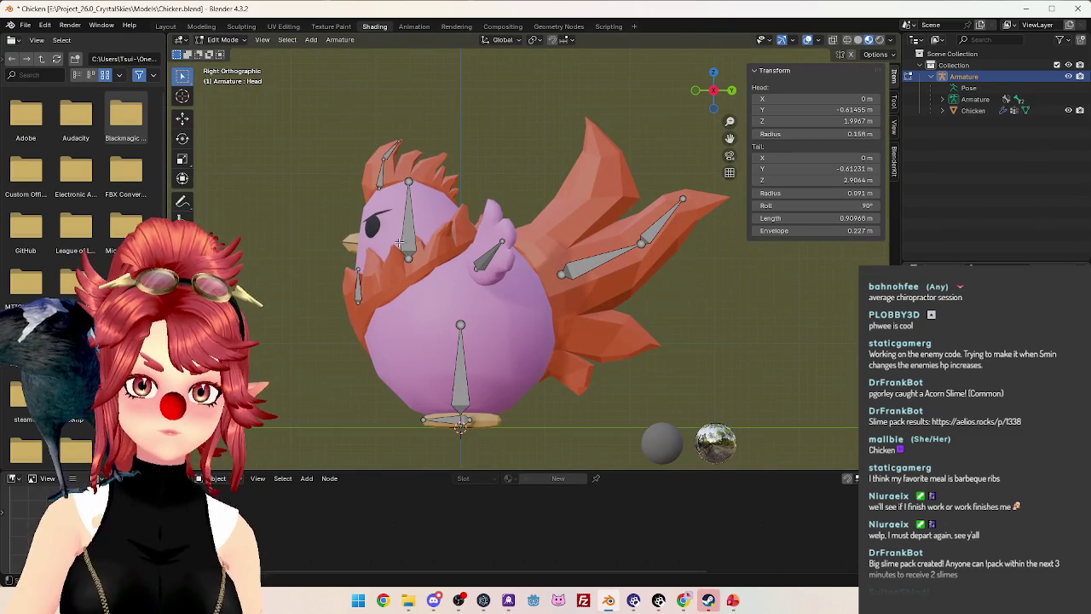
left_click(408, 177)
left_click(221, 39)
left_click(230, 53)
In Pose Mode, rotate the comb bone and test-rotate the scarf bone, cancelling it.
left_click(222, 39)
left_click(227, 78)
mouse_move(405, 174)
middle_mouse_down()
mouse_move(415, 194)
mouse_move(495, 190)
middle_mouse_up()
key("r")
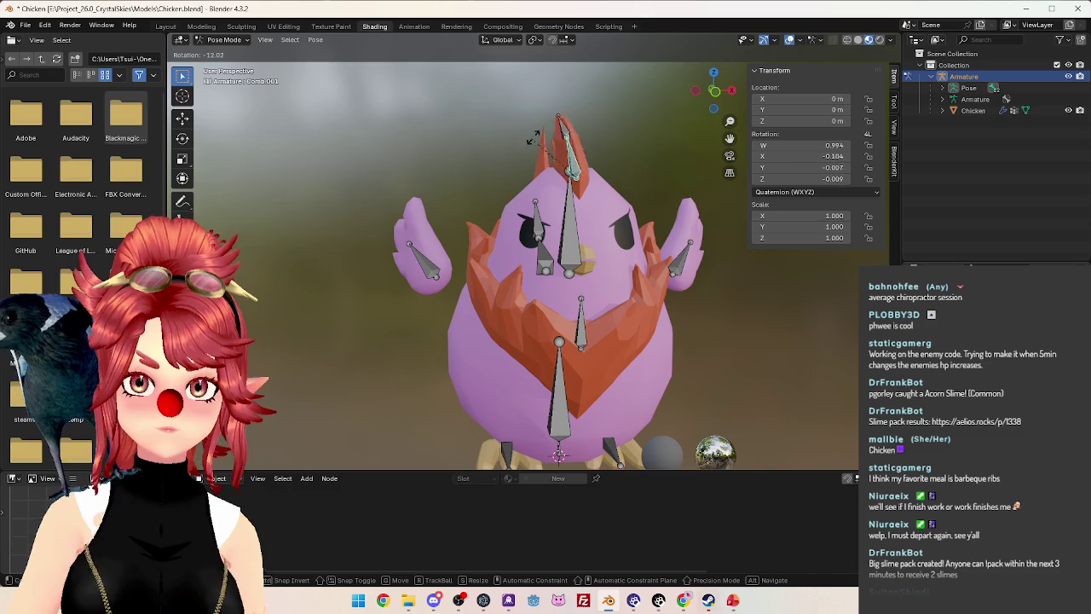
left_click(538, 134)
middle_click_drag(585, 230, 554, 278)
left_click(546, 296)
key("r")
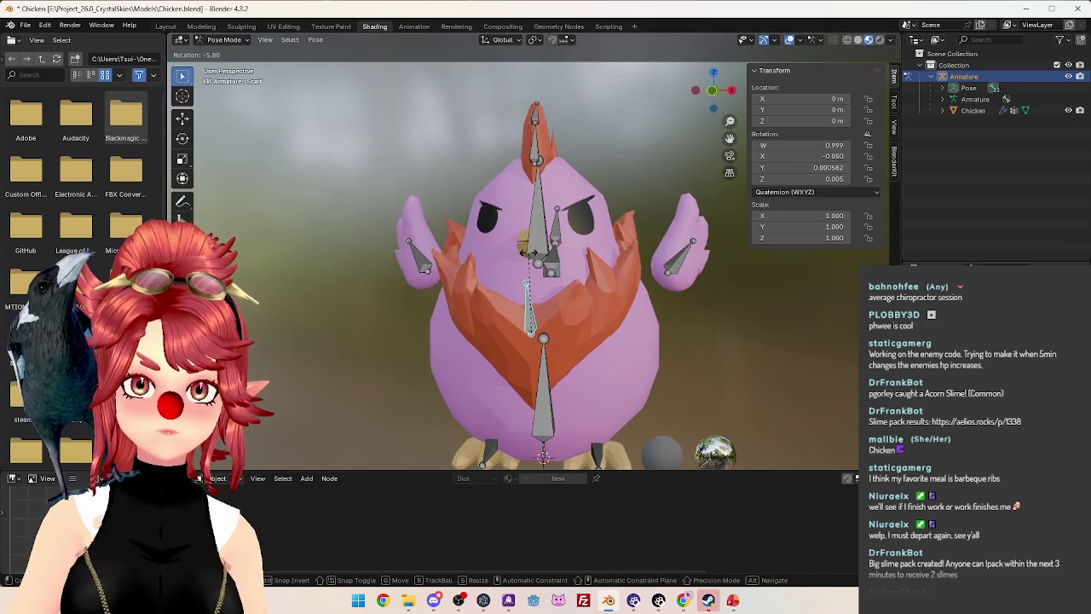
key("Escape")
Tilt the Body bone from the side view.
mouse_move(597, 256)
middle_mouse_down()
mouse_move(626, 273)
mouse_move(560, 290)
middle_mouse_up()
left_click(455, 390)
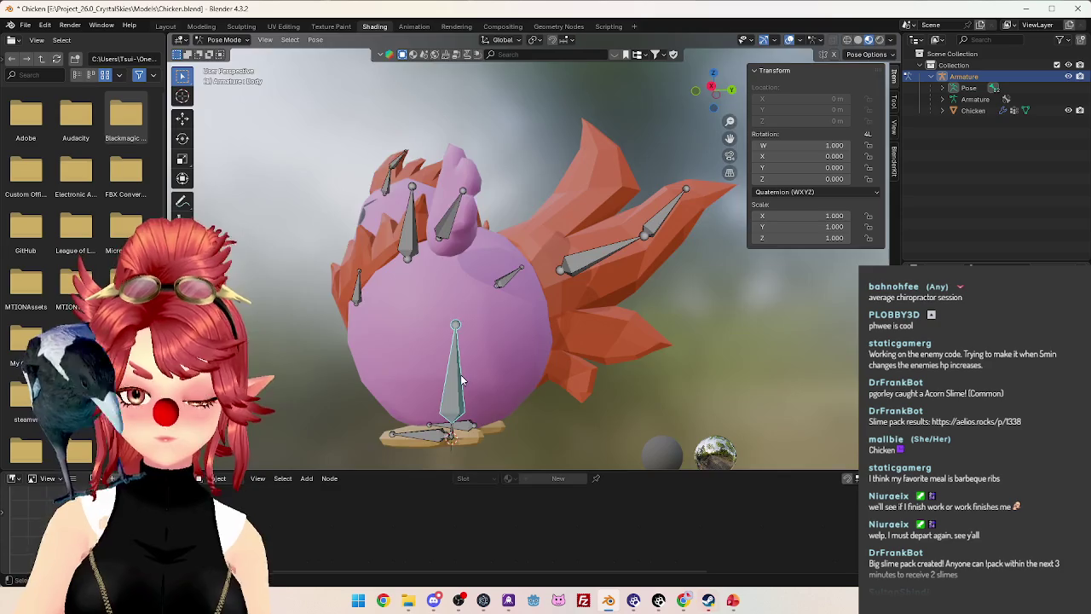
key("KP_3")
key("r")
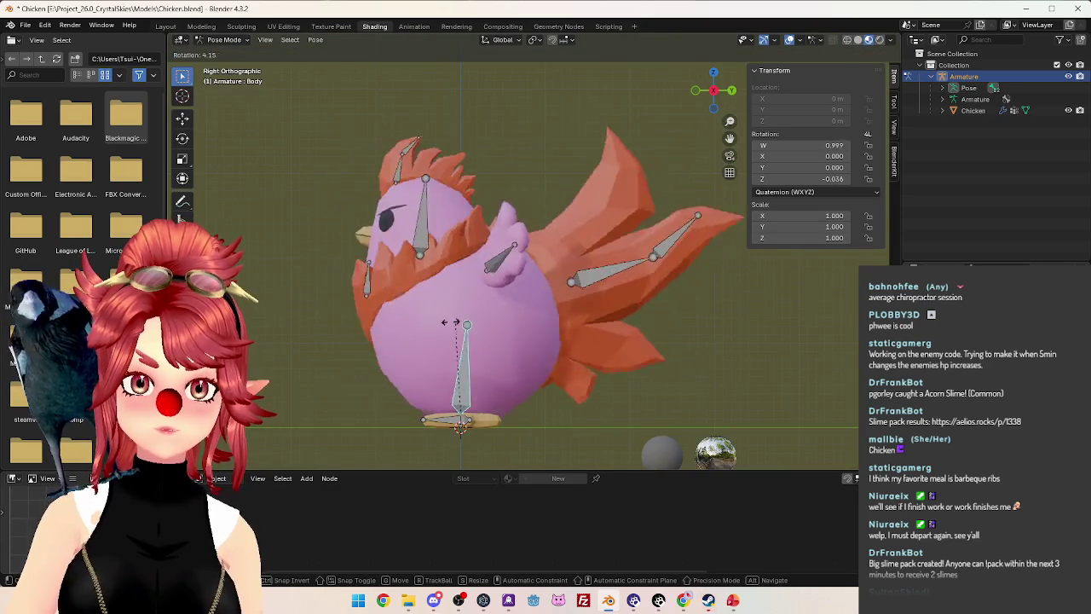
left_click(439, 328)
Test-rotate the first tail bone twice, cancelling each rotation.
left_click(618, 243)
key("r")
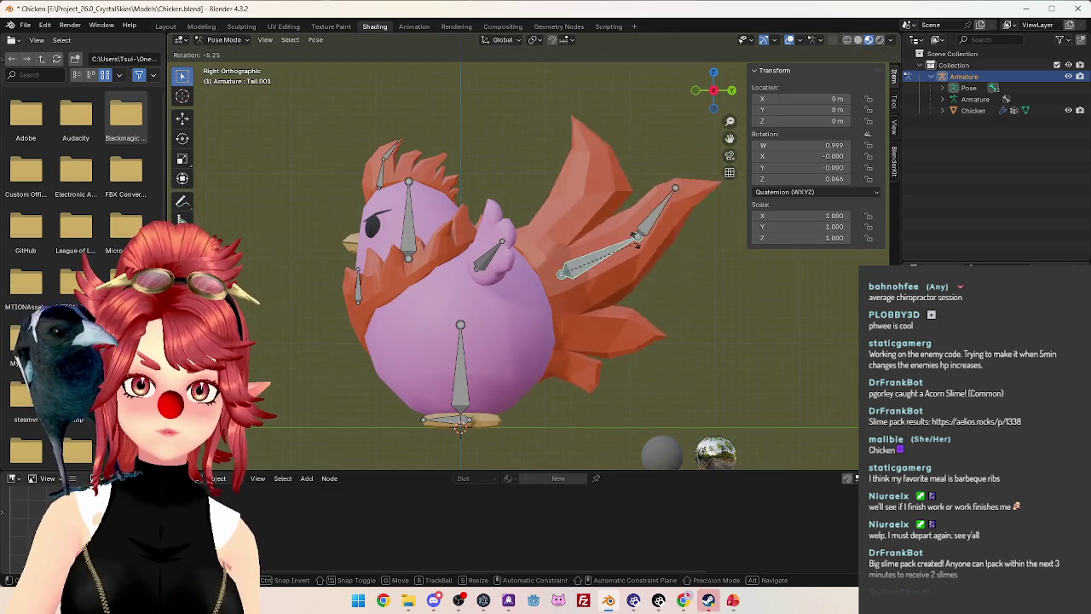
key("Escape")
mouse_move(635, 239)
middle_mouse_down()
mouse_move(705, 310)
mouse_move(623, 218)
middle_mouse_up()
key("r")
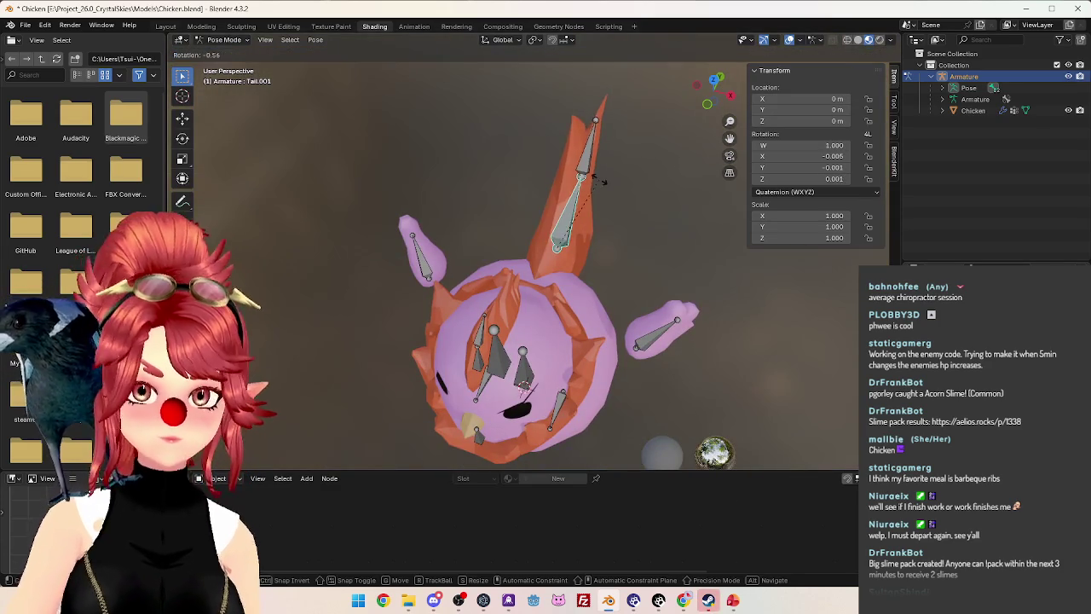
key("Escape")
Test-rotate Tail.002 twice, cancelling both, then toggle Edit Mode and back to Object Mode.
left_click(589, 162)
key("r")
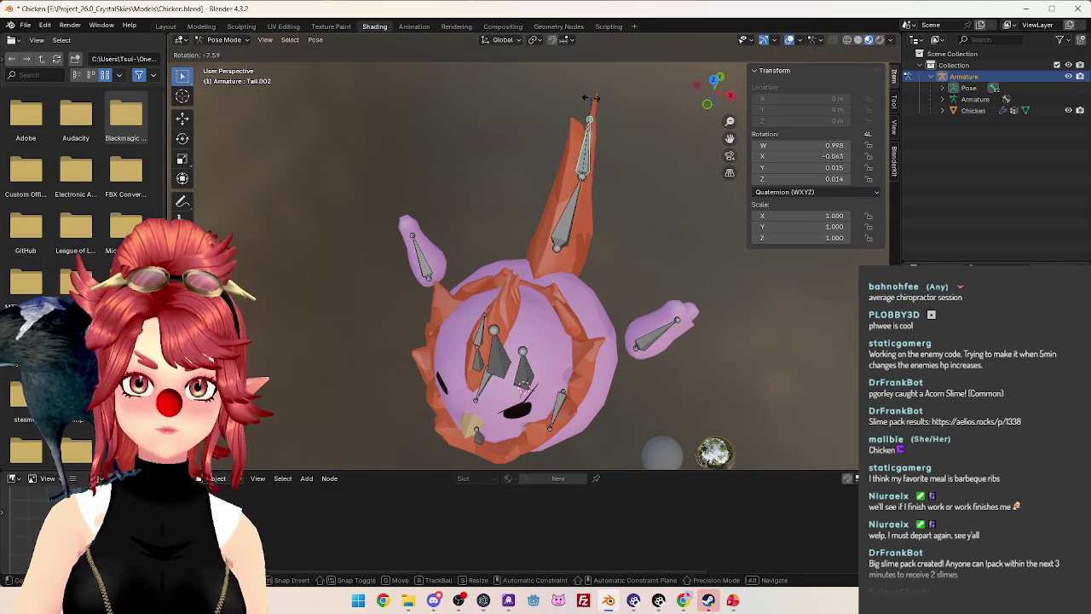
key("Escape")
mouse_move(612, 173)
middle_mouse_down()
mouse_move(480, 124)
mouse_move(380, 111)
middle_mouse_up()
key("r")
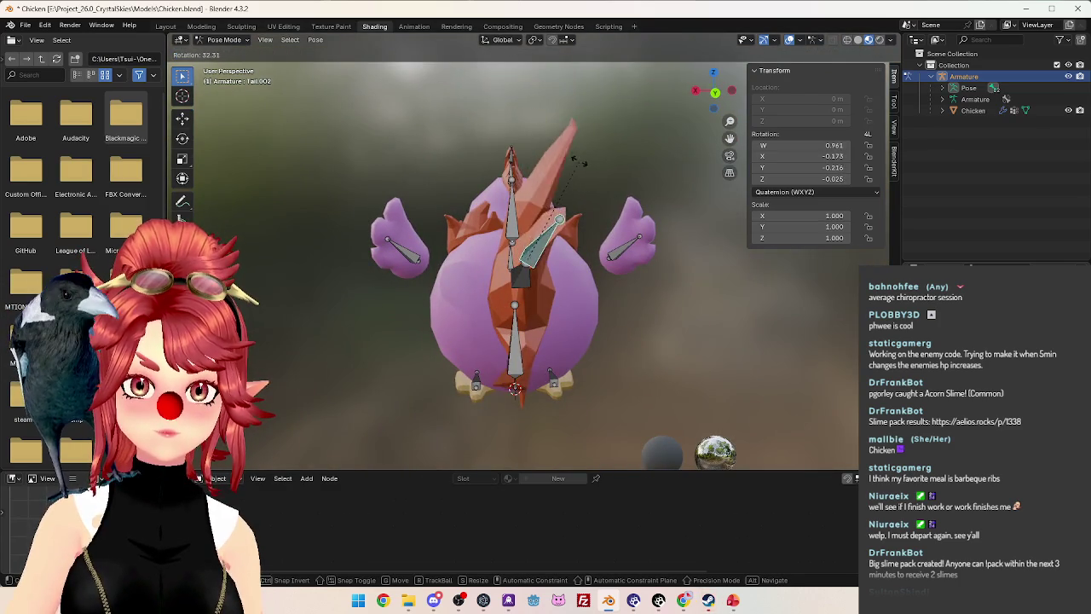
key("Escape")
mouse_move(537, 137)
middle_mouse_down()
mouse_move(563, 238)
mouse_move(499, 311)
middle_mouse_up()
key("Tab")
scroll(564, 239, "down", 4)
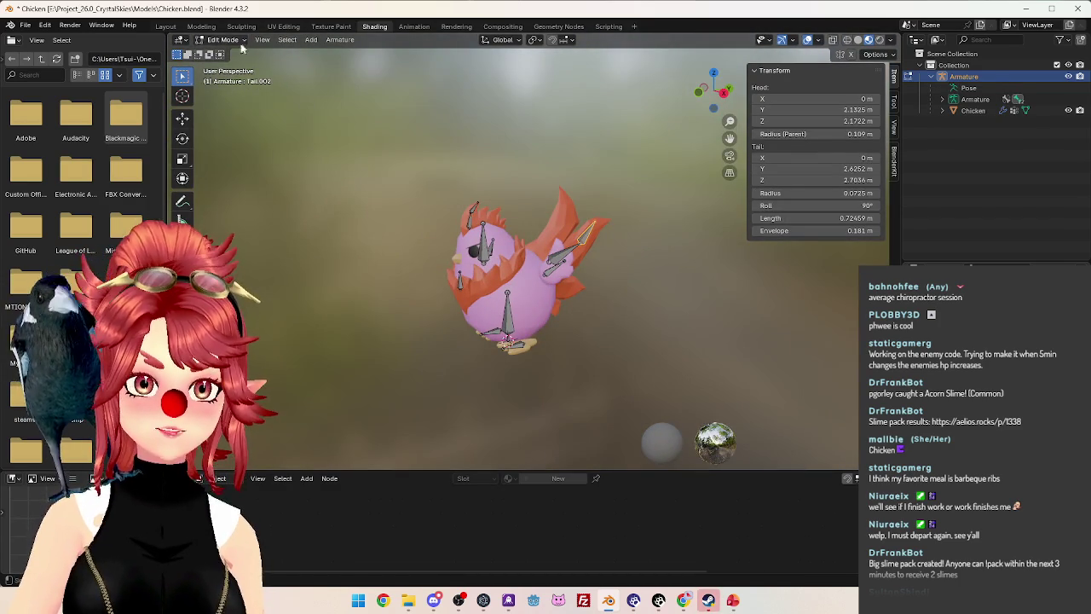
key("Tab")
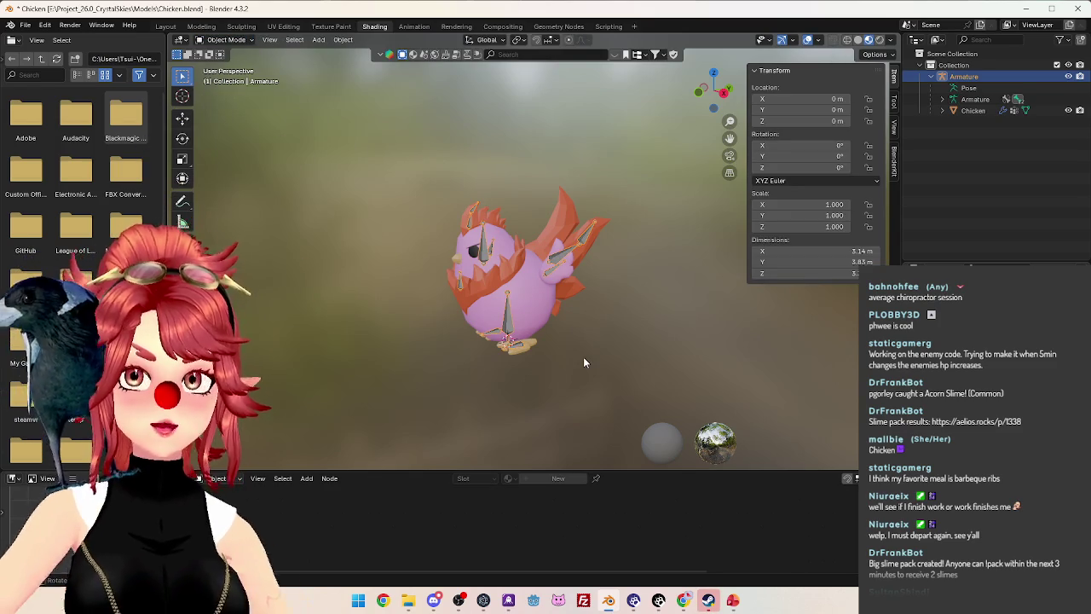
Orbit around the rest-pose chicken rig and snap to front view to inspect its bones.
scroll(584, 363, "up", 2)
mouse_move(584, 362)
middle_mouse_down()
mouse_move(583, 274)
mouse_move(627, 285)
middle_mouse_up()
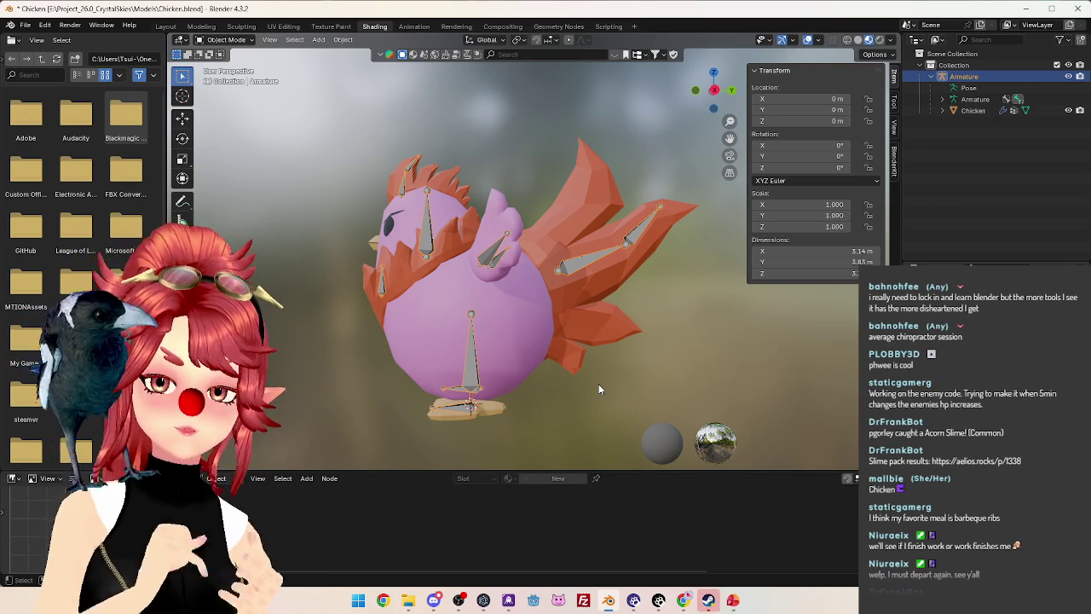
mouse_move(545, 290)
middle_mouse_down()
mouse_move(578, 270)
mouse_move(602, 303)
mouse_move(564, 305)
mouse_move(572, 281)
middle_mouse_up()
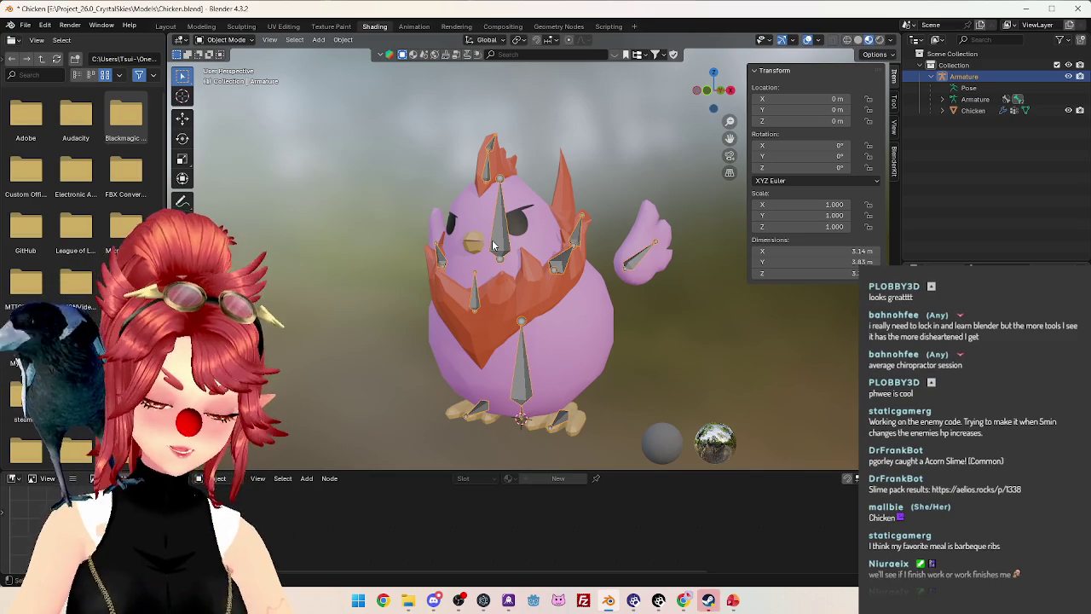
key("KP_1")
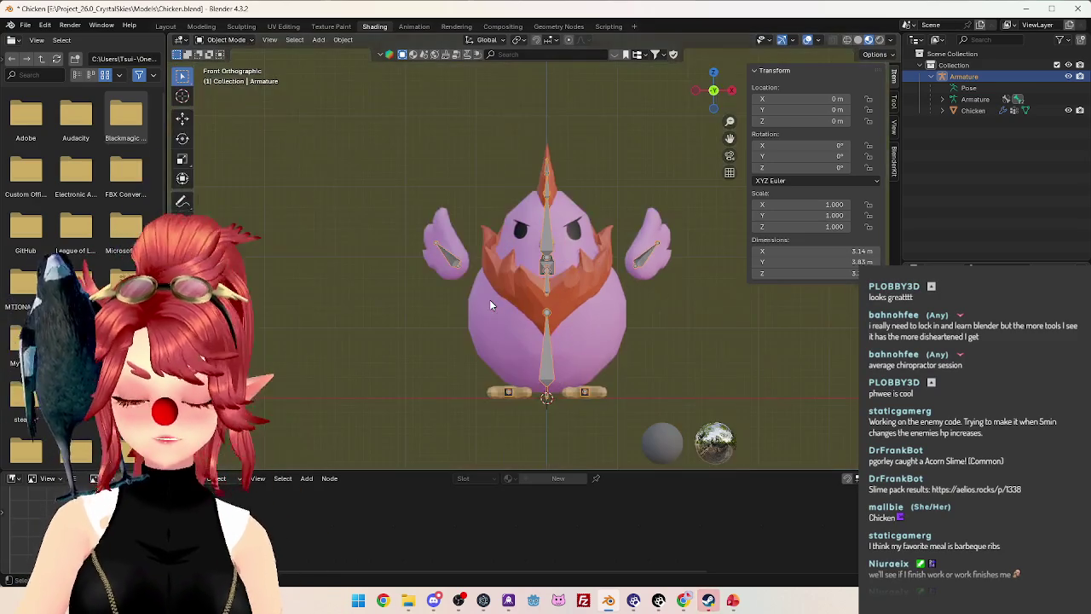
mouse_move(544, 284)
middle_mouse_down()
mouse_move(443, 250)
mouse_move(483, 280)
middle_mouse_up()
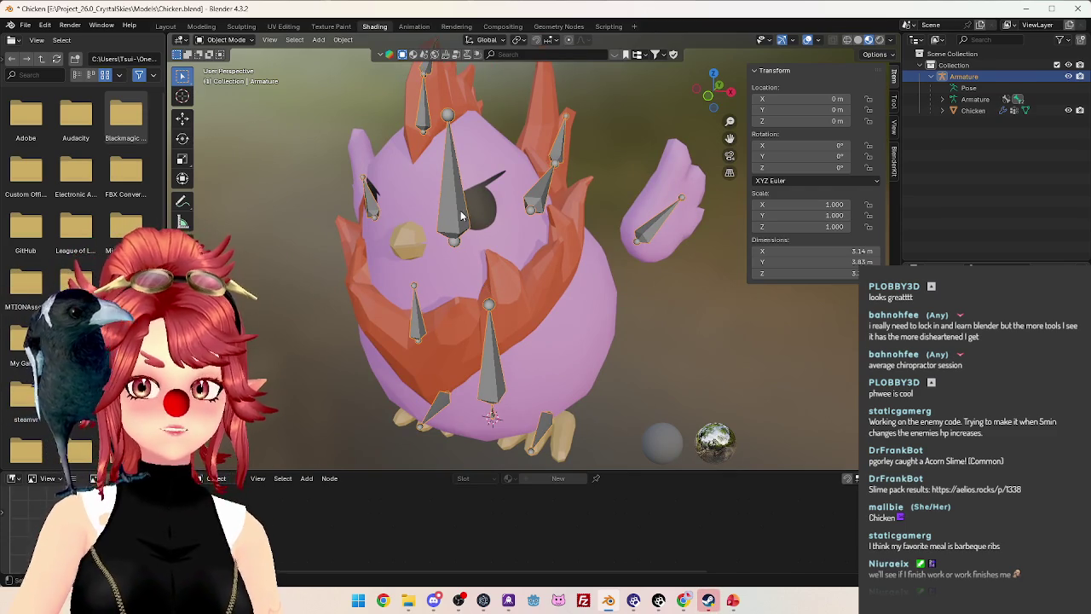
left_click(241, 41)
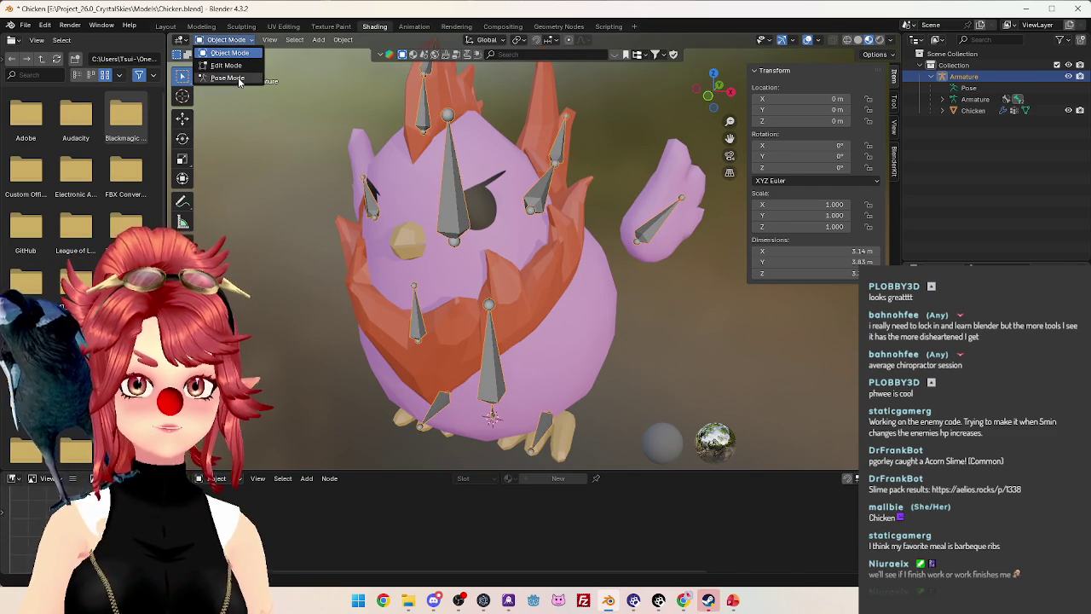
In Pose Mode, rotate the Head bone 35.2° from the right side view, then return to Object Mode.
left_click(239, 79)
key("KP_1")
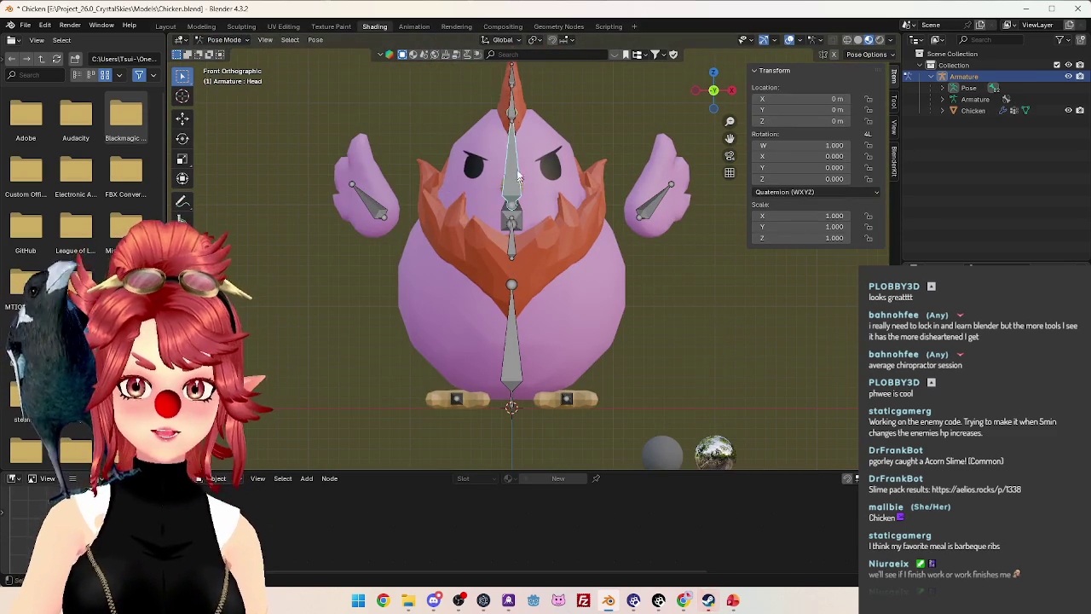
key("r")
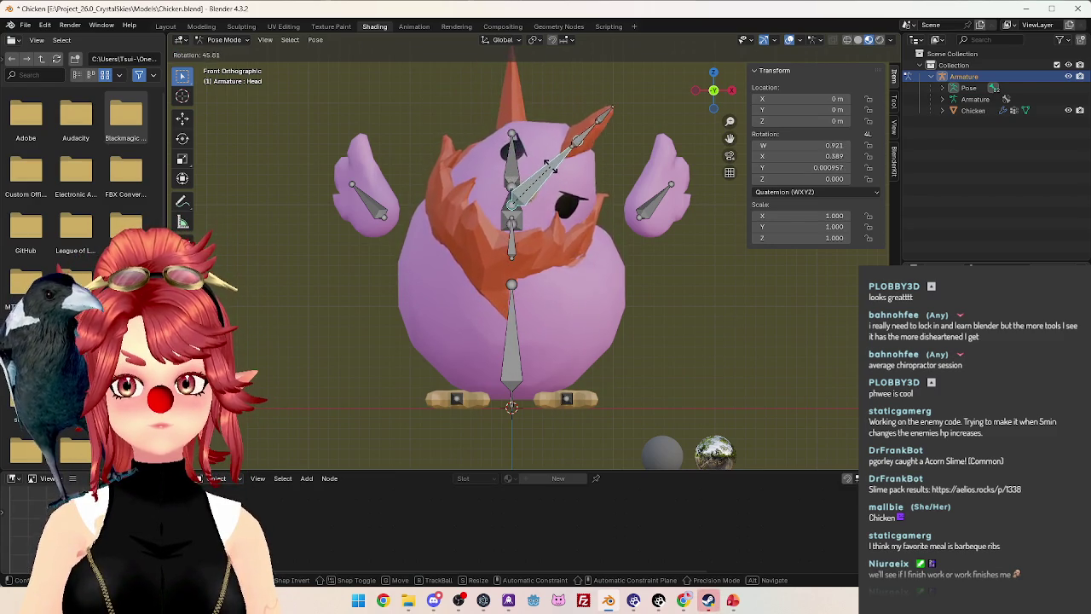
key("Escape")
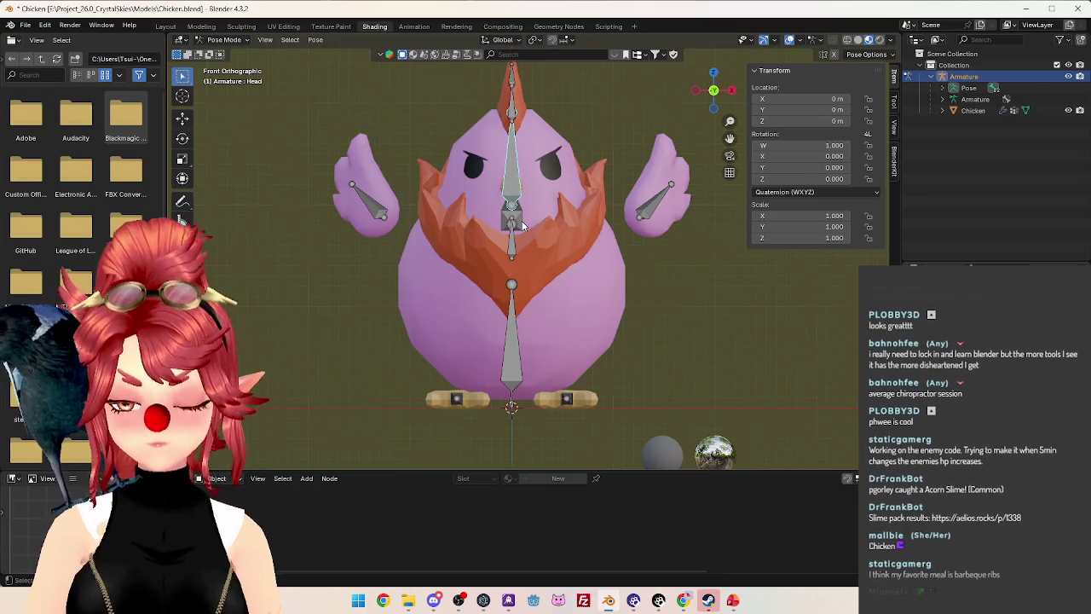
key("KP_3")
key("r")
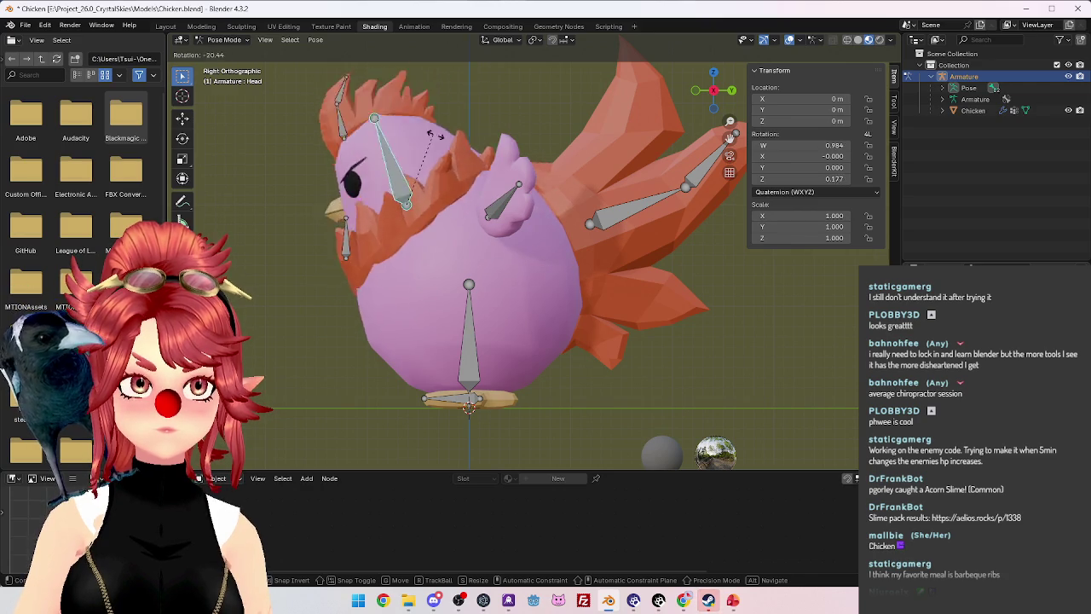
left_click(348, 123)
left_click(225, 40)
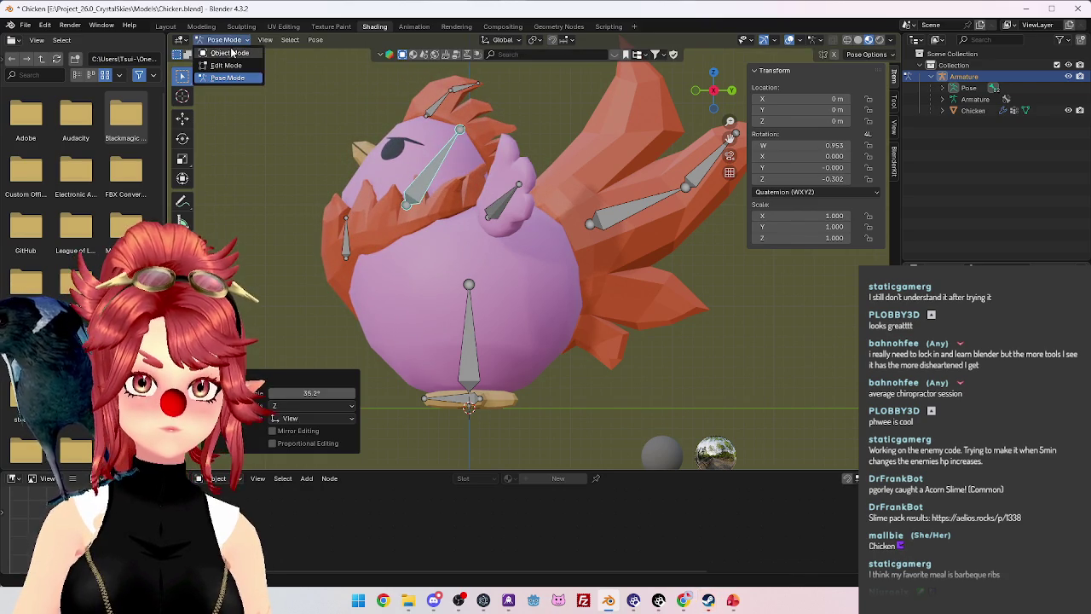
left_click(225, 53)
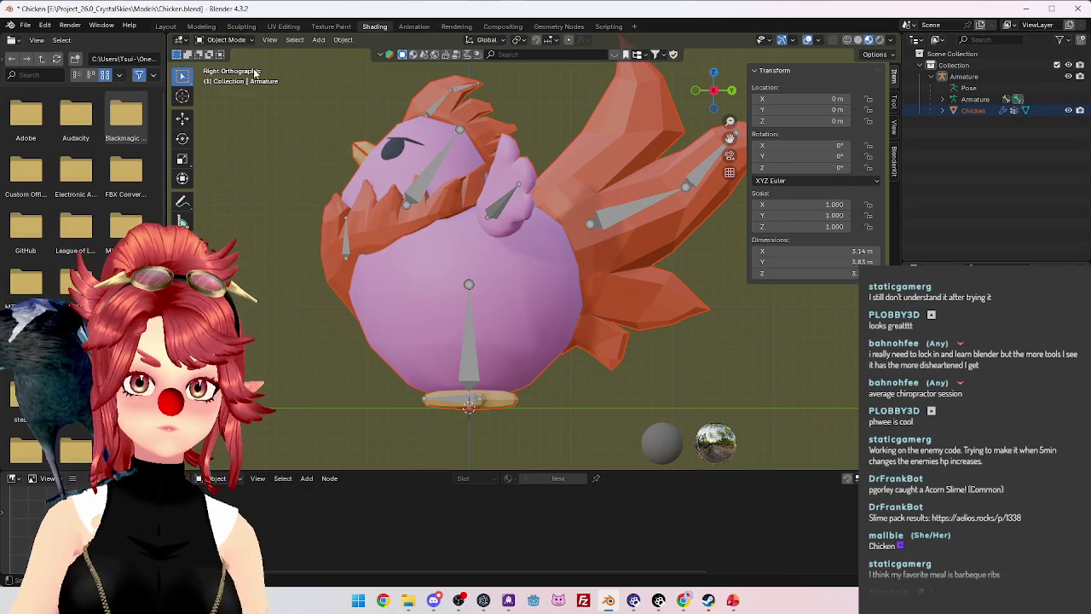
left_click(225, 40)
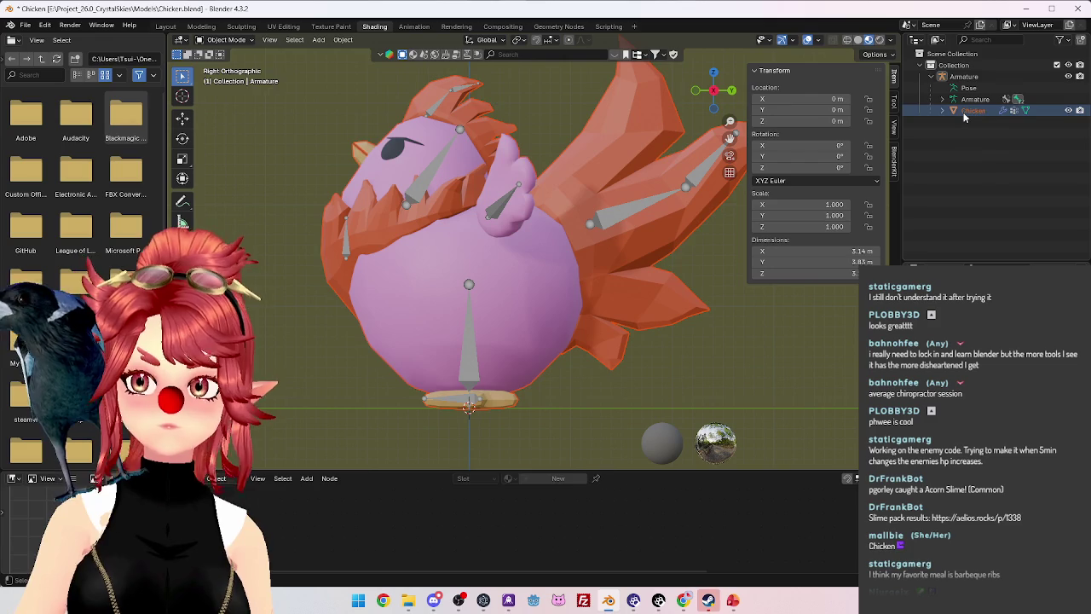
Put the Chicken mesh in Weight Paint mode and check a body vertex's weights.
left_click(968, 111)
left_click(227, 40)
left_click(230, 102)
scroll(341, 315, "up", 4)
mouse_move(342, 319)
middle_mouse_down()
mouse_move(519, 309)
mouse_move(559, 324)
mouse_move(502, 314)
mouse_move(525, 273)
mouse_move(573, 275)
mouse_move(524, 297)
mouse_move(552, 280)
mouse_move(554, 258)
mouse_move(517, 295)
mouse_move(742, 229)
middle_mouse_up()
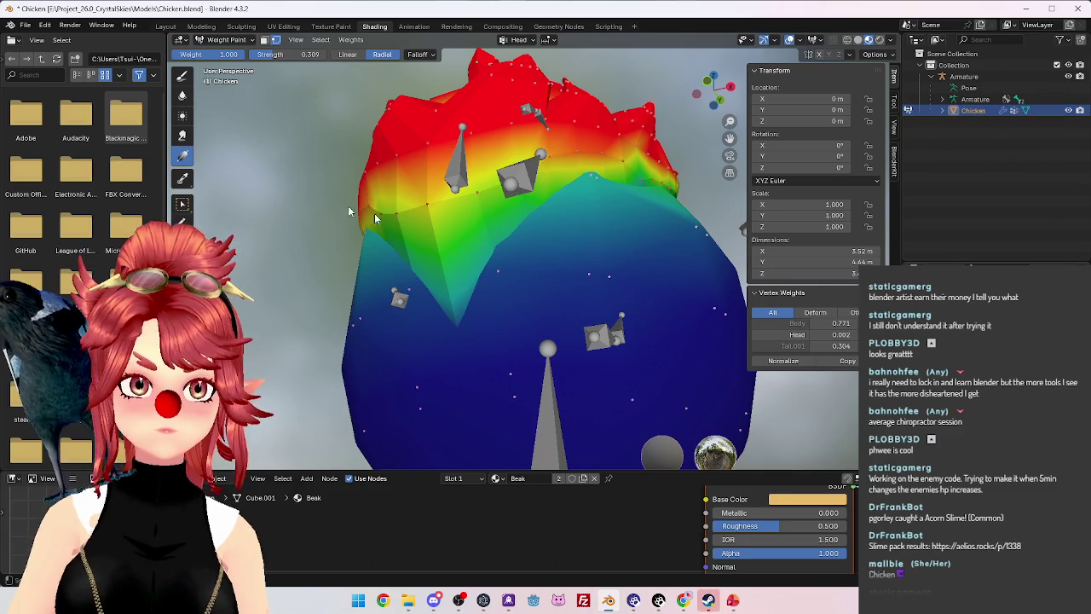
left_click(182, 203)
left_click(496, 272)
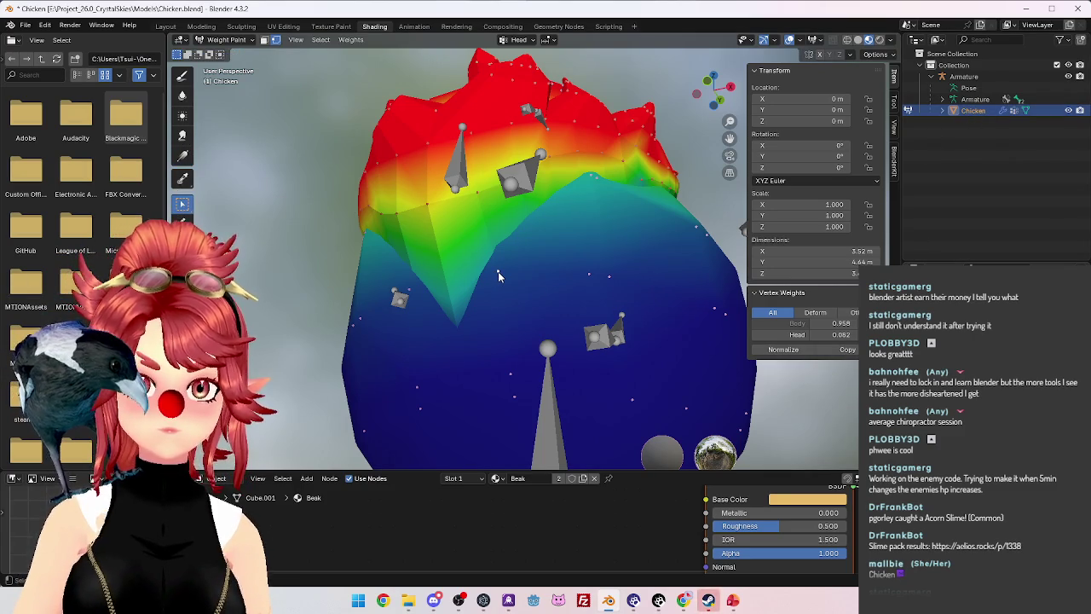
Drag a radial Head weight gradient over the head twice, fading red to blue down the body.
left_click(183, 158)
middle_click_drag(452, 227, 497, 284)
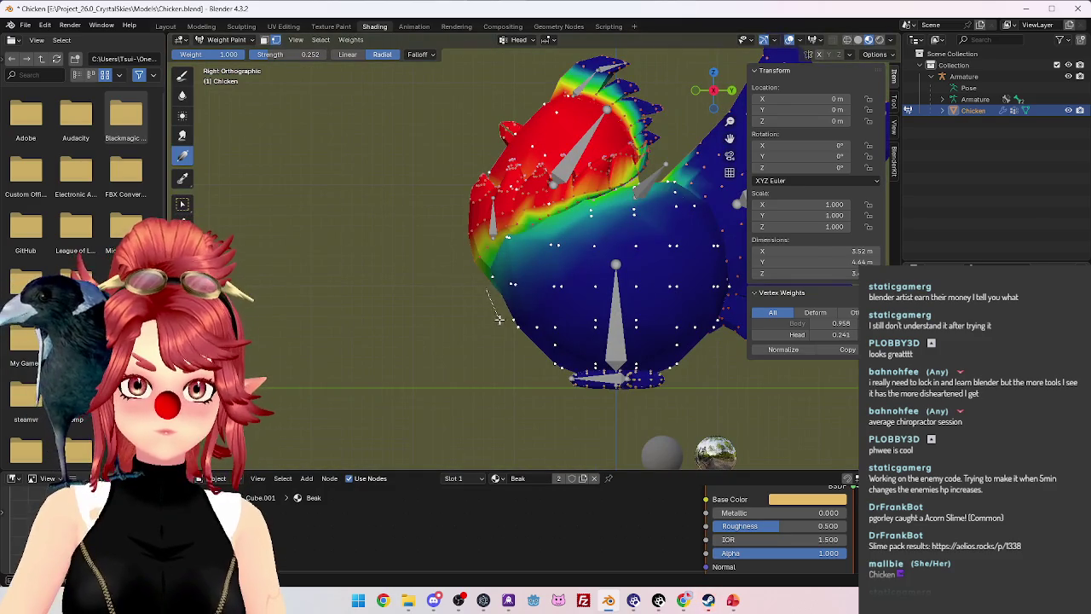
left_click_drag(504, 327, 505, 321)
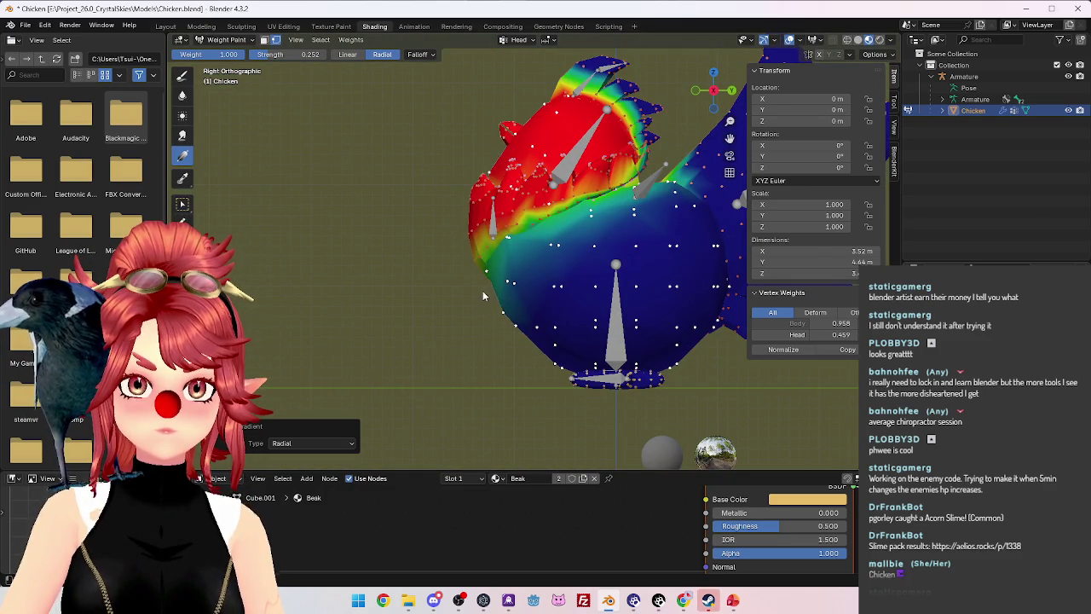
left_click_drag(513, 327, 495, 296)
middle_click_drag(483, 311, 546, 310)
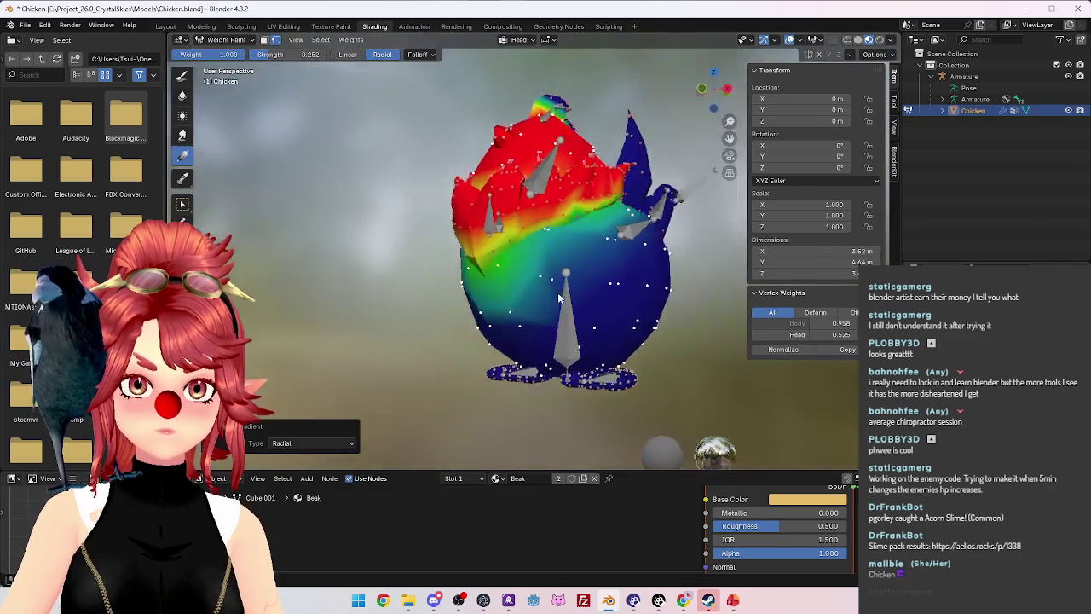
key("KP_3")
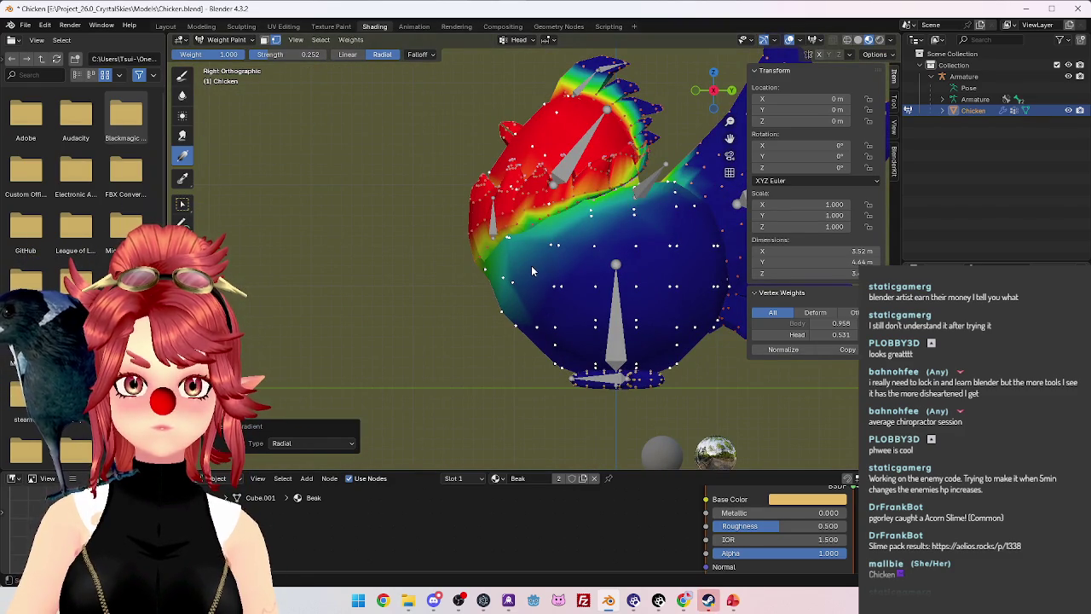
left_click(617, 244)
scroll(639, 191, "up", 2)
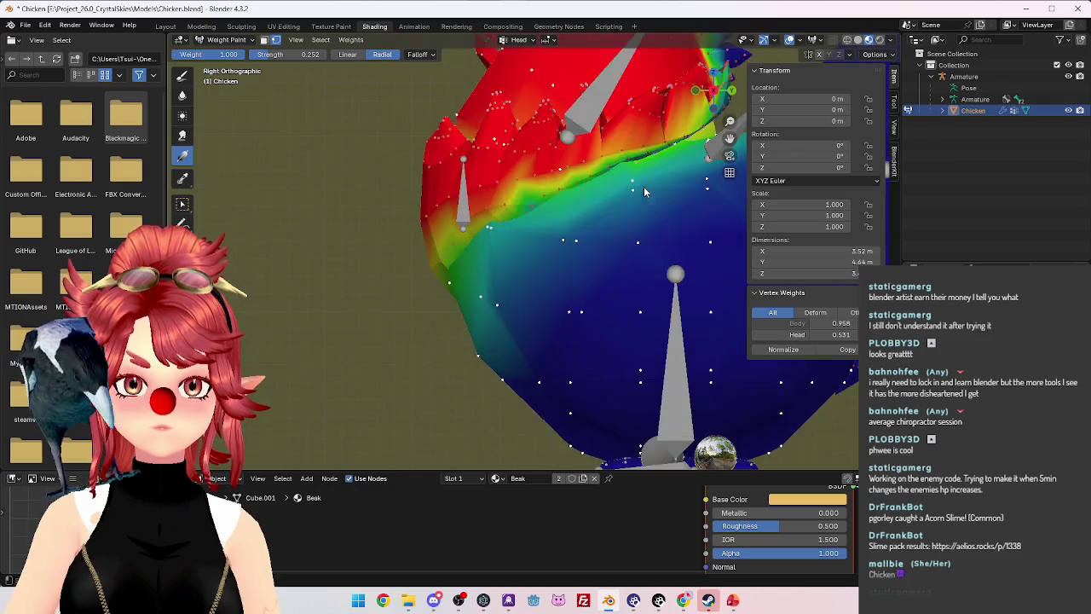
scroll(644, 189, "up", 2)
scroll(511, 239, "up", 1)
scroll(435, 282, "down", 2)
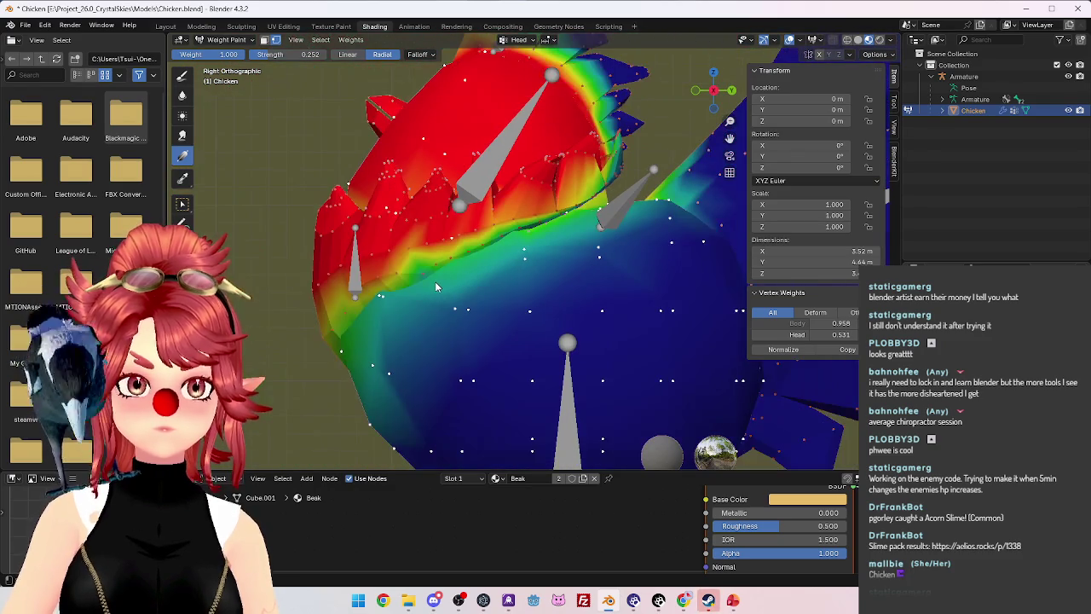